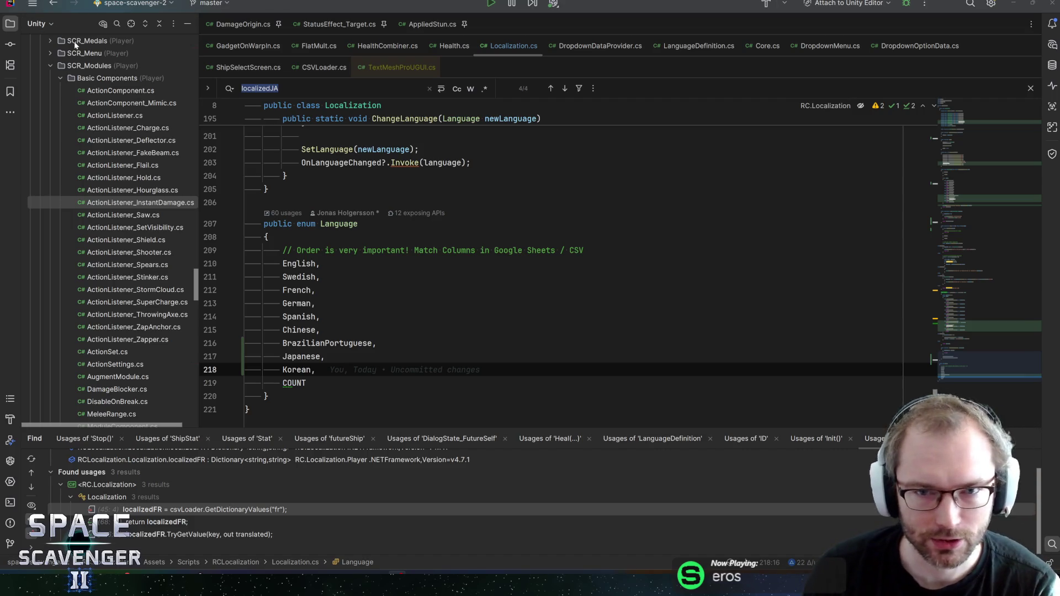
# Step: Close the TextMeshProUGUI.cs preview, inspect the localizedJA return in GetDictionary, then return to Unity
pyautogui.click(441, 67)
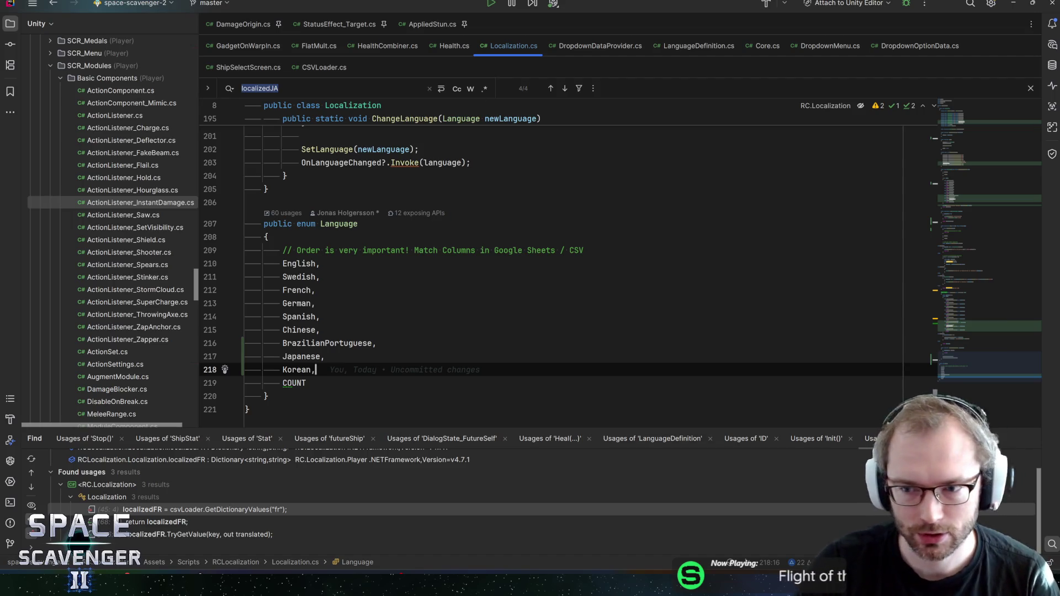
pyautogui.click(963, 329)
pyautogui.moveTo(964, 329)
pyautogui.mouseDown()
pyautogui.moveTo(962, 317)
pyautogui.moveTo(951, 323)
pyautogui.moveTo(958, 200)
pyautogui.mouseUp()
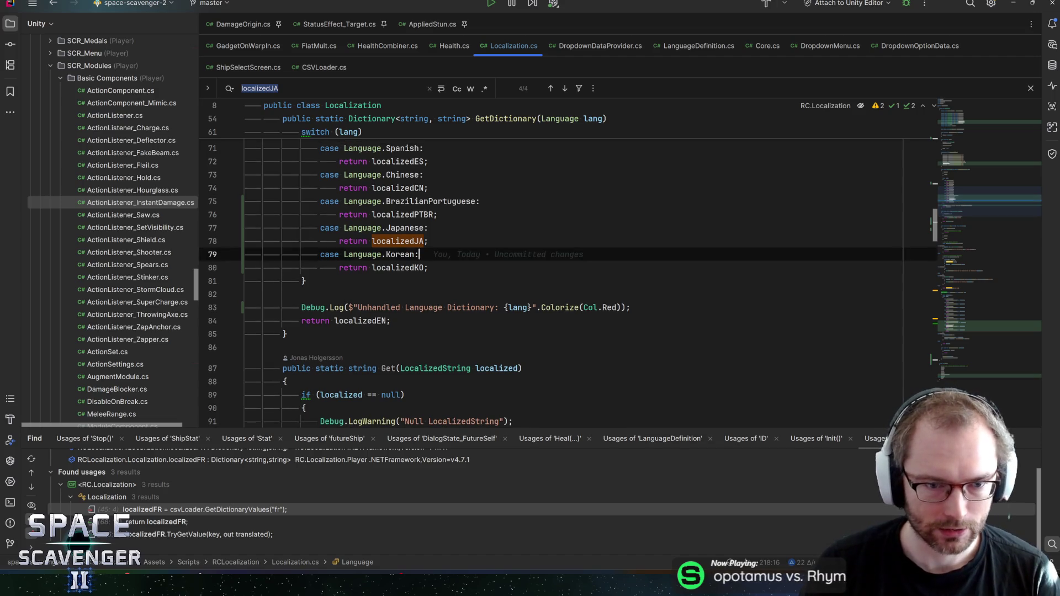
pyautogui.click(405, 241)
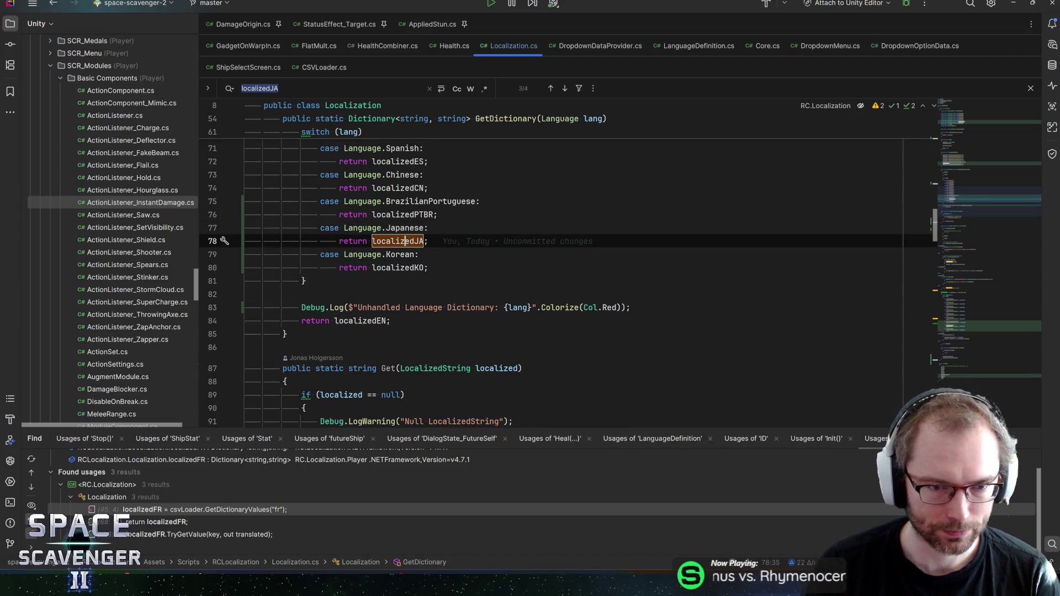
pyautogui.hotkey('alt', 'Tab')
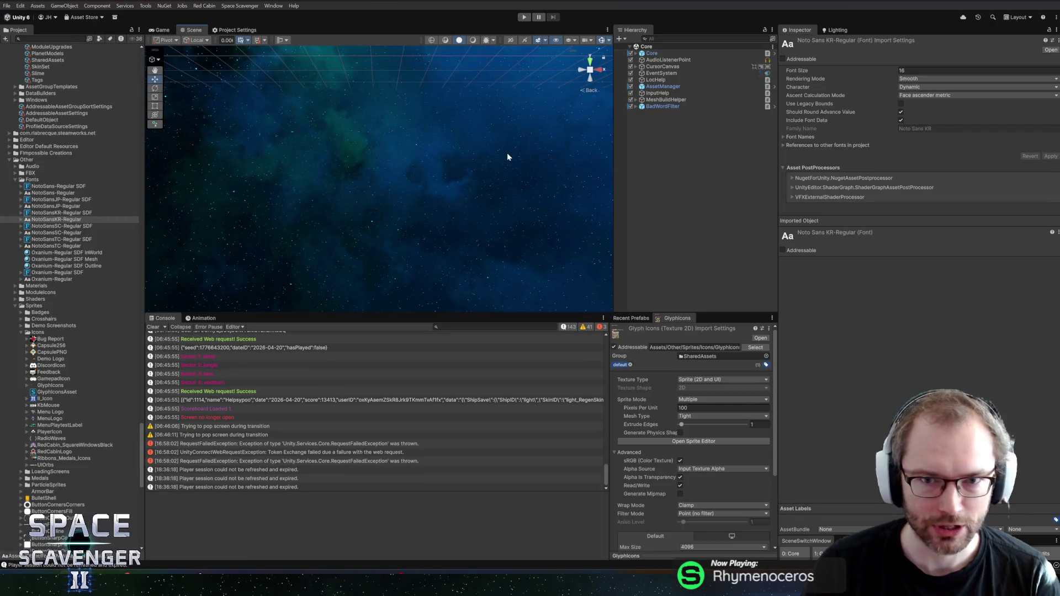
# Step: Start Play mode with the Game view maximised, then fly, shoot enemies and collect scrap
pyautogui.click(523, 17)
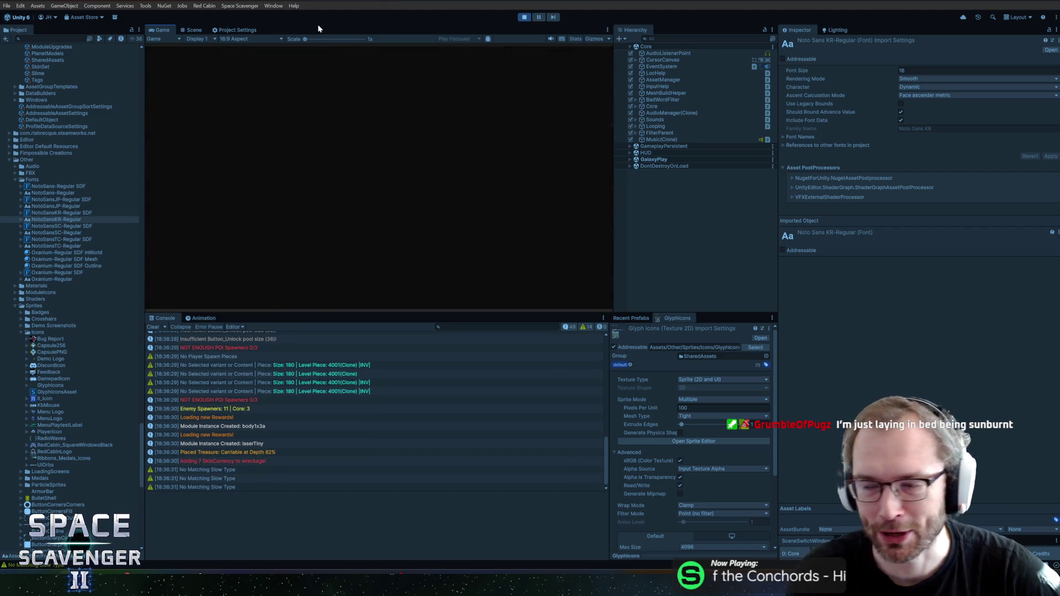
pyautogui.doubleClick(157, 30)
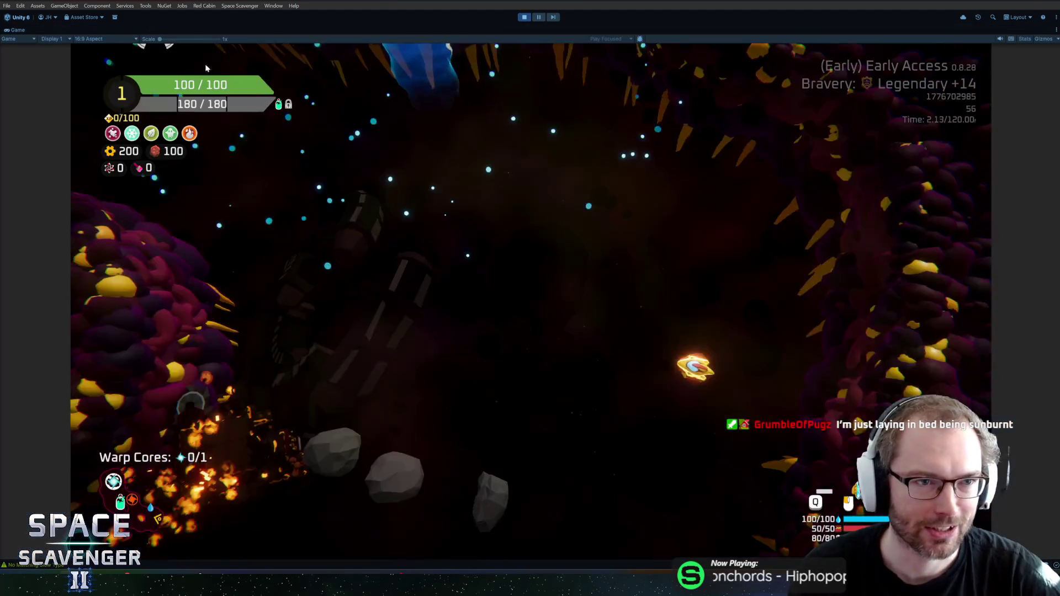
pyautogui.press('d')
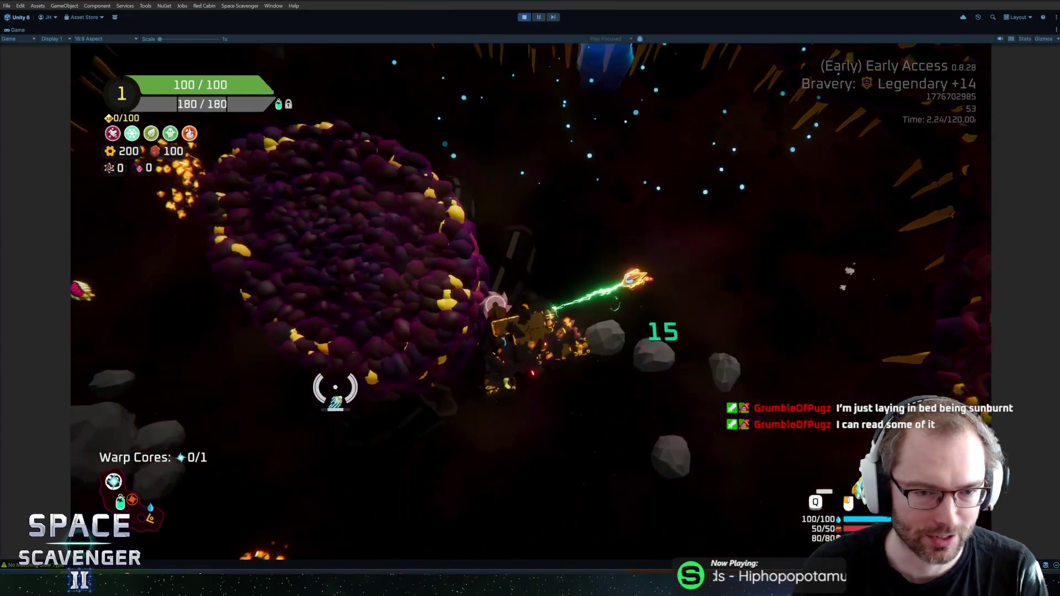
pyautogui.press('s')
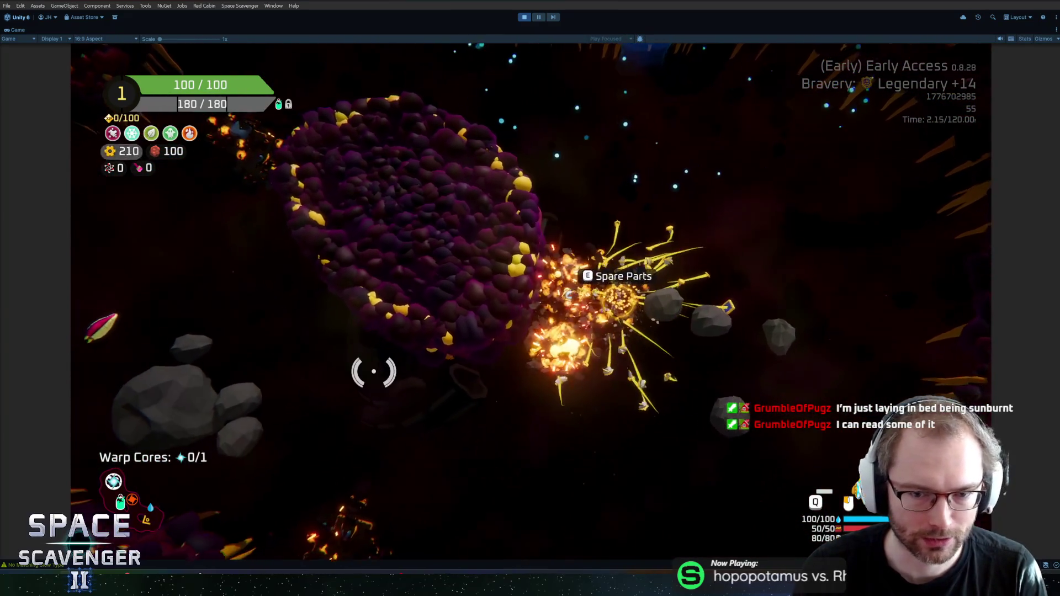
pyautogui.press('w')
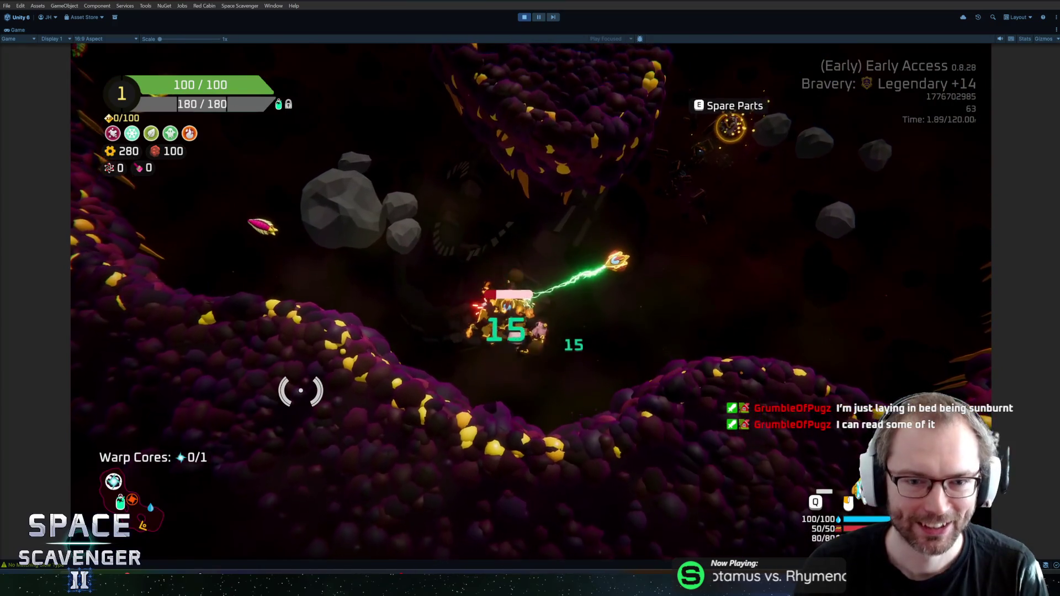
pyautogui.press('d')
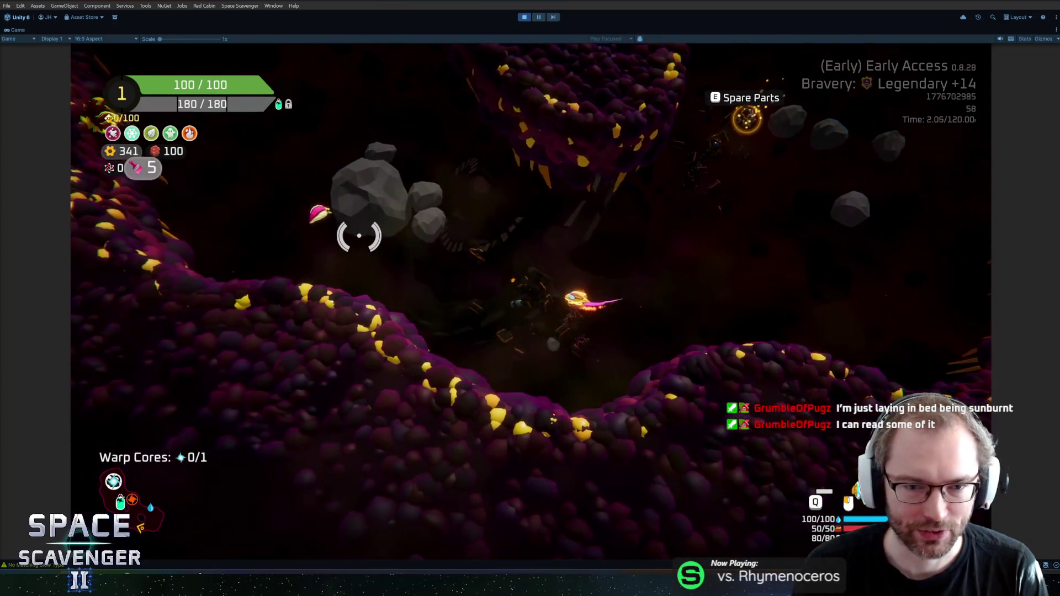
# Step: Craft an Artillery module in build mode, mount it on the ship, then pause and open settings
pyautogui.press('e')
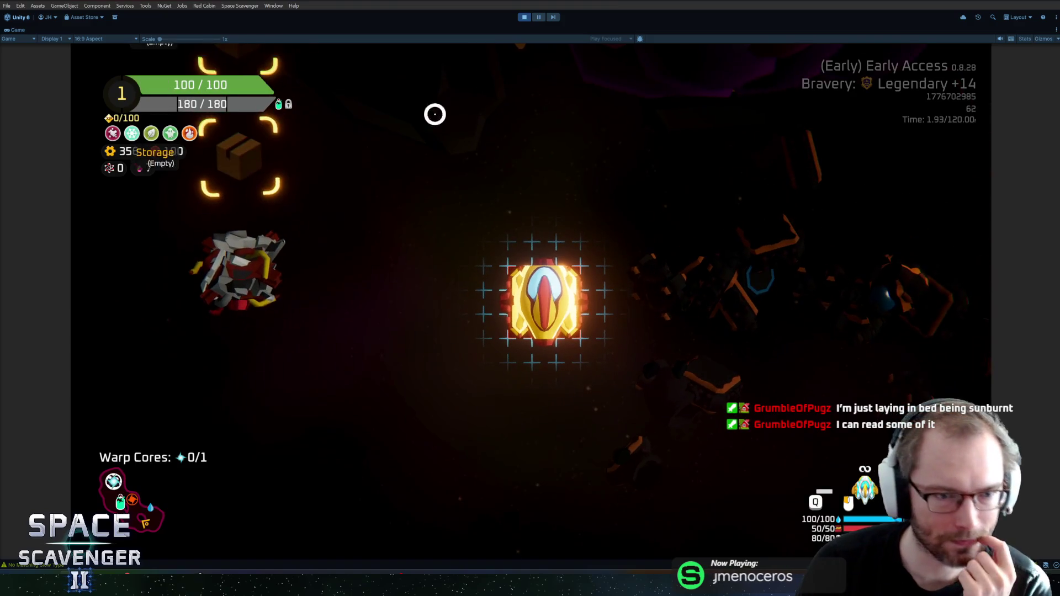
pyautogui.moveTo(249, 276)
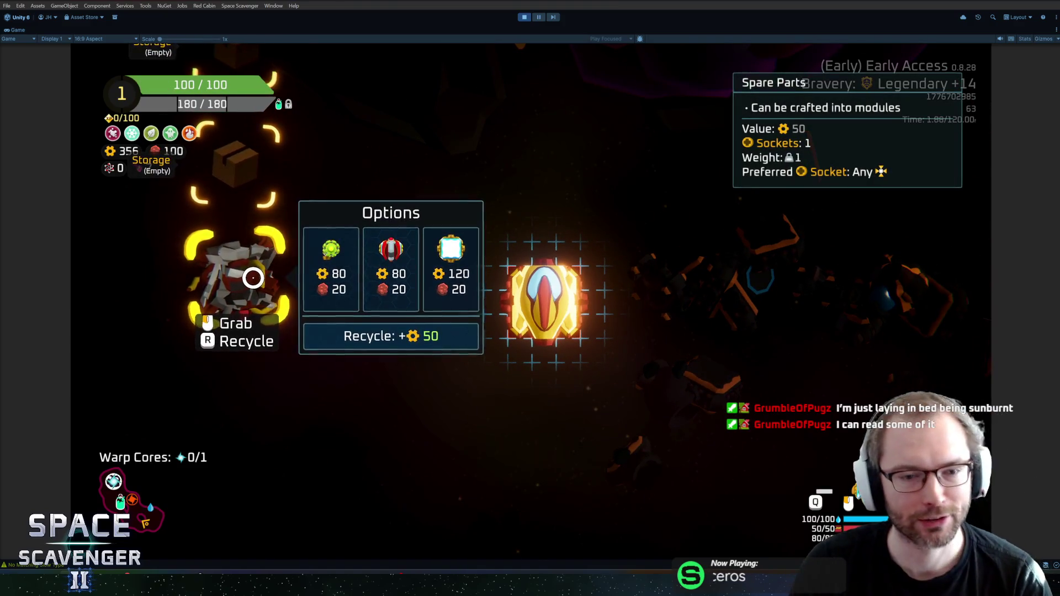
pyautogui.click(381, 282)
pyautogui.click(293, 205)
pyautogui.click(544, 298)
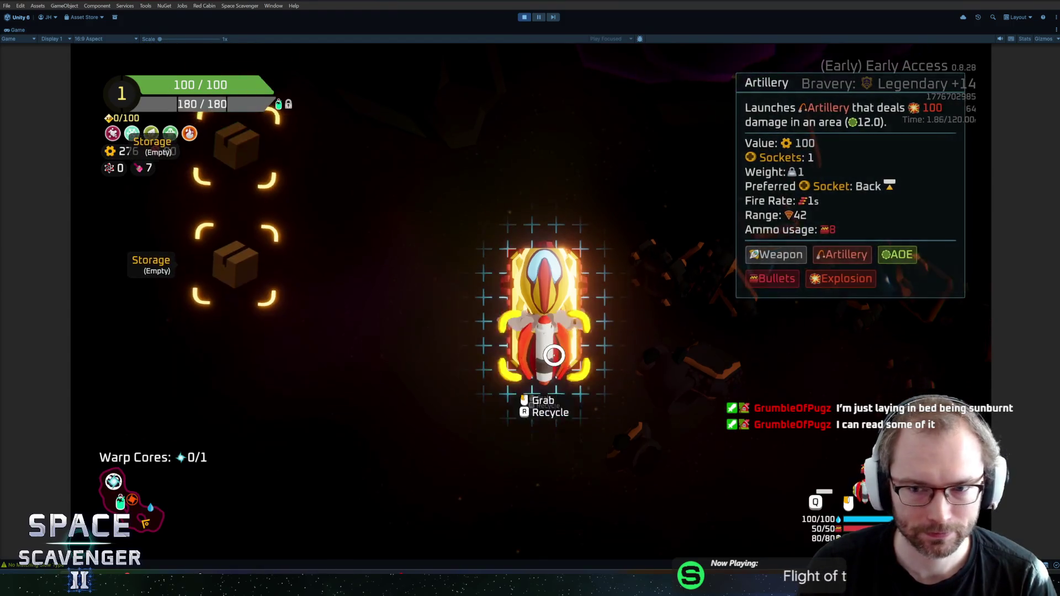
pyautogui.press('e')
pyautogui.press('Escape')
pyautogui.click(221, 431)
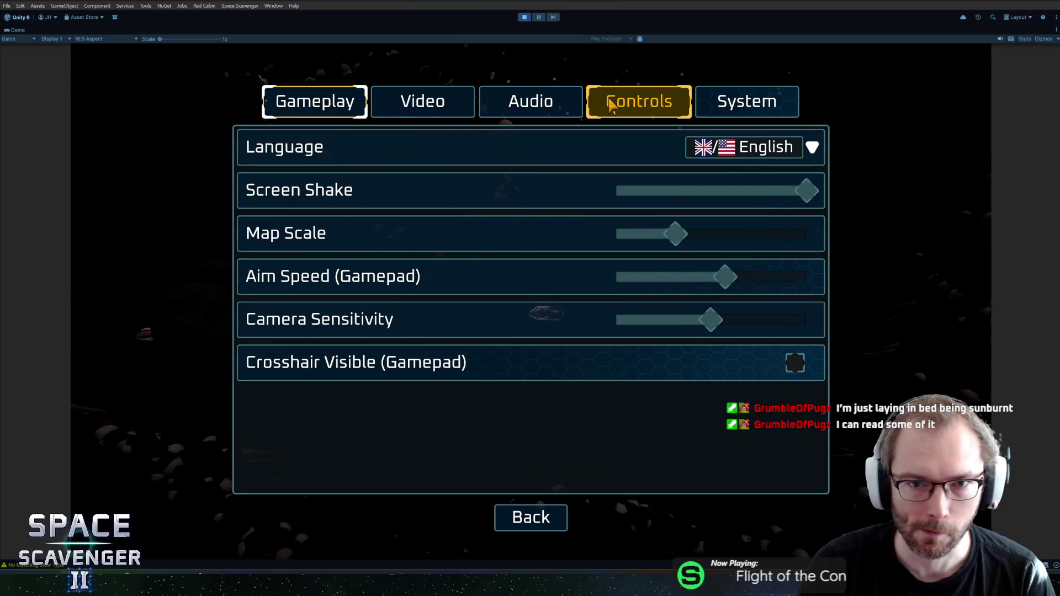
# Step: Drag the Music volume down to minimum in the Audio settings, then resume the game
pyautogui.click(530, 105)
pyautogui.click(689, 197)
pyautogui.moveTo(688, 197); pyautogui.dragTo(613, 197)
pyautogui.click(530, 516)
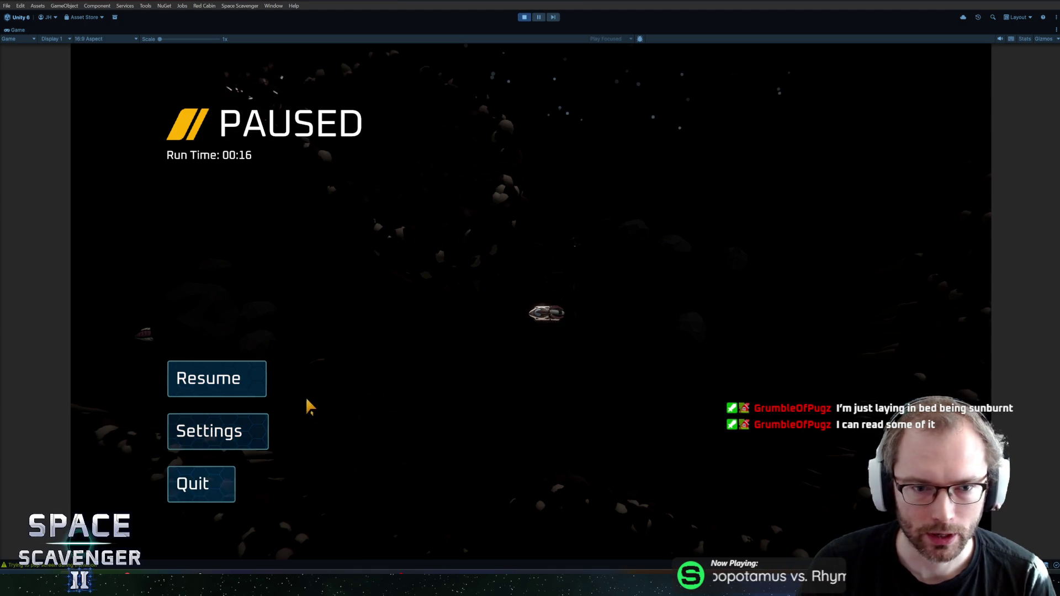
pyautogui.click(234, 432)
pyautogui.click(550, 522)
pyautogui.press('Escape')
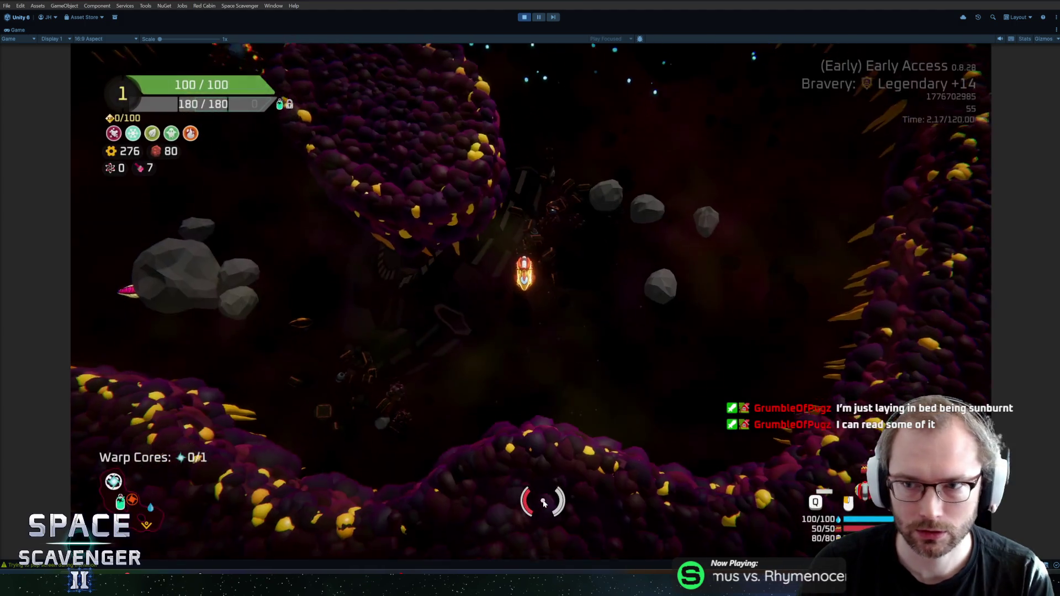
# Step: Set the game language to Japanese in the pause-menu settings
pyautogui.press('Escape')
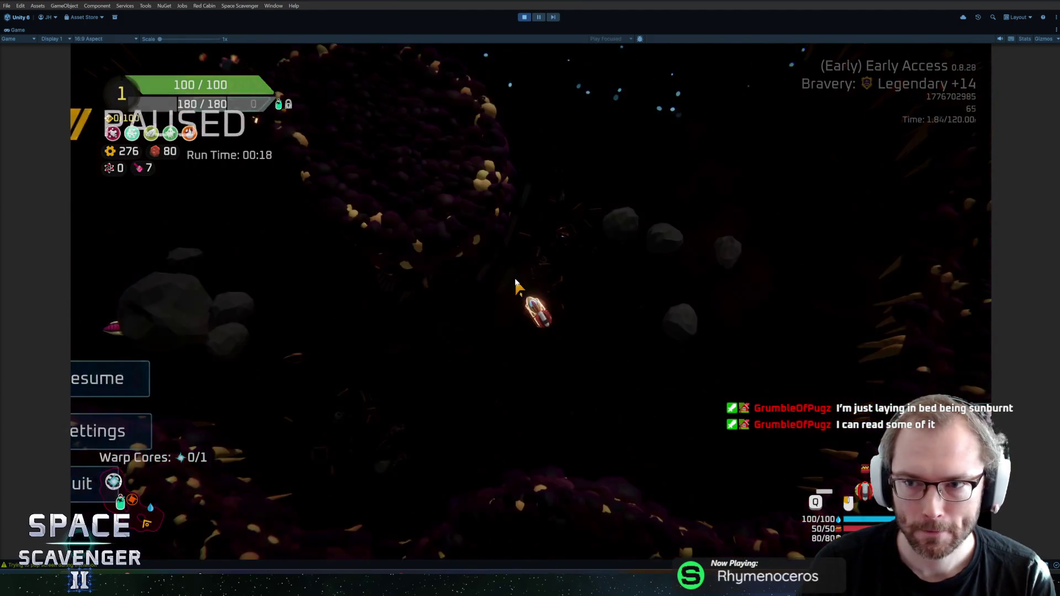
pyautogui.click(251, 429)
pyautogui.click(637, 110)
pyautogui.press('Left')
pyautogui.press('Left')
pyautogui.press('Left')
pyautogui.click(787, 148)
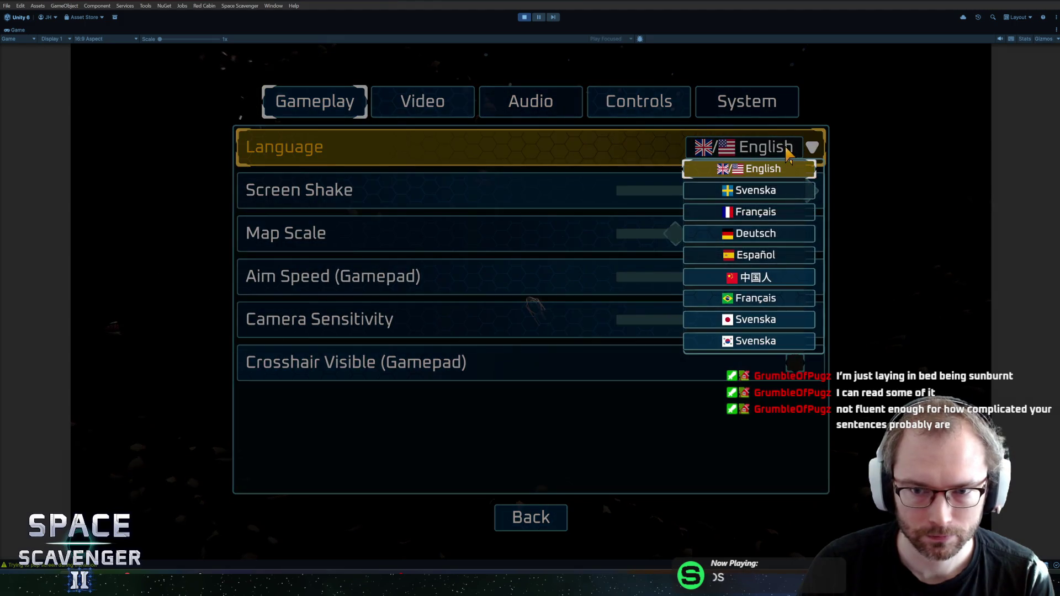
pyautogui.click(765, 322)
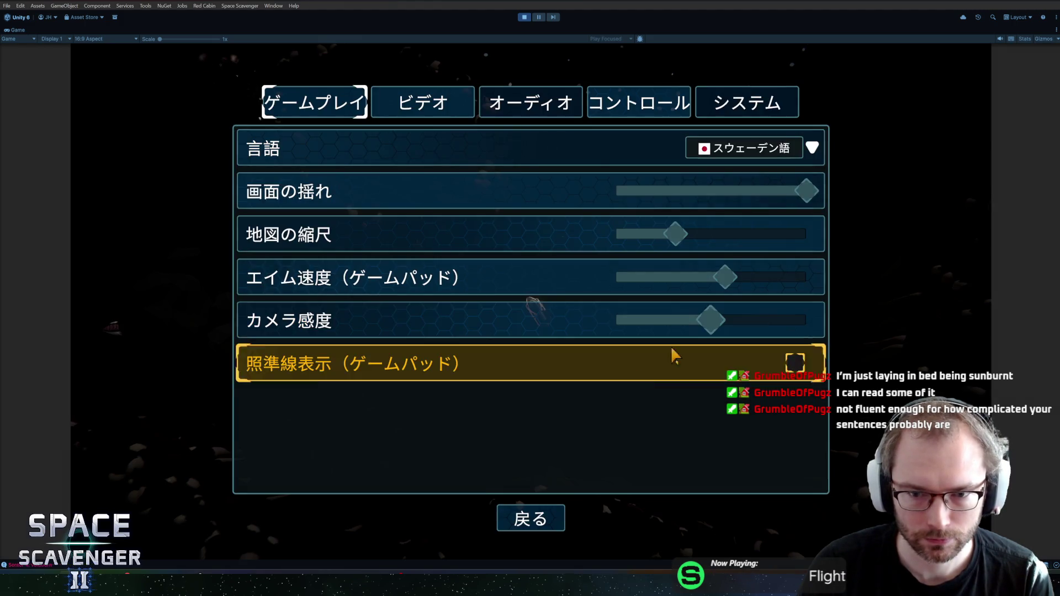
pyautogui.click(538, 522)
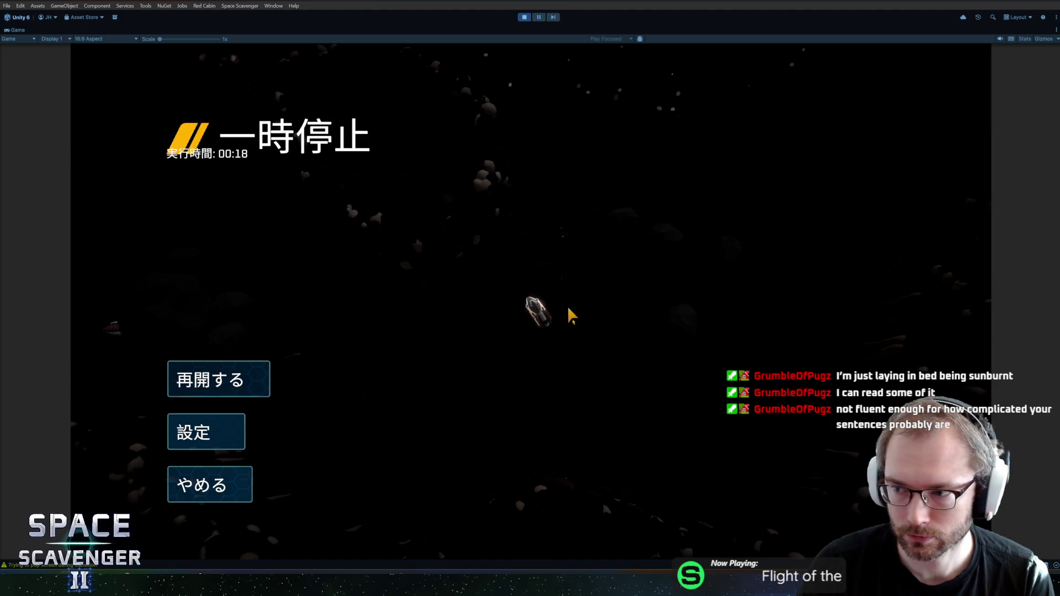
# Step: Resume briefly, then pause again and reopen the settings
pyautogui.click(254, 384)
pyautogui.press('Escape')
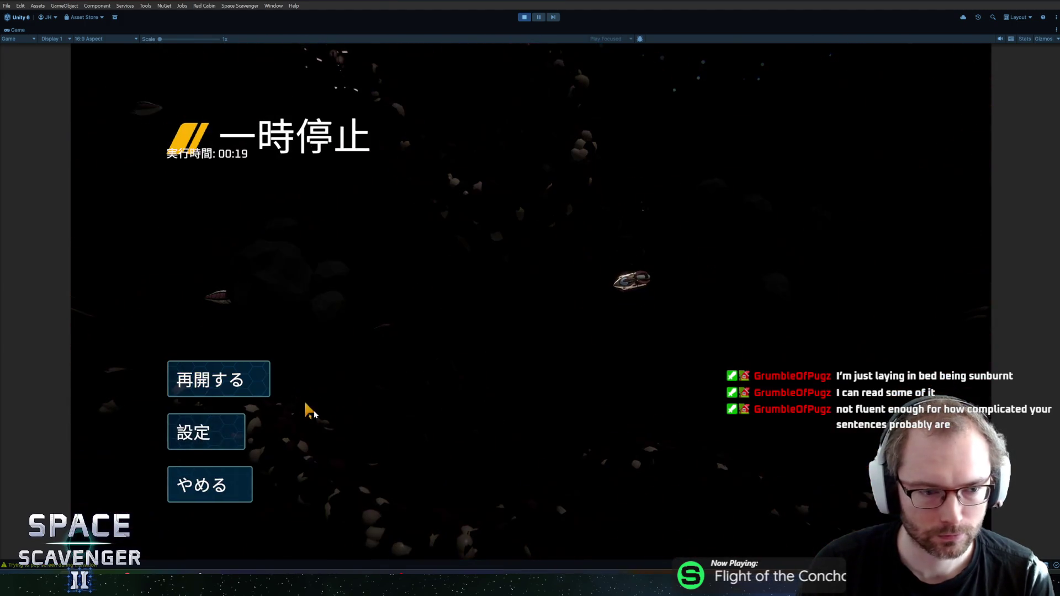
pyautogui.press('Escape')
pyautogui.press('Escape')
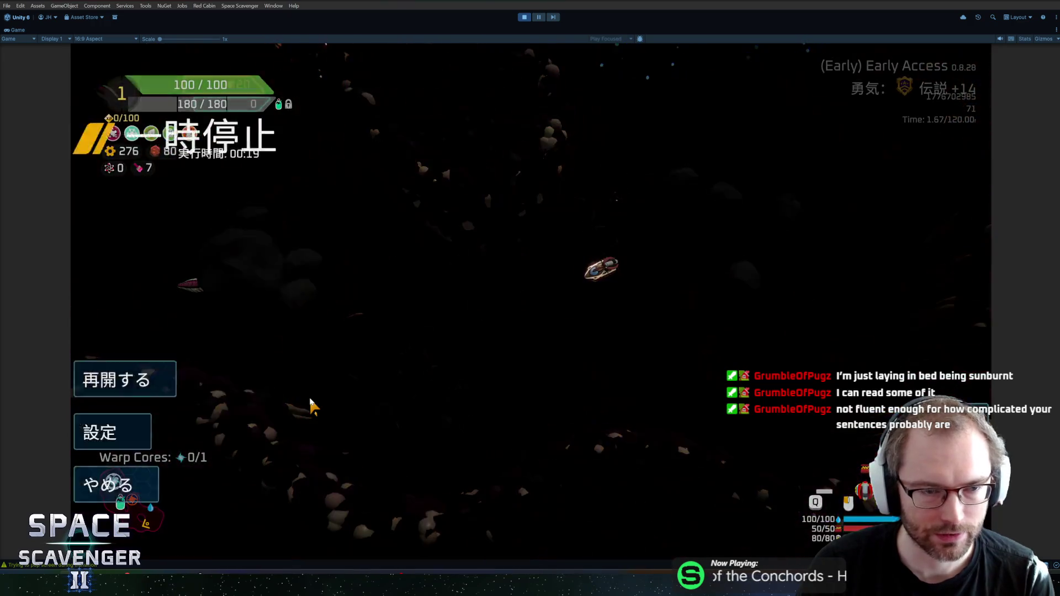
pyautogui.click(214, 432)
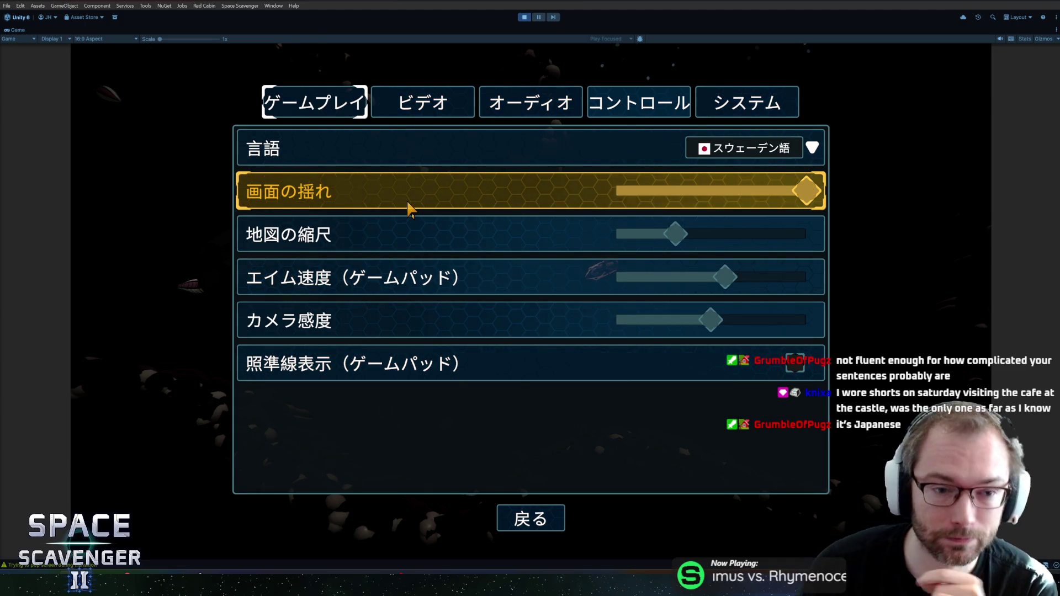
# Step: Check the 言語 list without changing it from Japanese, then leave settings and resume play
pyautogui.click(775, 150)
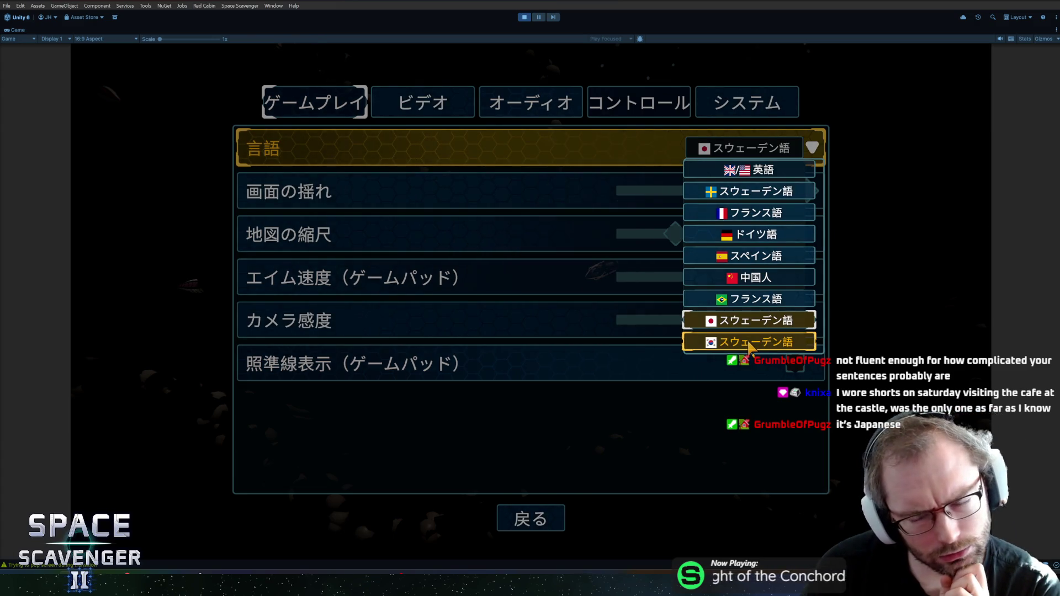
pyautogui.click(769, 155)
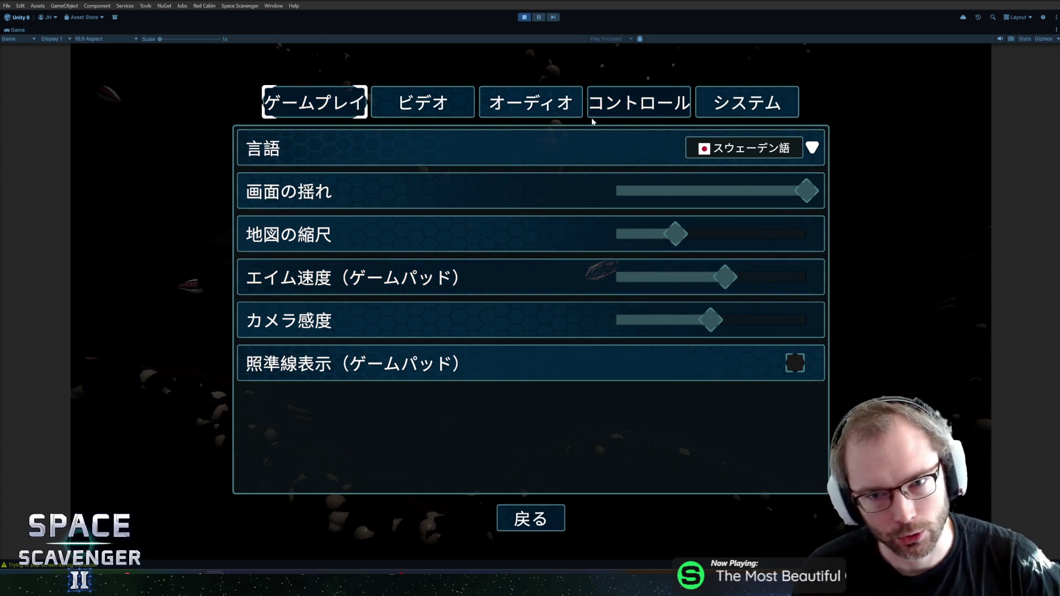
pyautogui.click(529, 518)
pyautogui.click(219, 379)
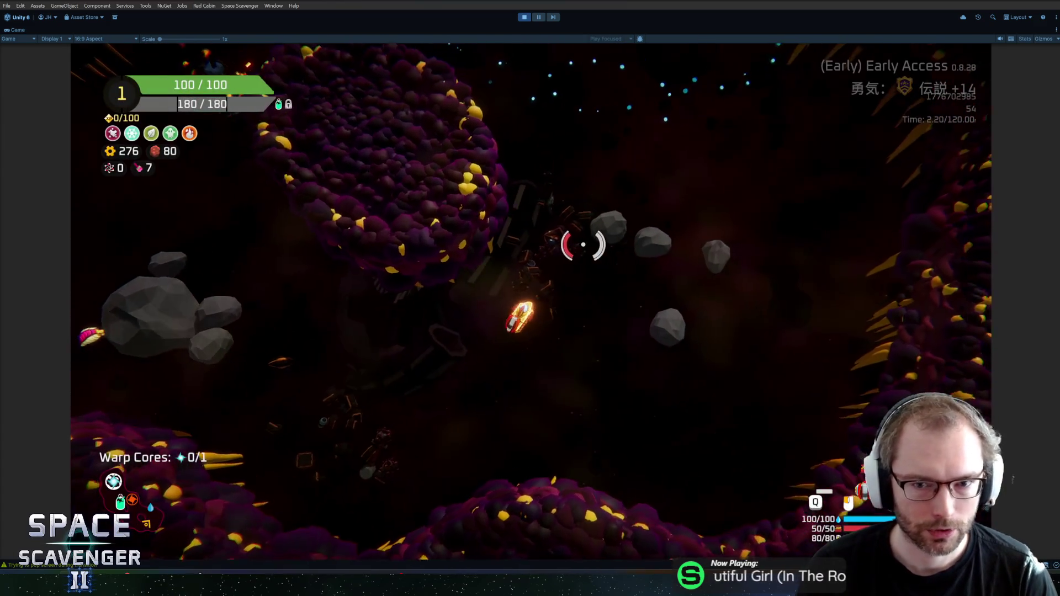
# Step: Fly and fire at an asteroid, pause and resume, check the Spare Parts pile, then switch to Rider
pyautogui.moveTo(386, 248)
pyautogui.mouseDown()
pyautogui.moveTo(670, 260)
pyautogui.moveTo(644, 237)
pyautogui.moveTo(659, 249)
pyautogui.moveTo(613, 254)
pyautogui.moveTo(611, 289)
pyautogui.moveTo(445, 178)
pyautogui.moveTo(588, 134)
pyautogui.moveTo(568, 213)
pyautogui.moveTo(504, 171)
pyautogui.moveTo(532, 177)
pyautogui.moveTo(401, 167)
pyautogui.moveTo(310, 184)
pyautogui.moveTo(324, 156)
pyautogui.moveTo(384, 123)
pyautogui.moveTo(516, 130)
pyautogui.moveTo(480, 125)
pyautogui.moveTo(485, 99)
pyautogui.moveTo(513, 82)
pyautogui.moveTo(473, 100)
pyautogui.mouseUp()
pyautogui.press('Escape')
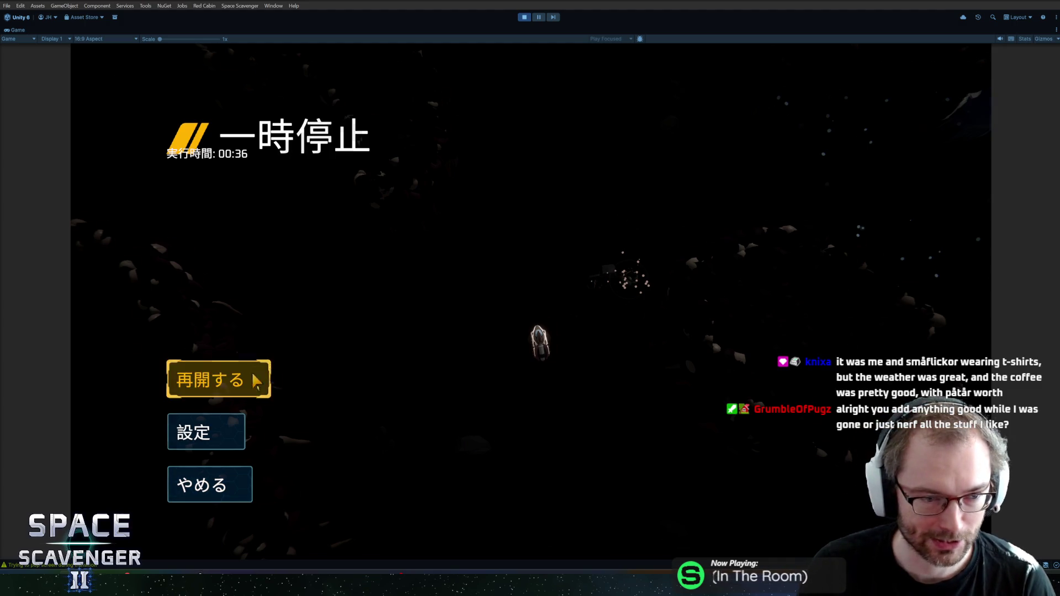
pyautogui.click(219, 379)
pyautogui.press('e')
pyautogui.press('Escape')
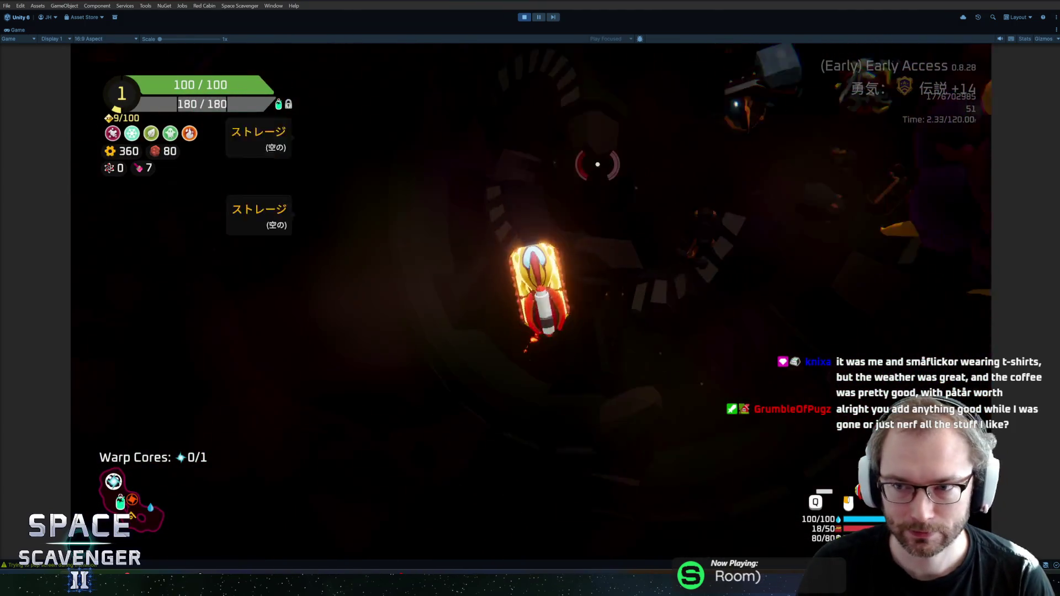
pyautogui.press('Escape')
pyautogui.press('Escape')
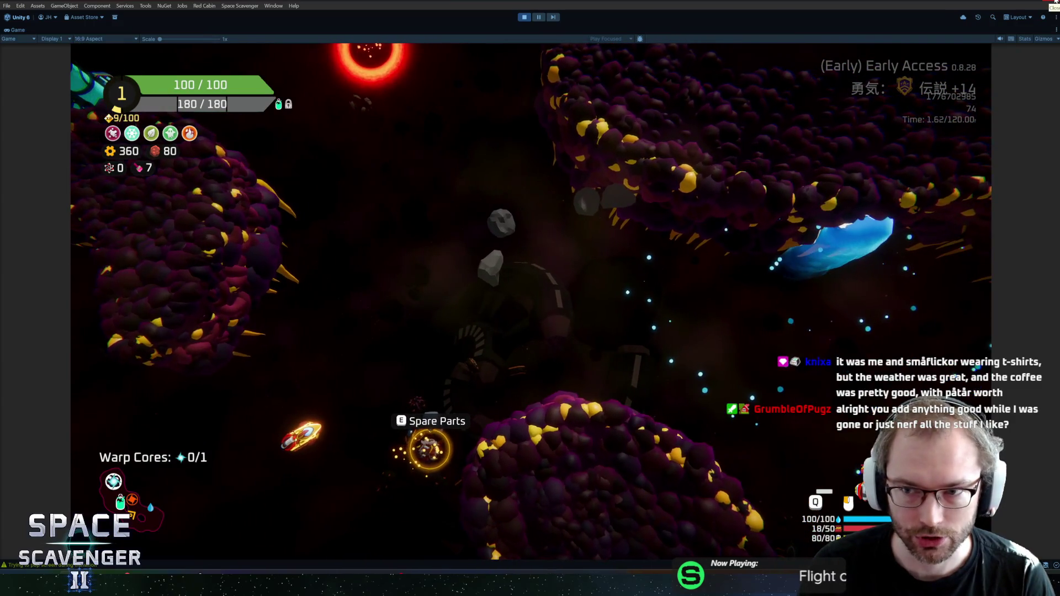
pyautogui.hotkey('alt', 'Tab')
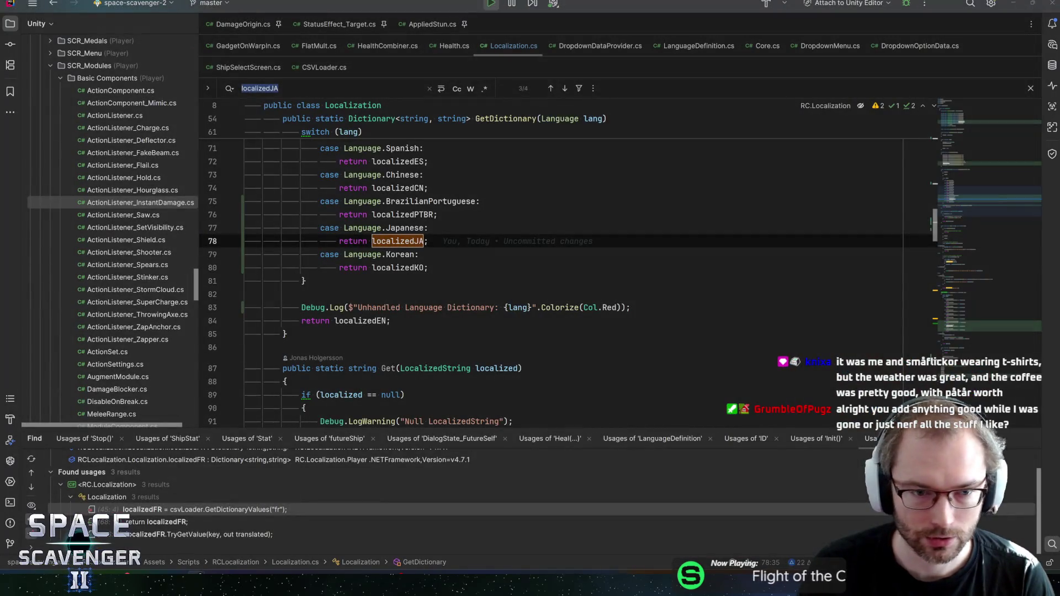
# Step: Close the localizedJA search, place the cursor on the Language.Korean case at line 79, then switch to Unity Hub
pyautogui.press('Escape')
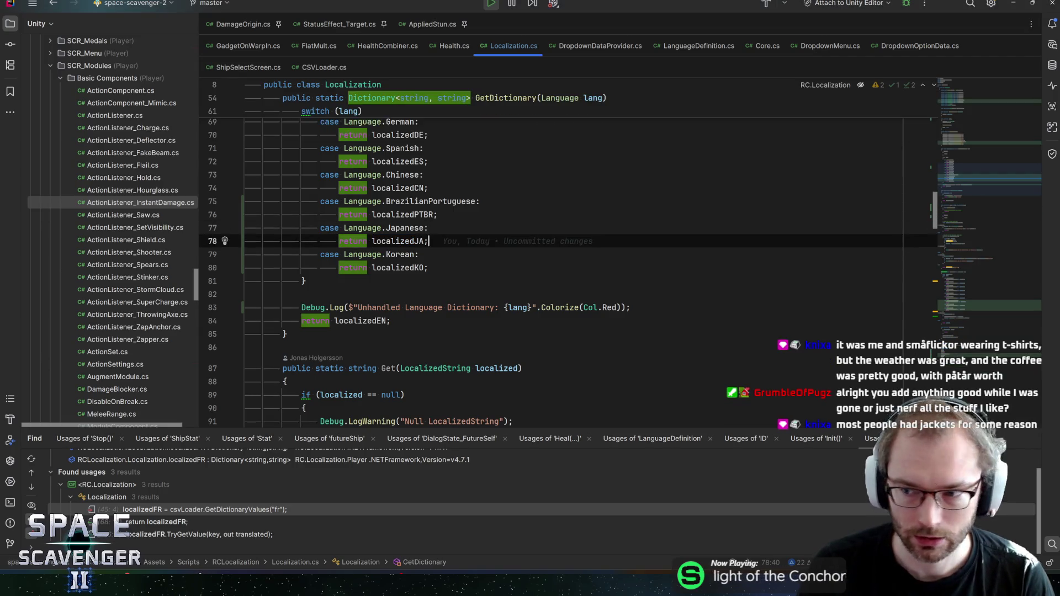
pyautogui.click(419, 255)
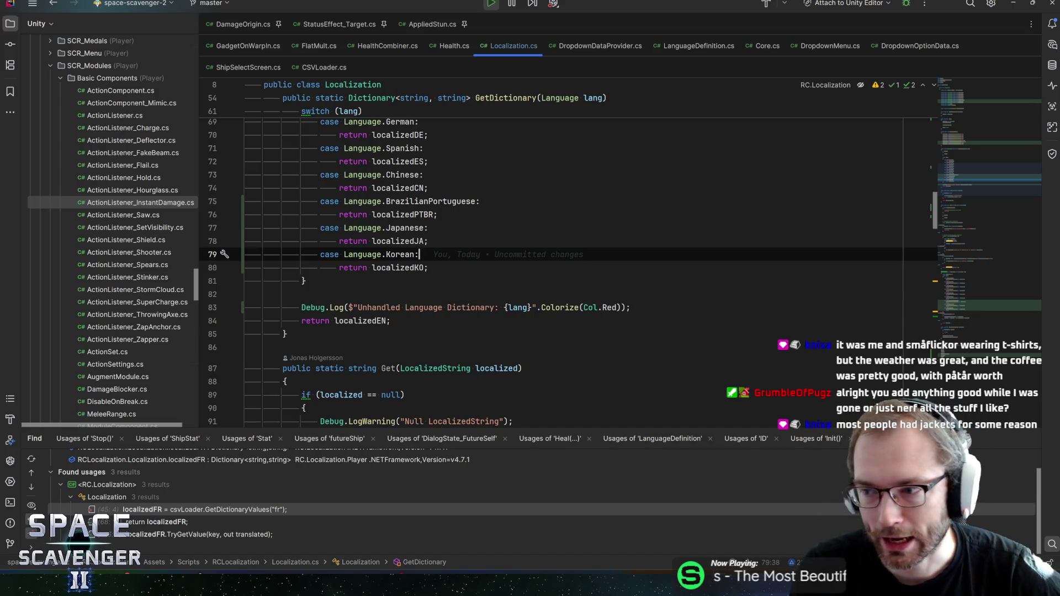
pyautogui.hotkey('alt', 'Tab')
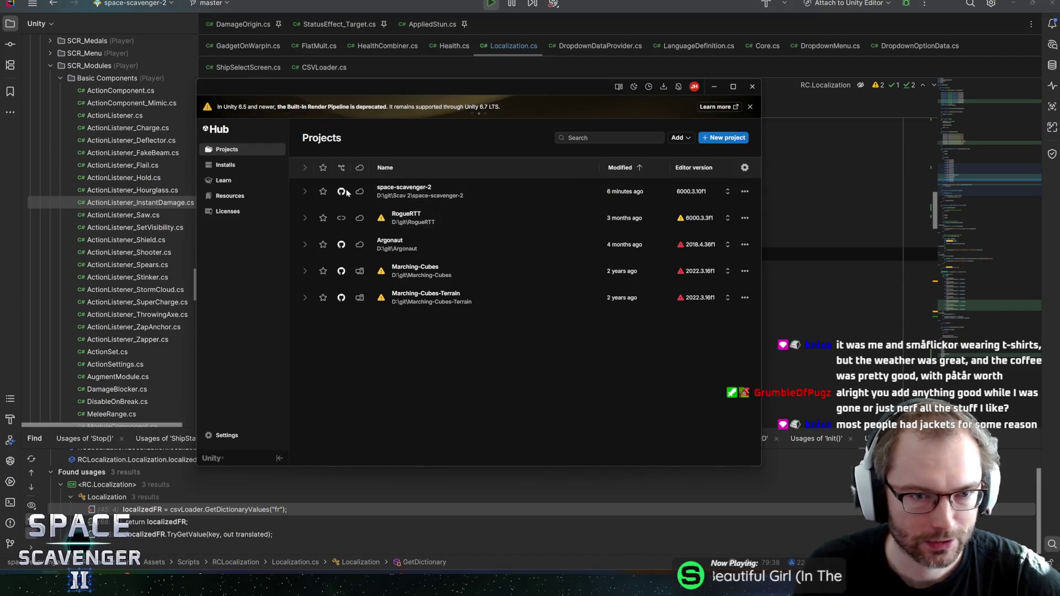
# Step: Open space-scavenger-2 from Unity Hub, then bring the Firefox HacknPlan board forward
pyautogui.click(479, 193)
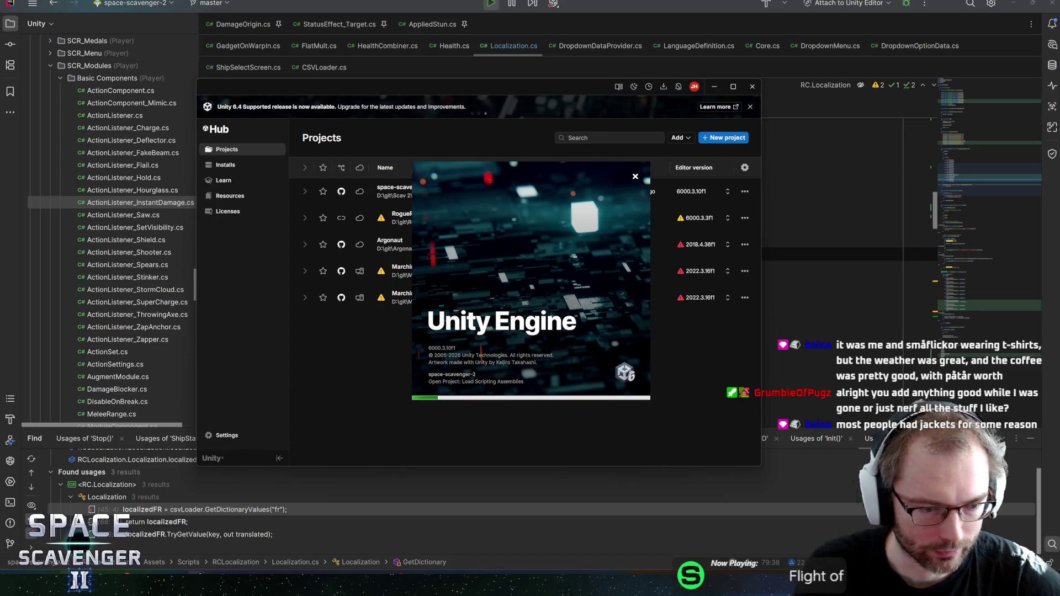
pyautogui.moveTo(192, 586)
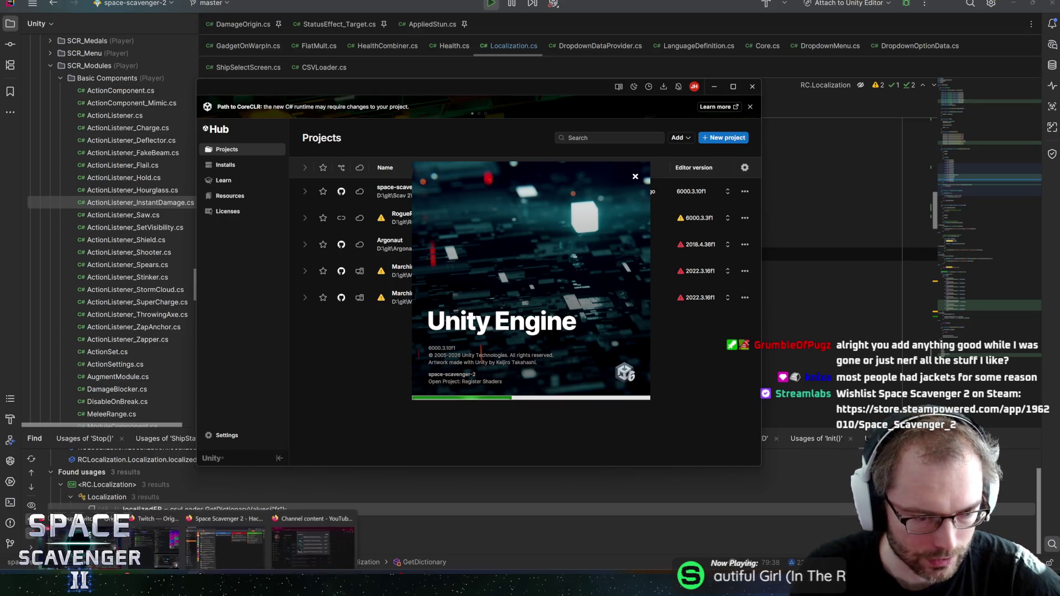
pyautogui.click(225, 535)
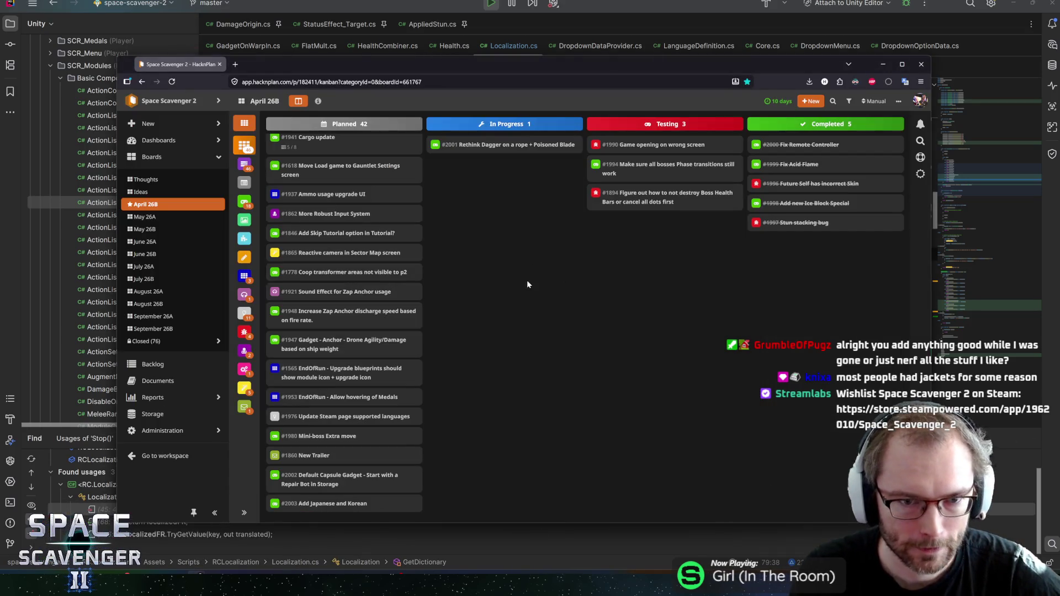
# Step: Move and enlarge the browser window to show more of the HacknPlan board
pyautogui.moveTo(279, 65); pyautogui.dragTo(243, 25)
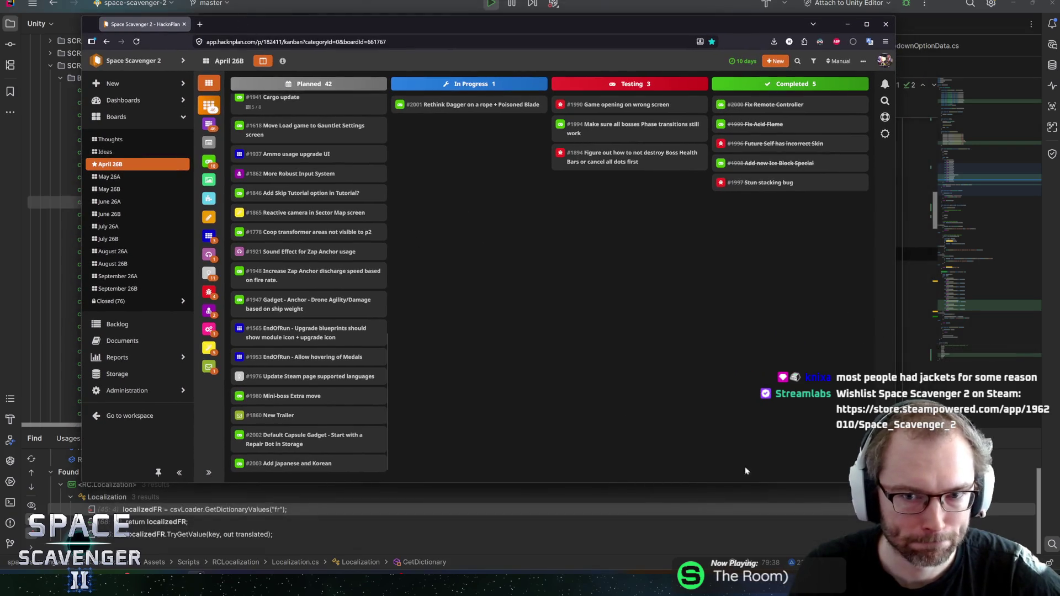
pyautogui.moveTo(895, 482)
pyautogui.mouseDown()
pyautogui.moveTo(908, 537)
pyautogui.moveTo(927, 541)
pyautogui.moveTo(899, 548)
pyautogui.moveTo(983, 548)
pyautogui.mouseUp()
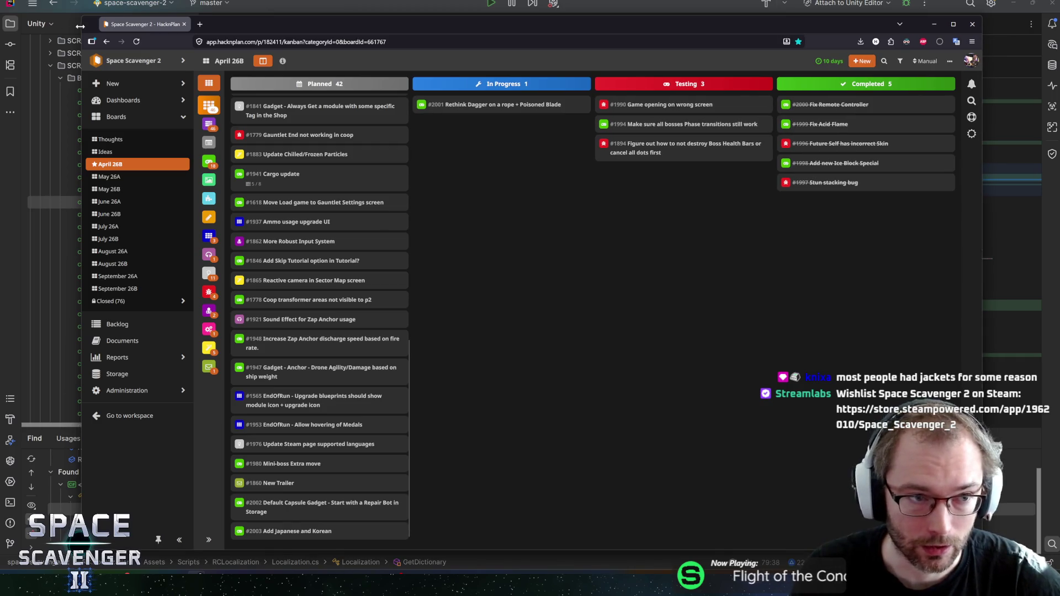
pyautogui.moveTo(83, 17); pyautogui.dragTo(46, 14)
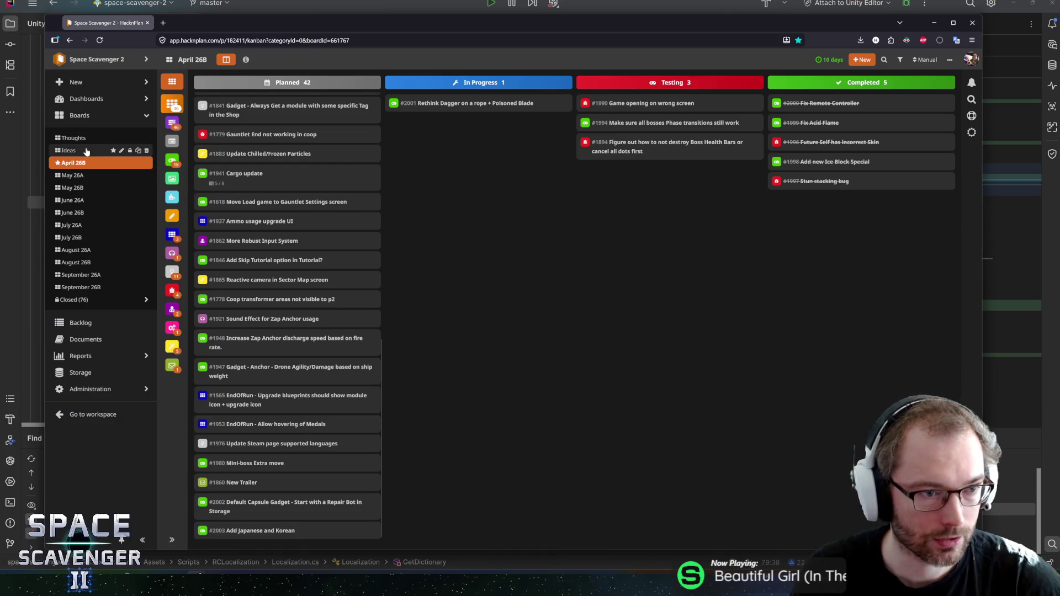
# Step: Move Add Japanese and Korean and Rethink Dagger to Completed, and Default Capsule Gadget to In Progress
pyautogui.moveTo(332, 530)
pyautogui.mouseDown()
pyautogui.moveTo(348, 412)
pyautogui.moveTo(424, 123)
pyautogui.moveTo(663, 103)
pyautogui.mouseUp()
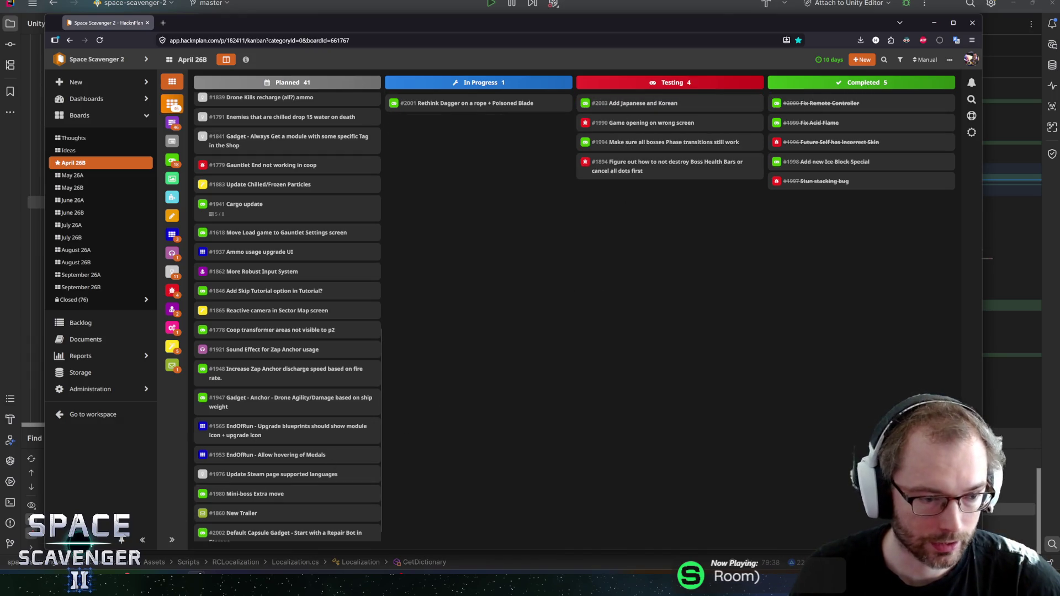
pyautogui.scroll(-1, 309, 474)
pyautogui.moveTo(690, 104); pyautogui.dragTo(789, 103)
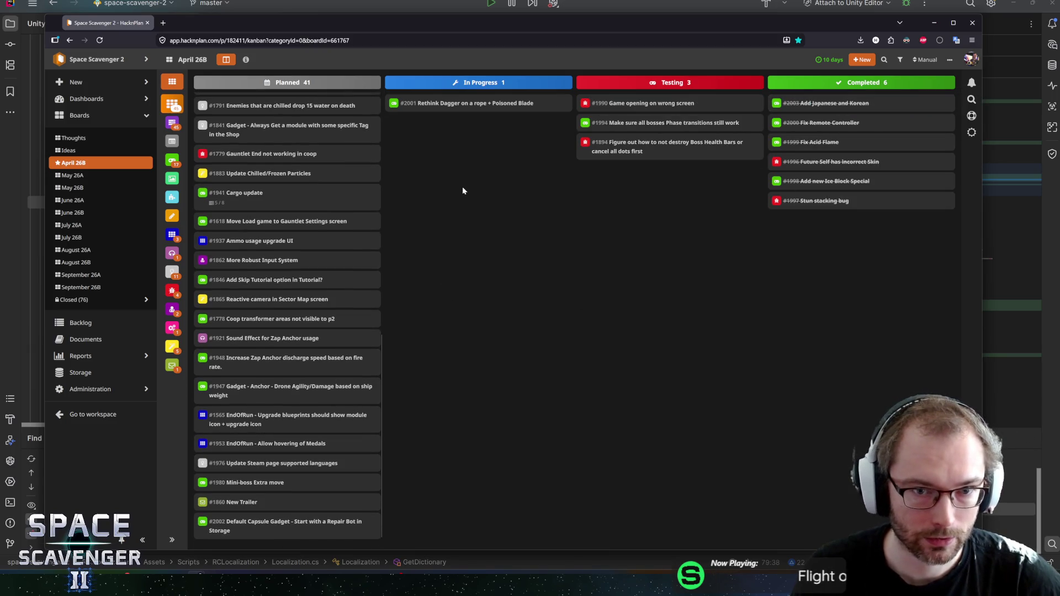
pyautogui.moveTo(444, 105)
pyautogui.mouseDown()
pyautogui.moveTo(552, 127)
pyautogui.moveTo(868, 101)
pyautogui.mouseUp()
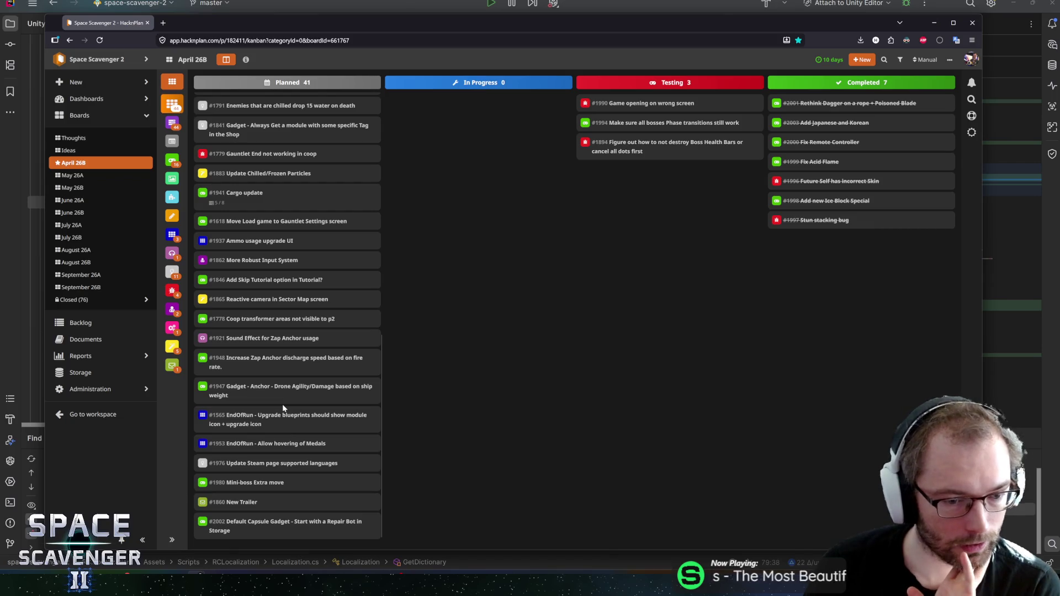
pyautogui.moveTo(272, 522); pyautogui.dragTo(489, 108)
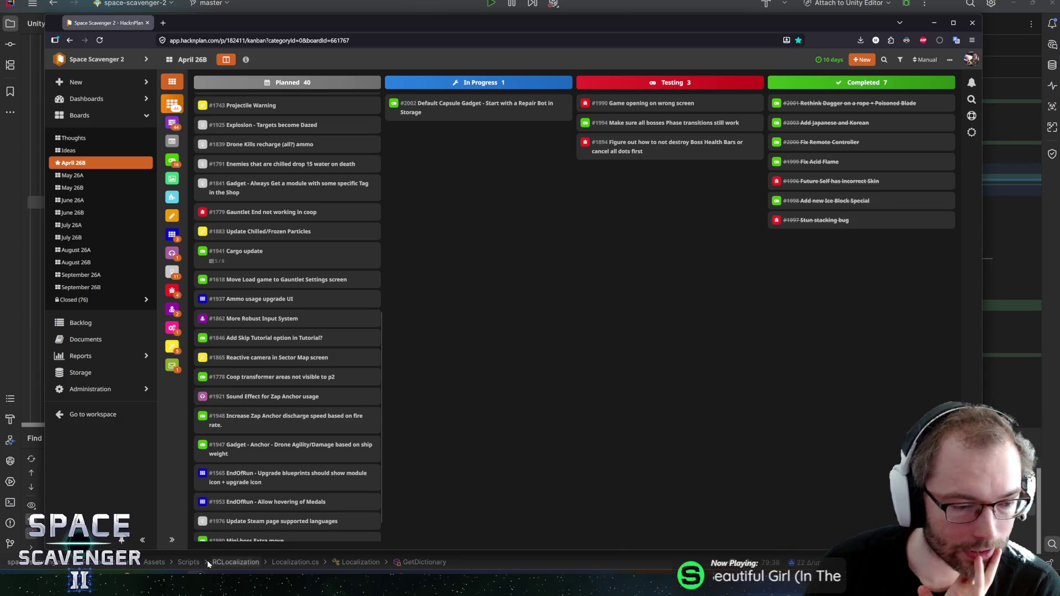
pyautogui.hotkey('alt', 'Tab')
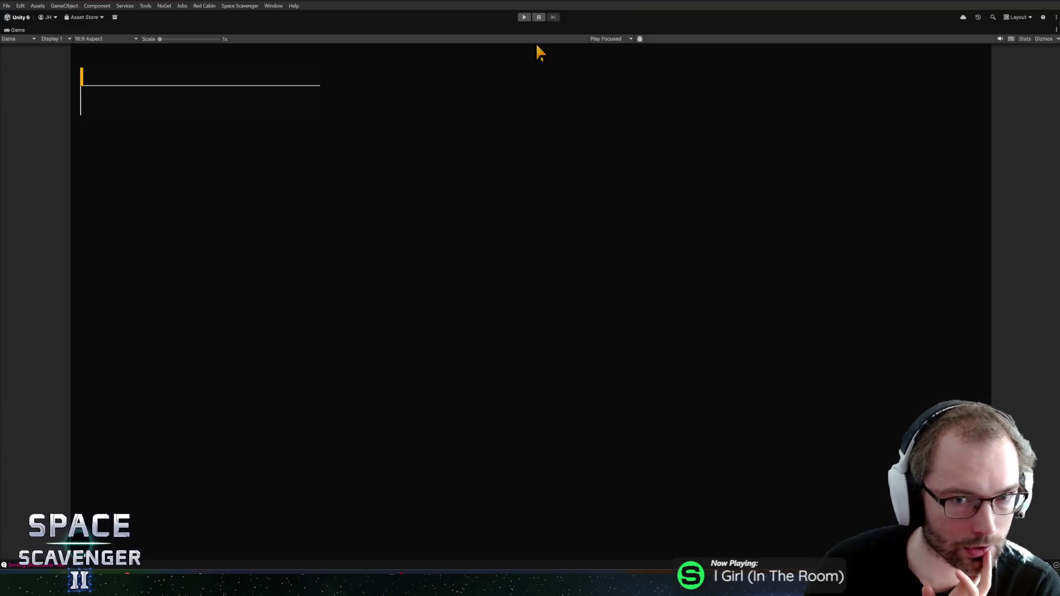
# Step: Restore the editor layout and resize the panels to give the Game view more room
pyautogui.doubleClick(9, 33)
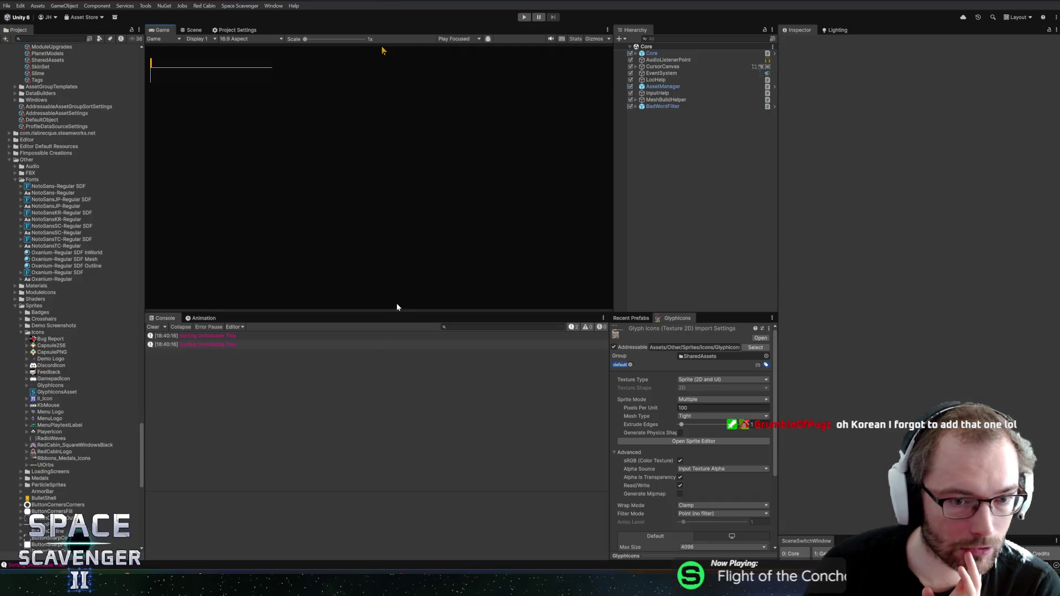
pyautogui.moveTo(405, 312)
pyautogui.mouseDown()
pyautogui.moveTo(409, 372)
pyautogui.moveTo(412, 354)
pyautogui.mouseUp()
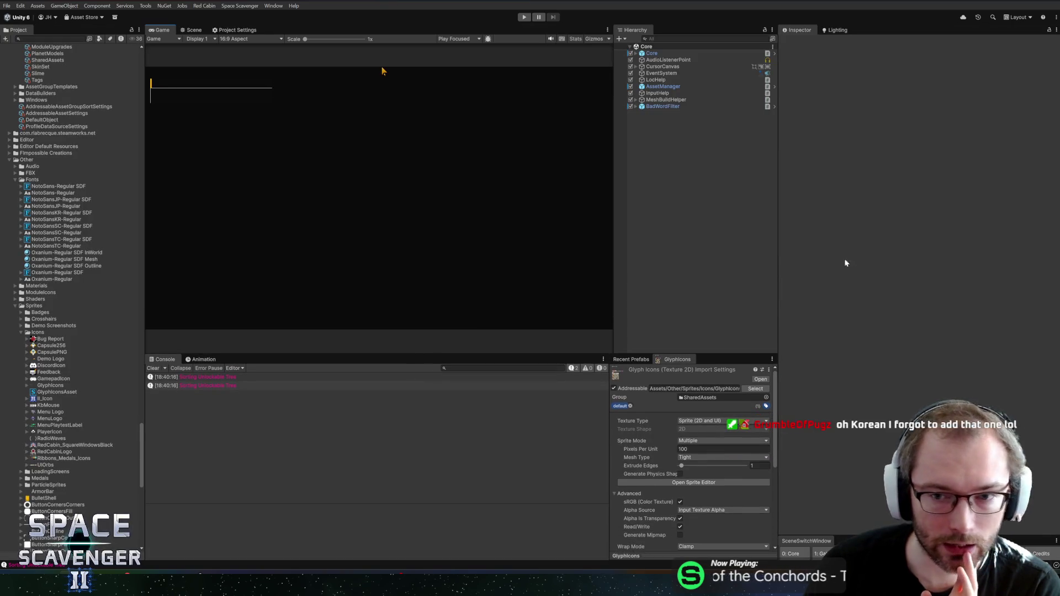
pyautogui.moveTo(779, 264); pyautogui.dragTo(810, 261)
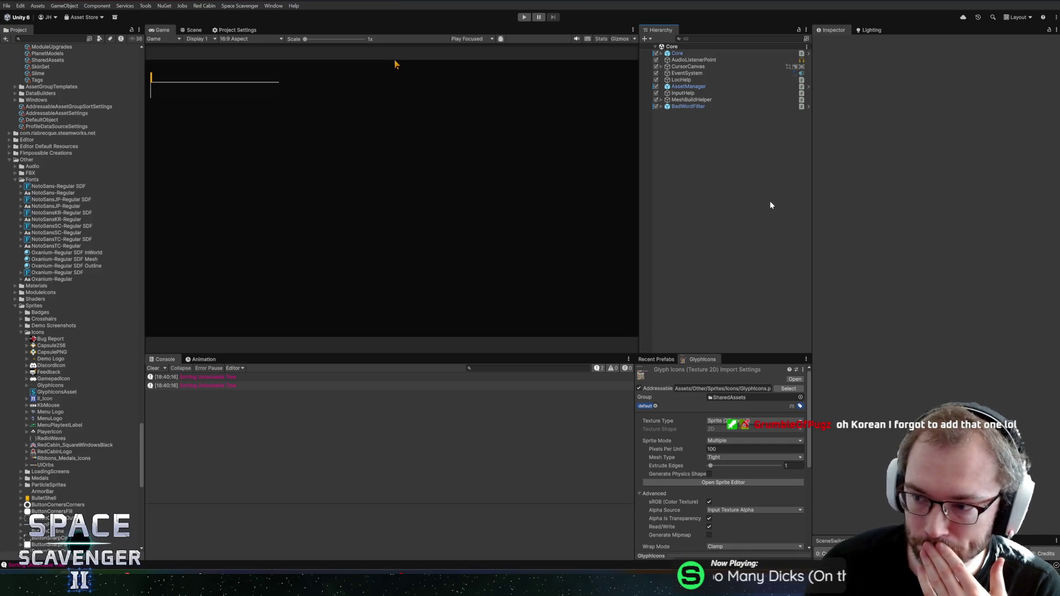
# Step: Stop and restart Play mode, maximise the Game view, and fly toward the spare part
pyautogui.click(525, 17)
pyautogui.click(525, 17)
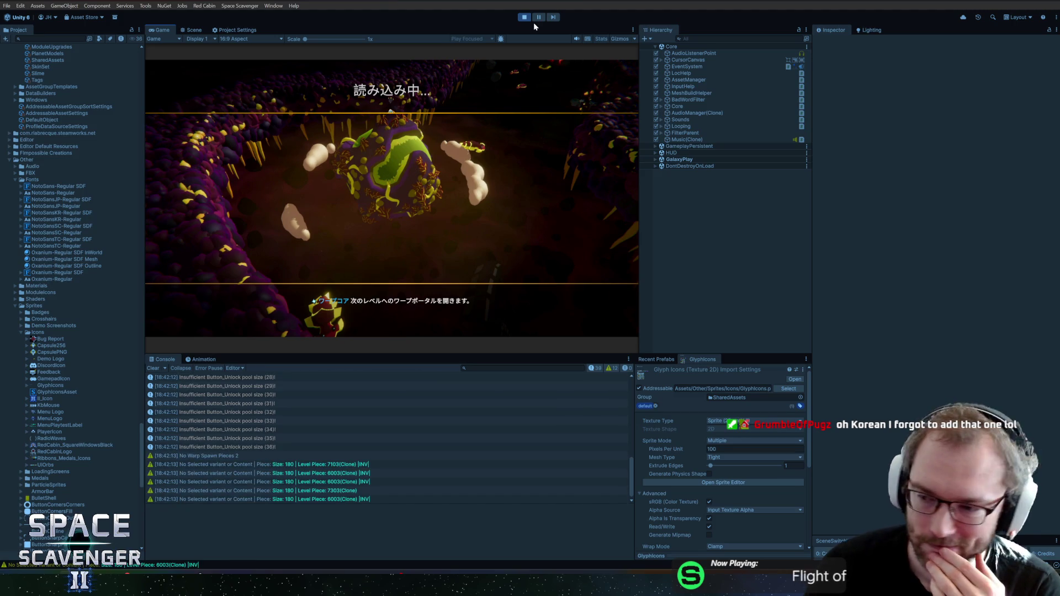
pyautogui.doubleClick(173, 30)
pyautogui.moveTo(590, 216)
pyautogui.mouseDown()
pyautogui.moveTo(695, 268)
pyautogui.moveTo(712, 251)
pyautogui.mouseUp()
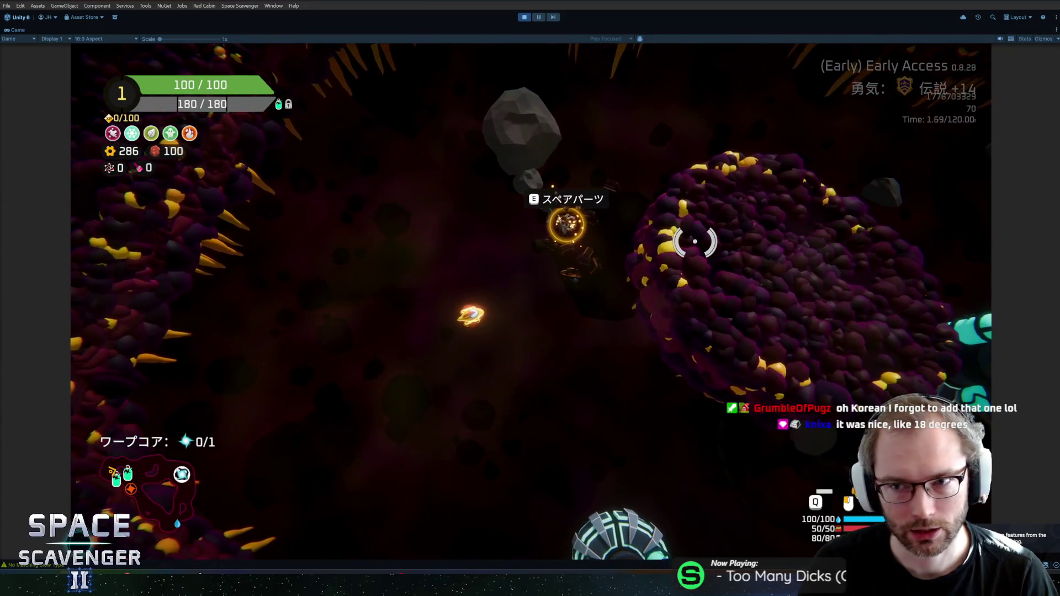
# Step: Pick the hull part from the spare-part options and attach it to the ship
pyautogui.press('e')
pyautogui.moveTo(209, 268)
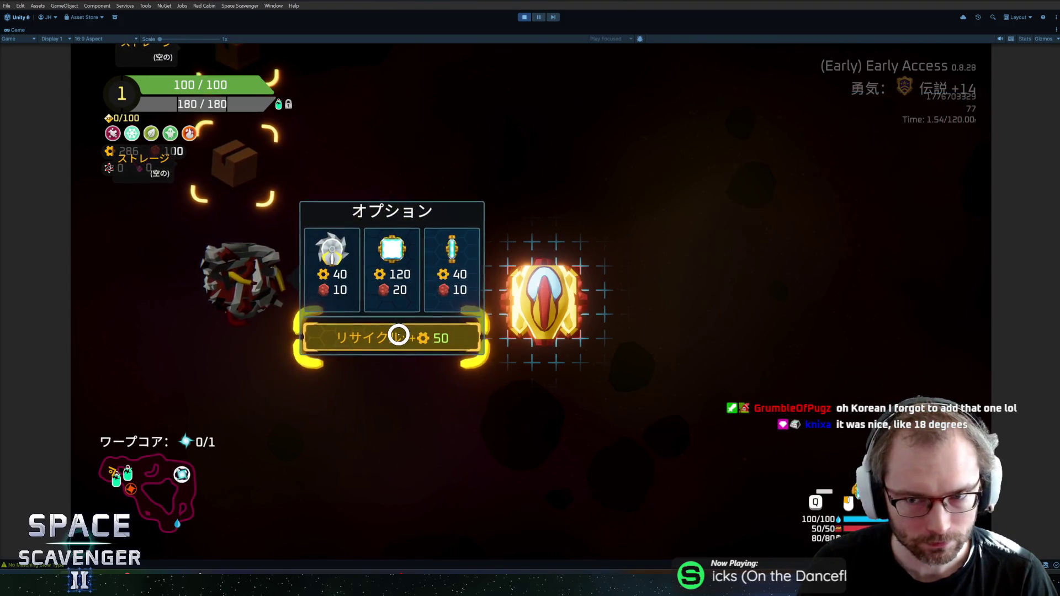
pyautogui.moveTo(397, 279)
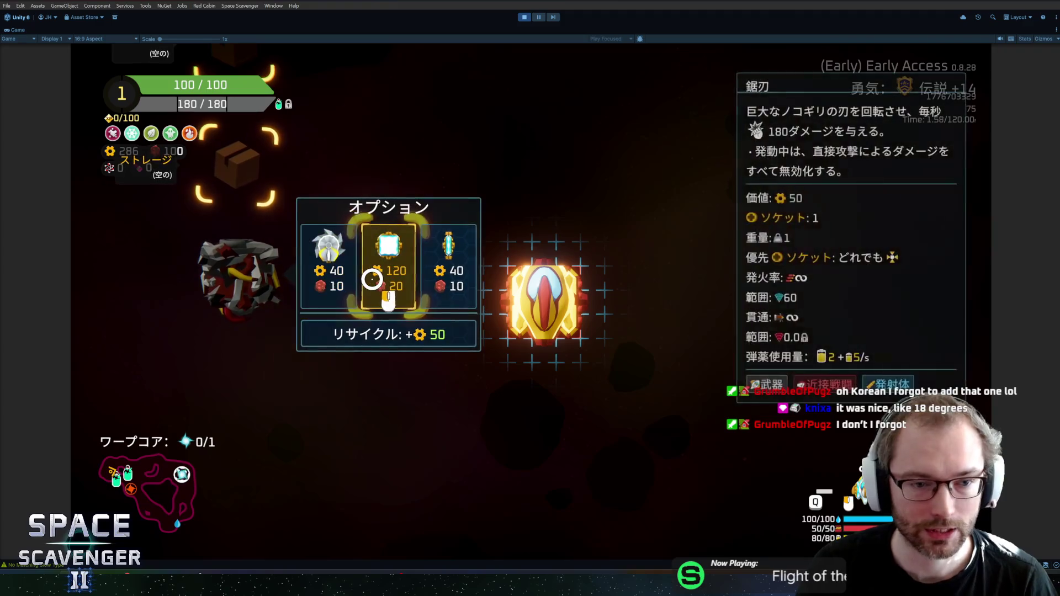
pyautogui.click(342, 284)
pyautogui.click(256, 292)
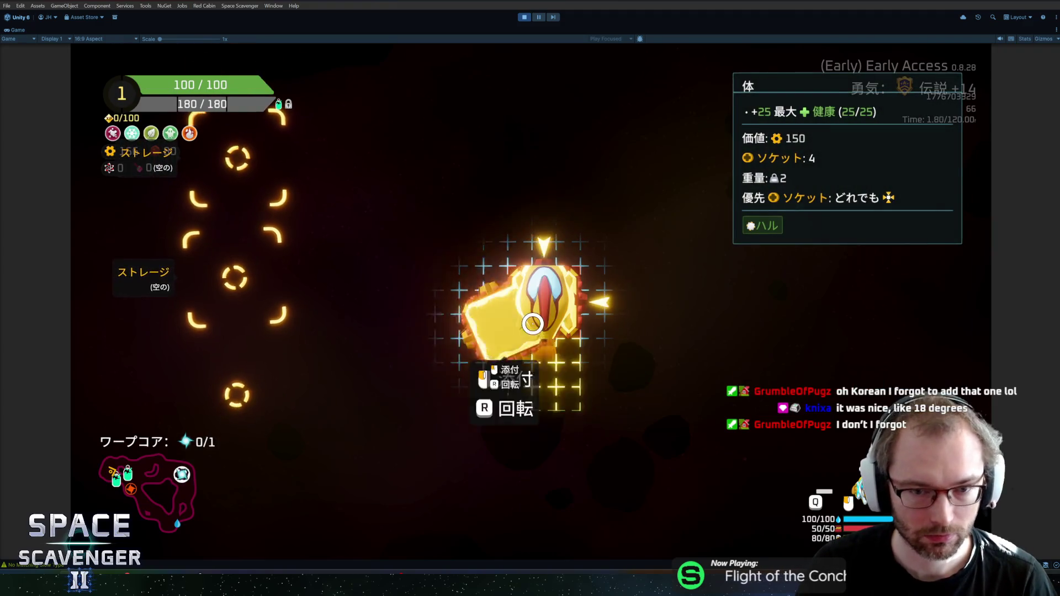
pyautogui.click(533, 307)
# Step: Fly right through the cave shooting asteroids, briefly checking Localization.cs, then pause the game
pyautogui.press('d')
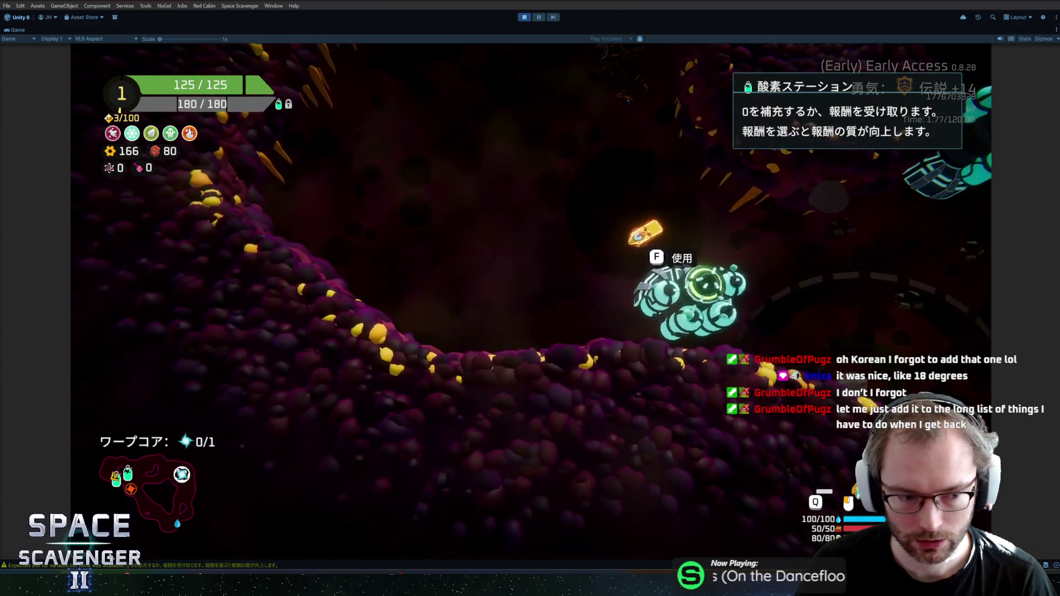
pyautogui.hotkey('alt', 'Tab')
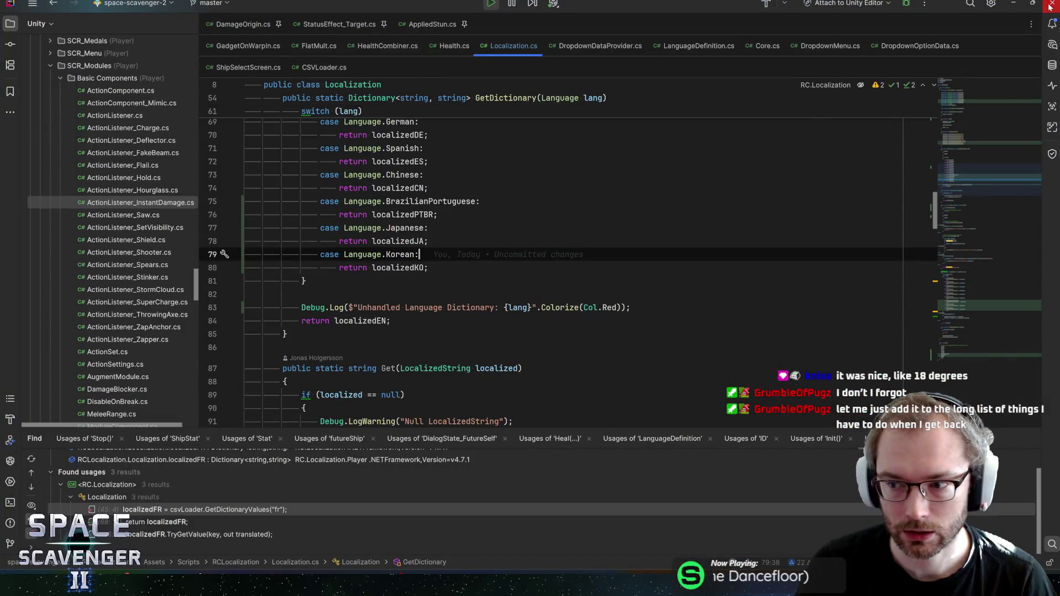
pyautogui.hotkey('alt', 'Tab')
pyautogui.press('d')
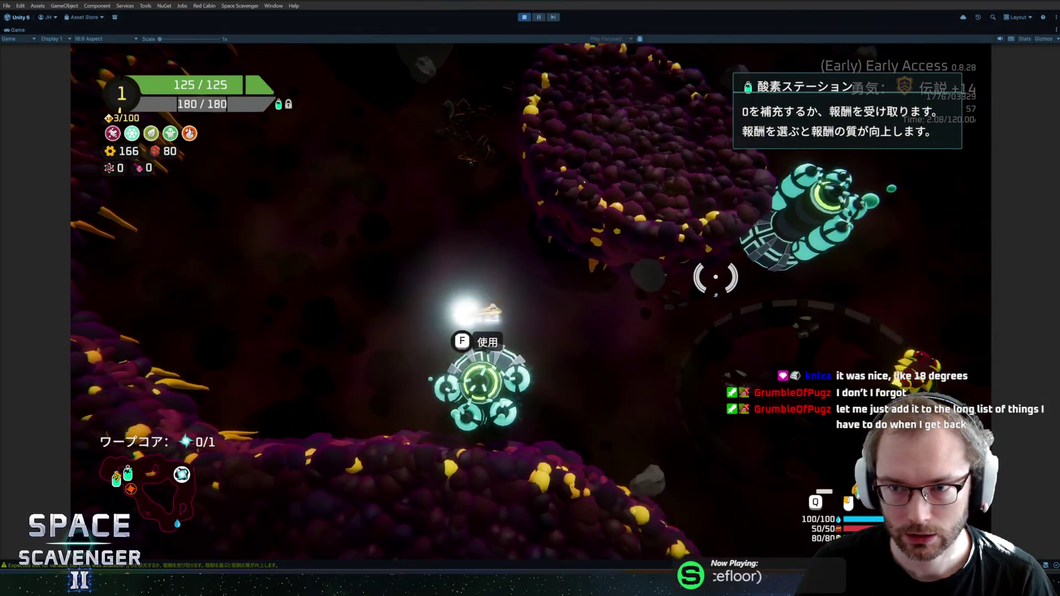
pyautogui.press('d')
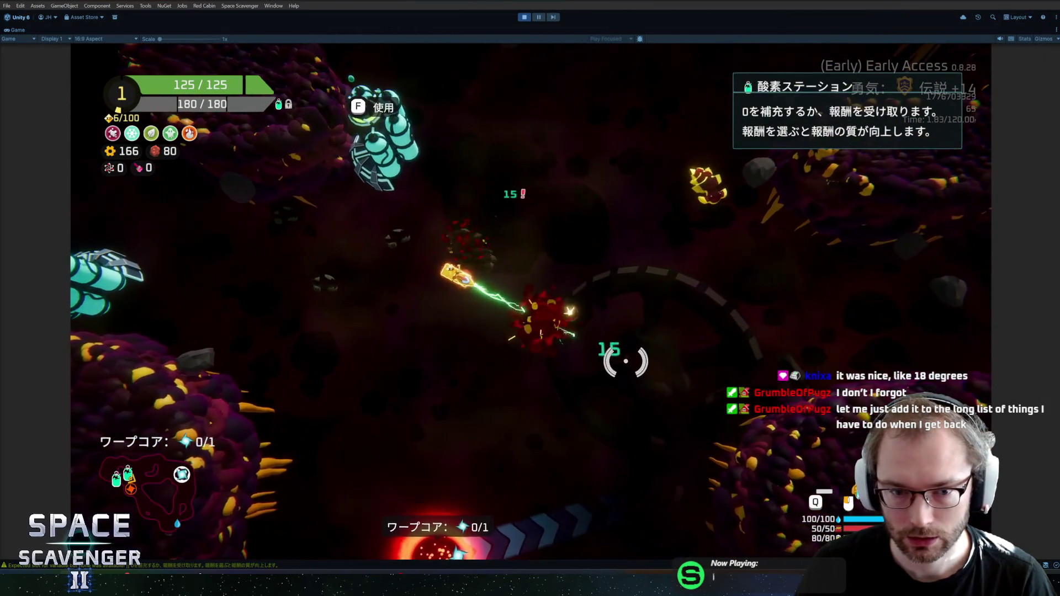
pyautogui.press('Escape')
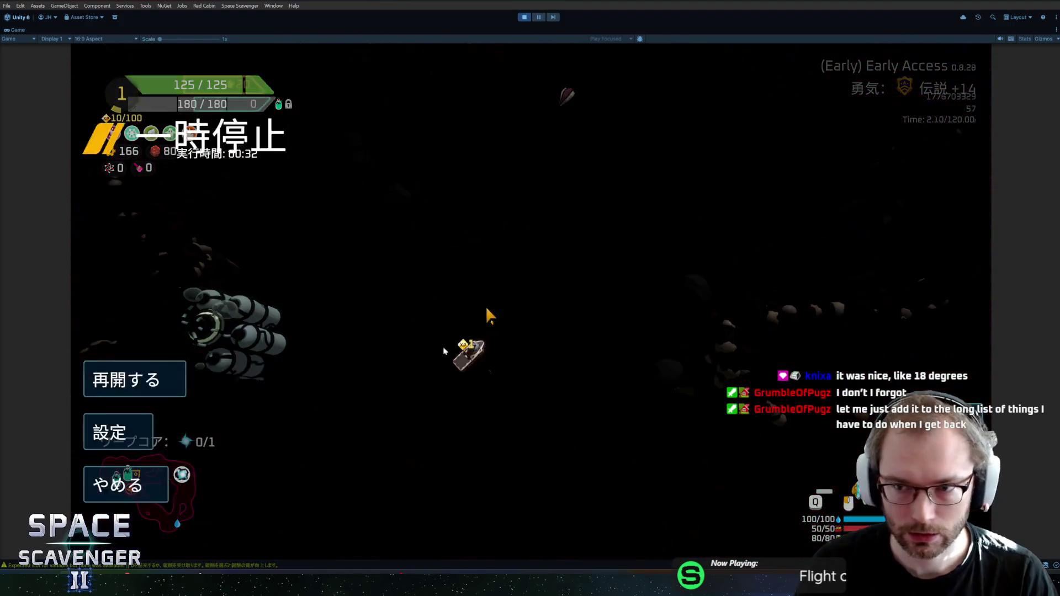
# Step: Switch the game language to English in the settings
pyautogui.click(200, 433)
pyautogui.click(641, 148)
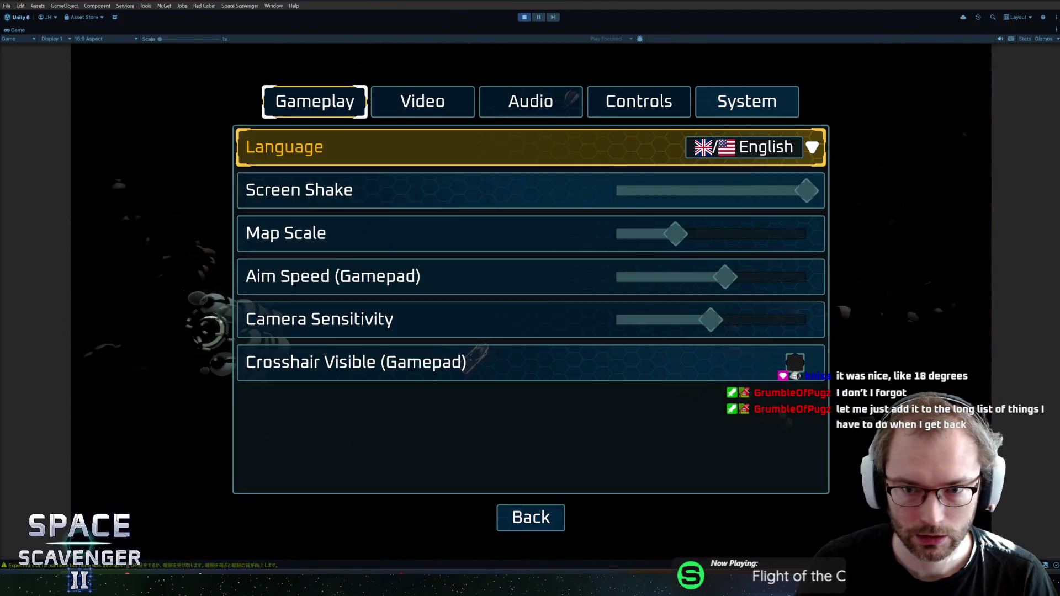
pyautogui.click(530, 519)
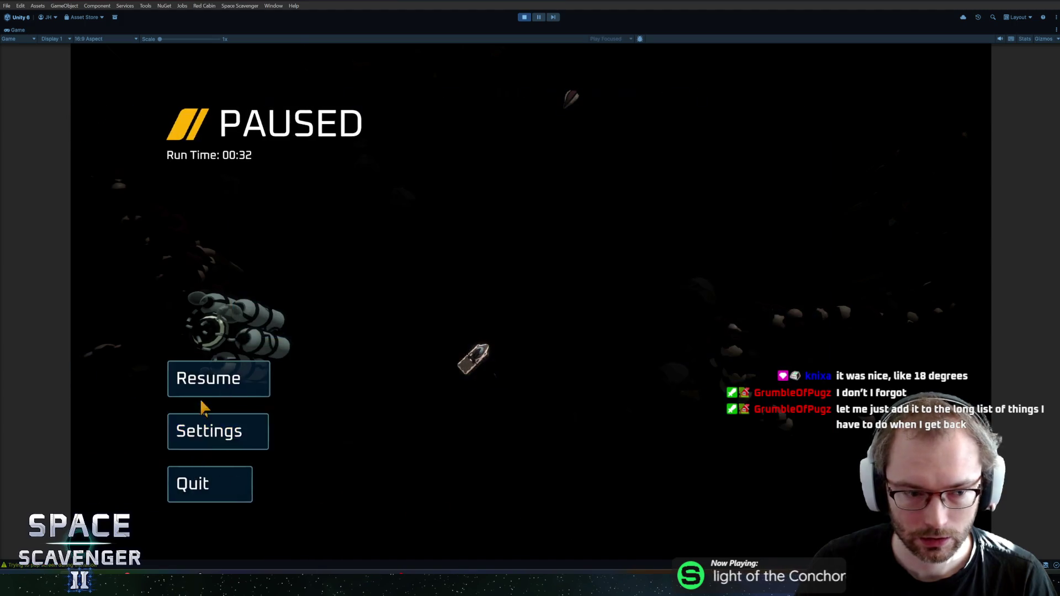
# Step: Resume play and claim the middle Thruster reward at the Oxygen Station
pyautogui.click(207, 386)
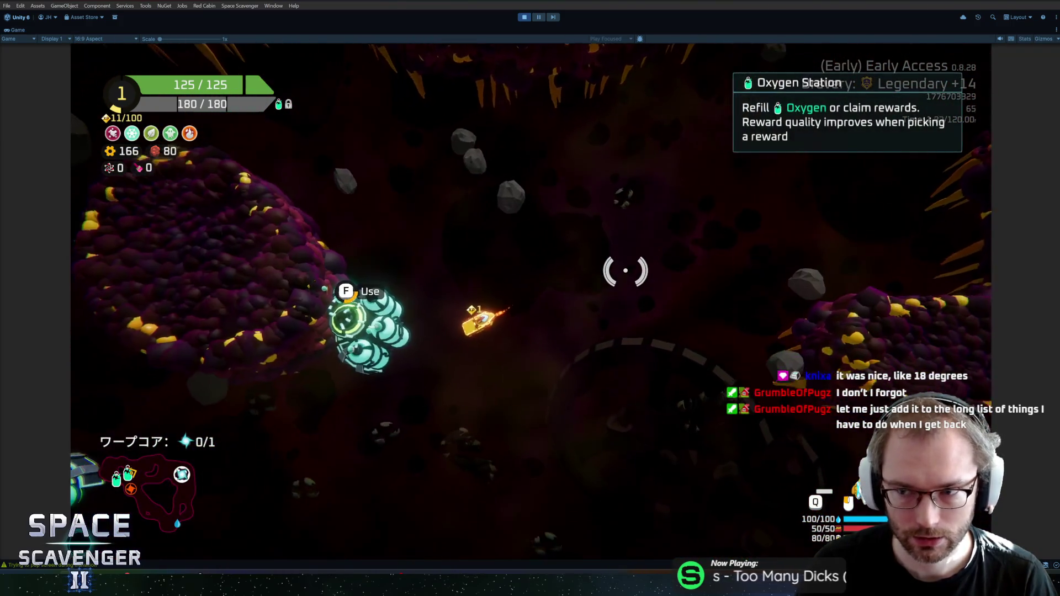
pyautogui.press('f')
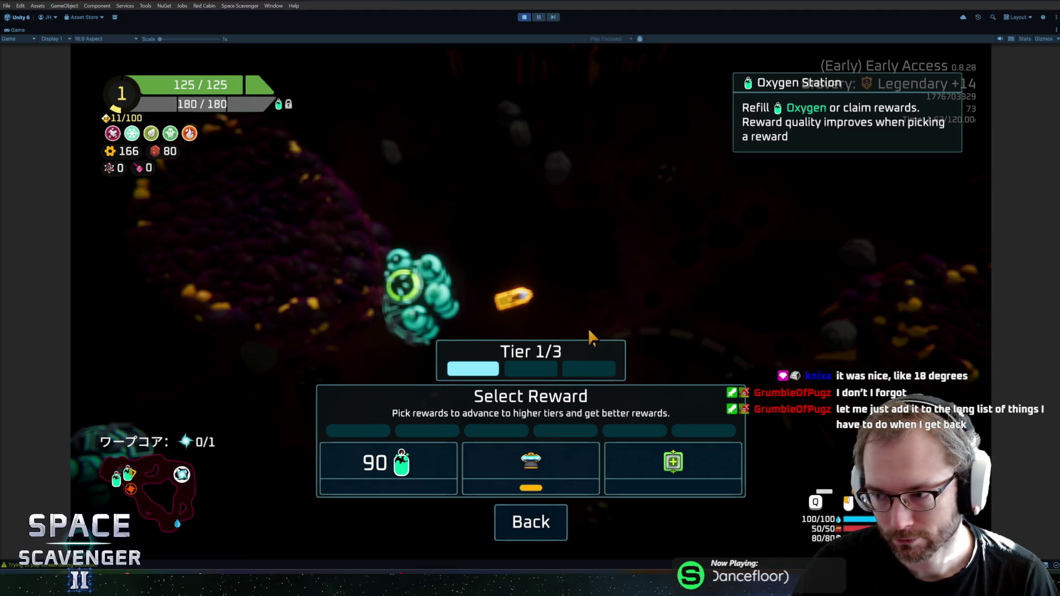
pyautogui.click(552, 465)
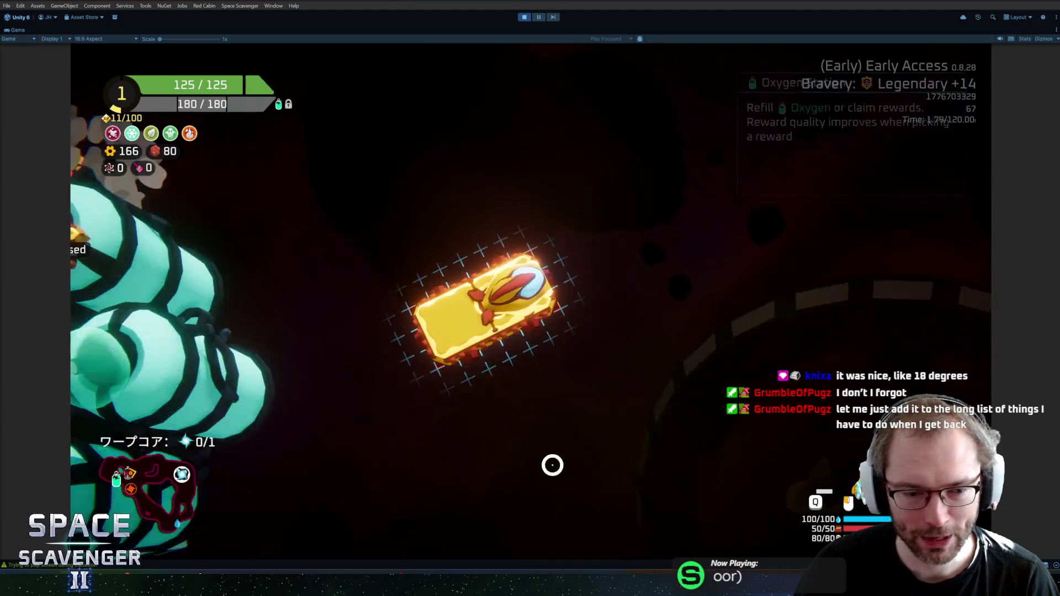
# Step: Attach the thruster to the ship and fly through the asteroids, attacking the enemy
pyautogui.click(540, 364)
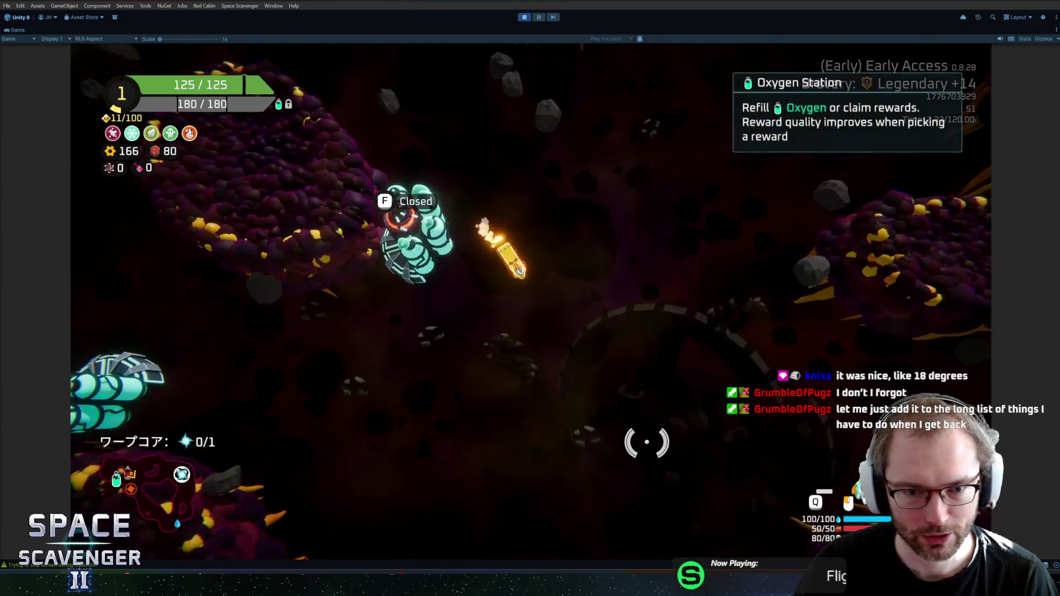
pyautogui.press('a')
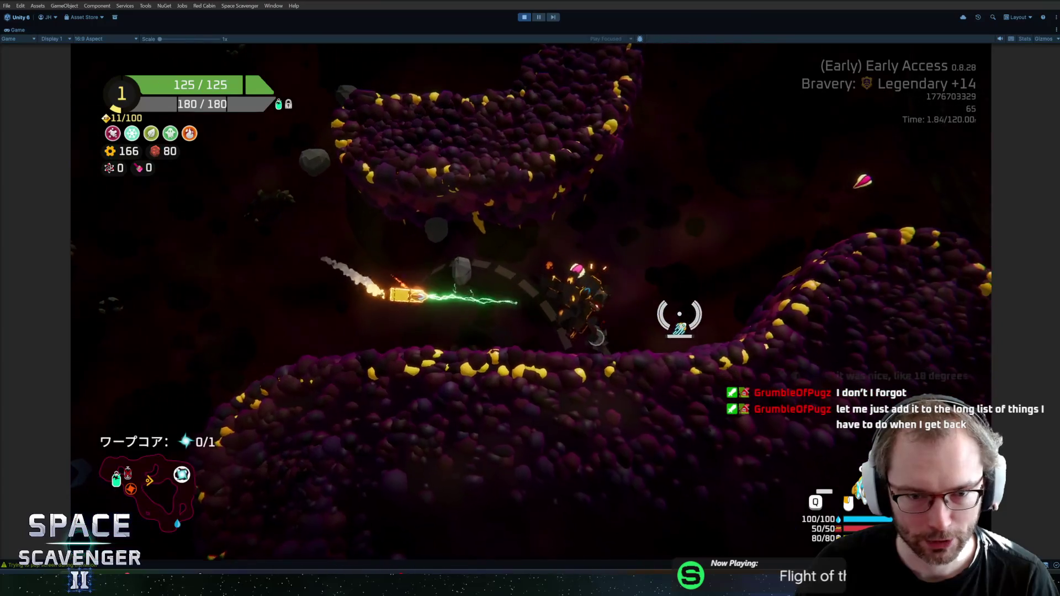
pyautogui.press('d')
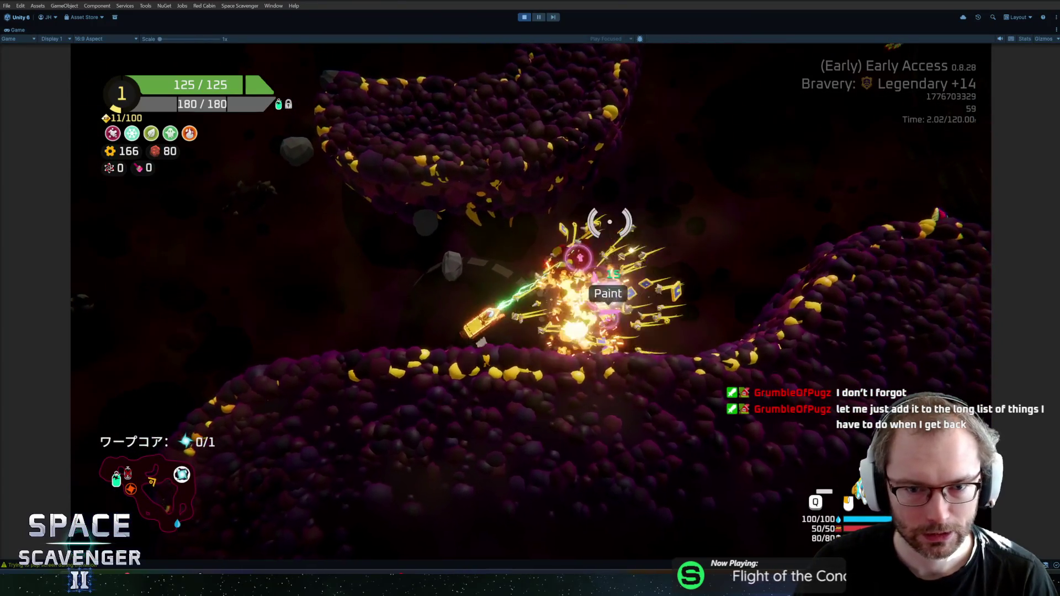
pyautogui.press('a')
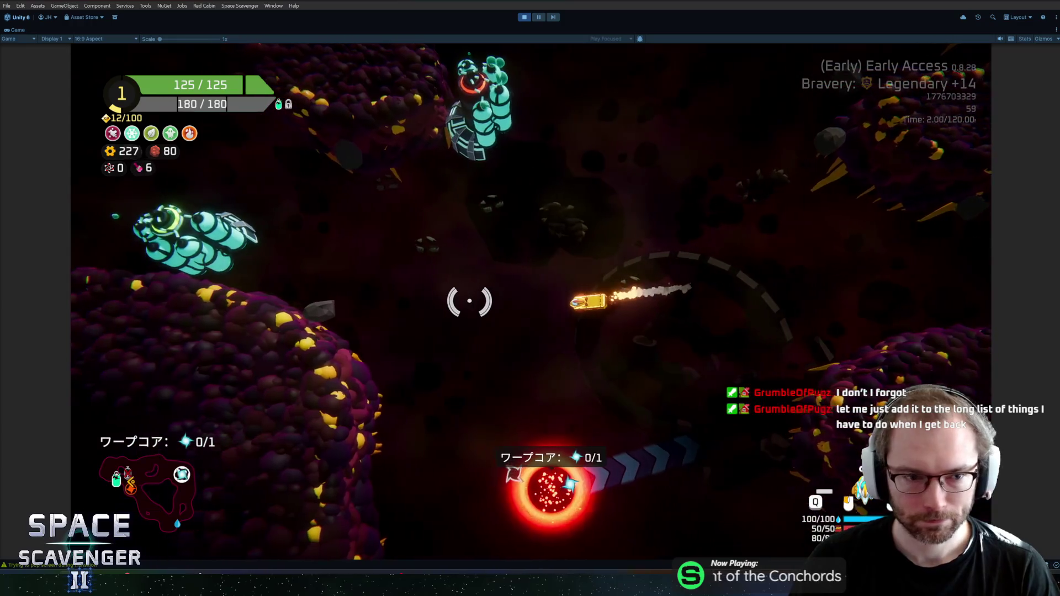
# Step: Take nothing at the second Oxygen Station, fly on, and open the ship stats panel
pyautogui.press('e')
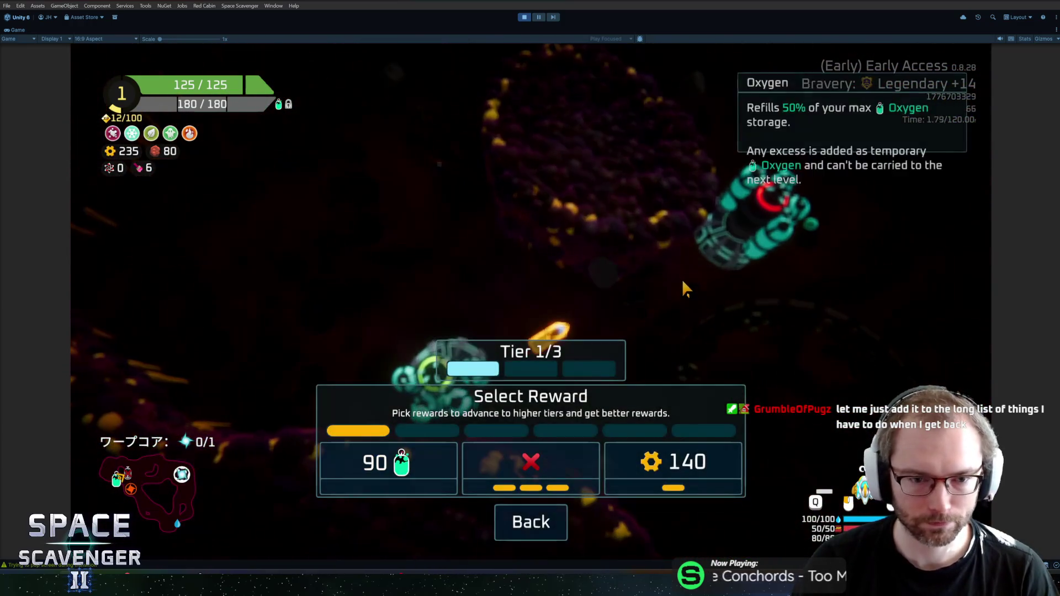
pyautogui.click(567, 468)
pyautogui.press('d')
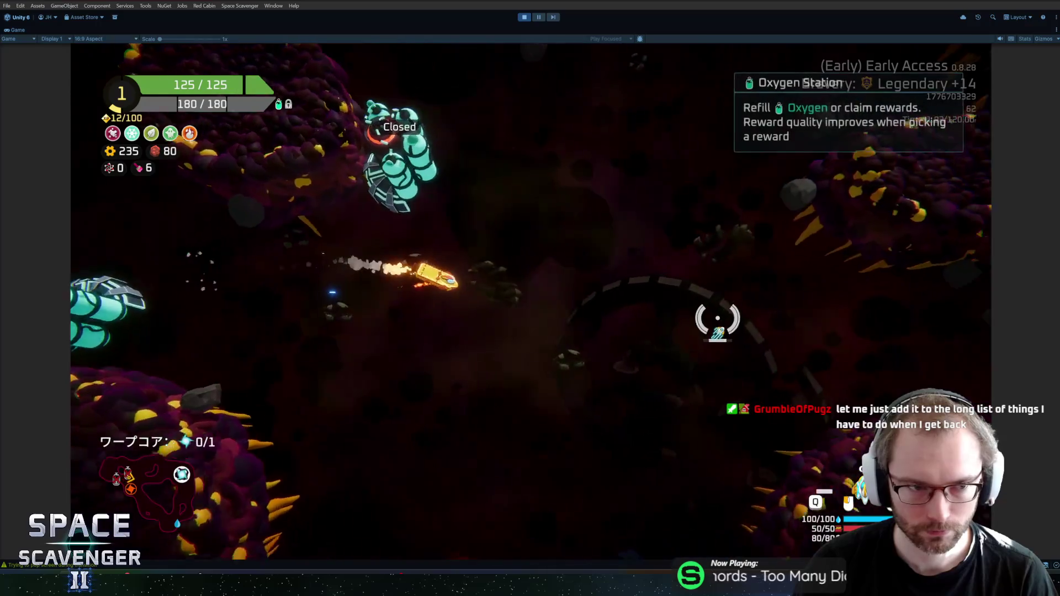
pyautogui.press('w')
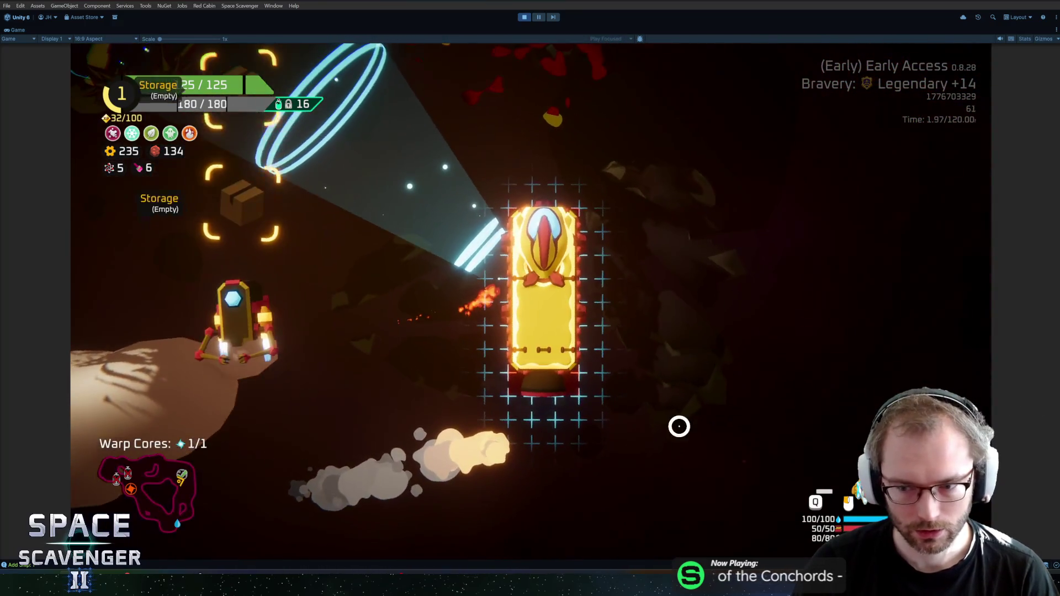
pyautogui.press('Tab')
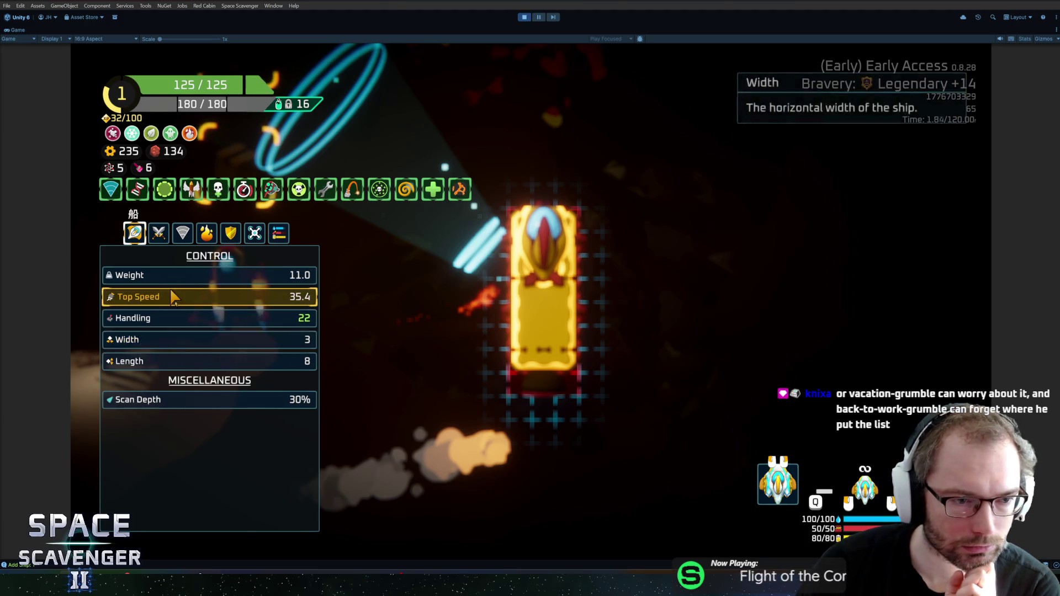
pyautogui.click(158, 232)
pyautogui.click(182, 232)
pyautogui.click(205, 234)
pyautogui.click(159, 232)
pyautogui.click(182, 232)
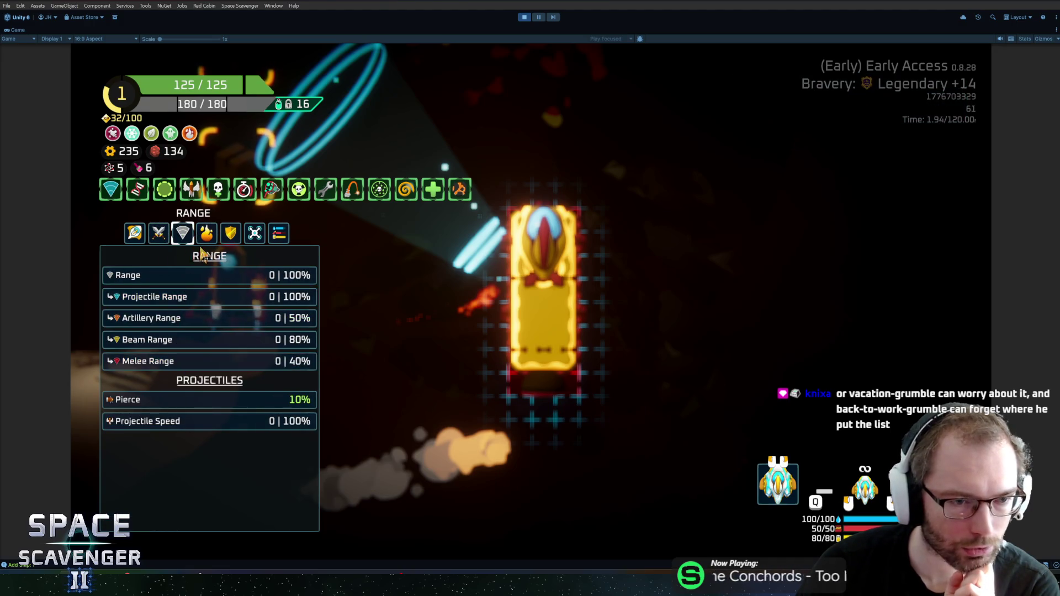
pyautogui.click(207, 232)
pyautogui.click(254, 232)
pyautogui.click(279, 233)
pyautogui.click(135, 233)
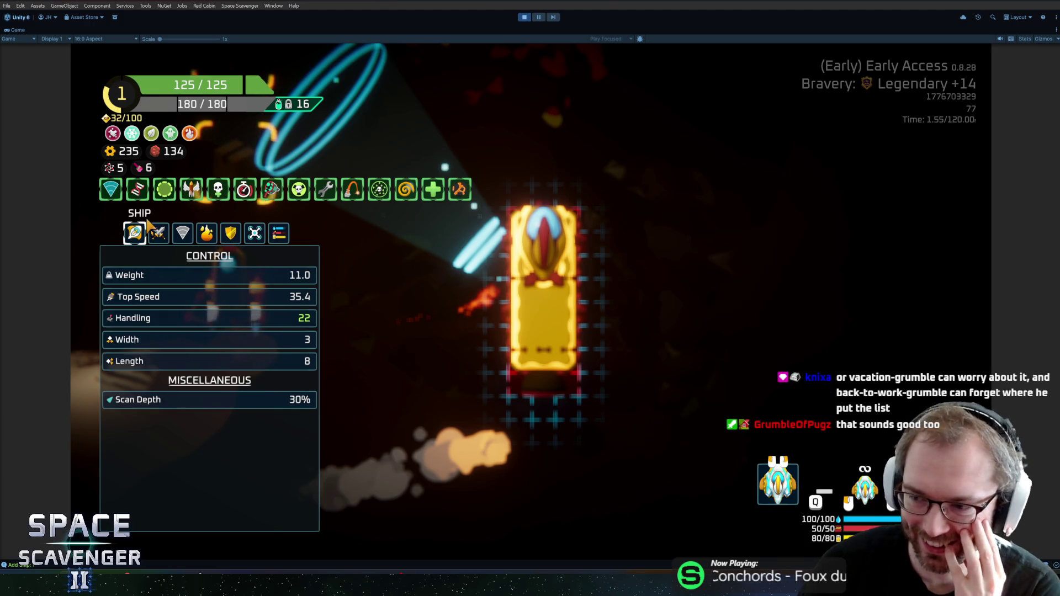
pyautogui.click(184, 232)
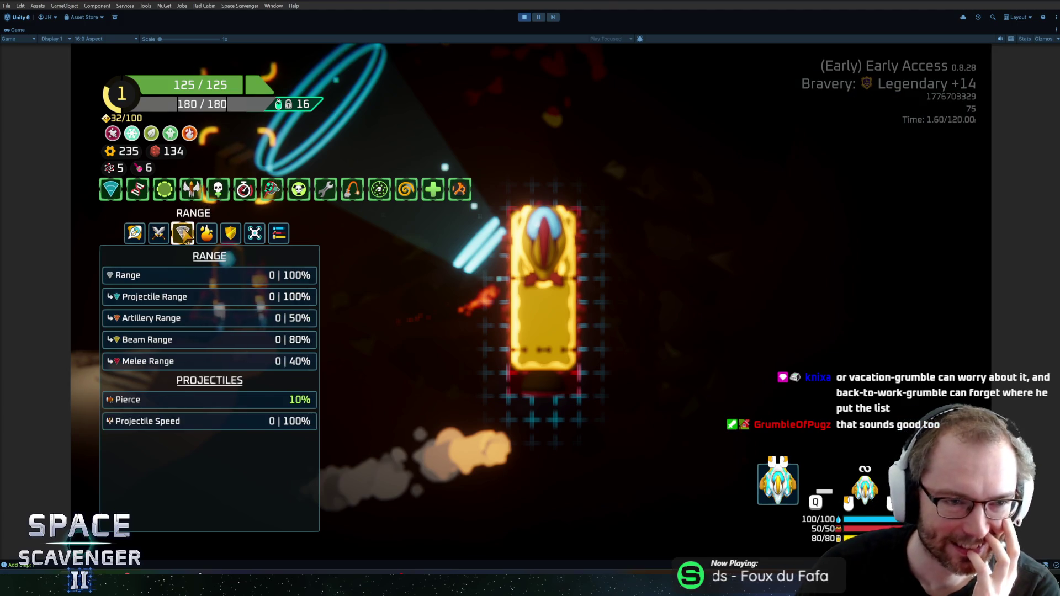
pyautogui.click(158, 233)
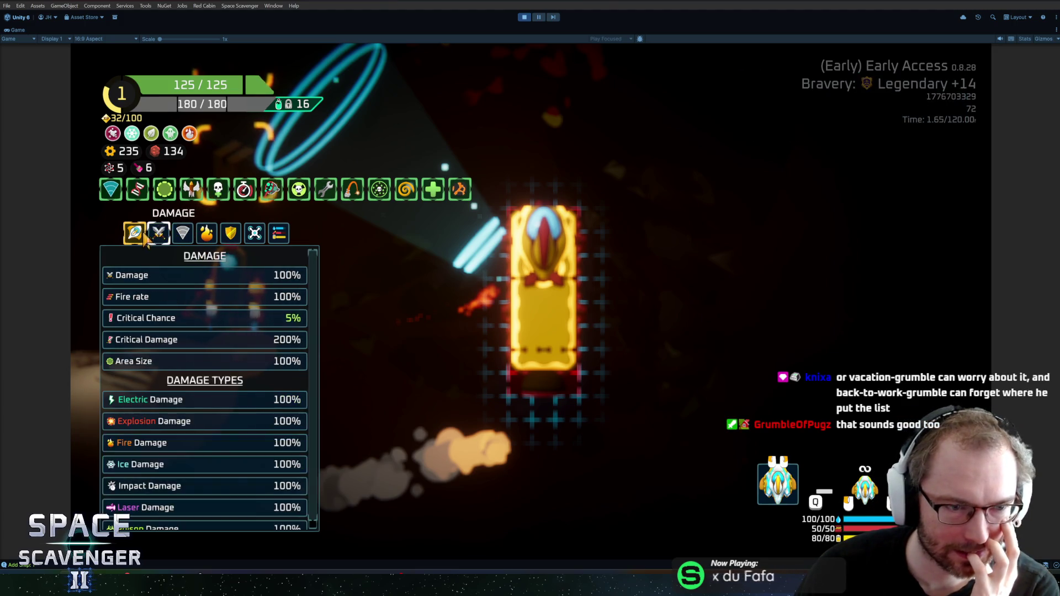
pyautogui.click(135, 232)
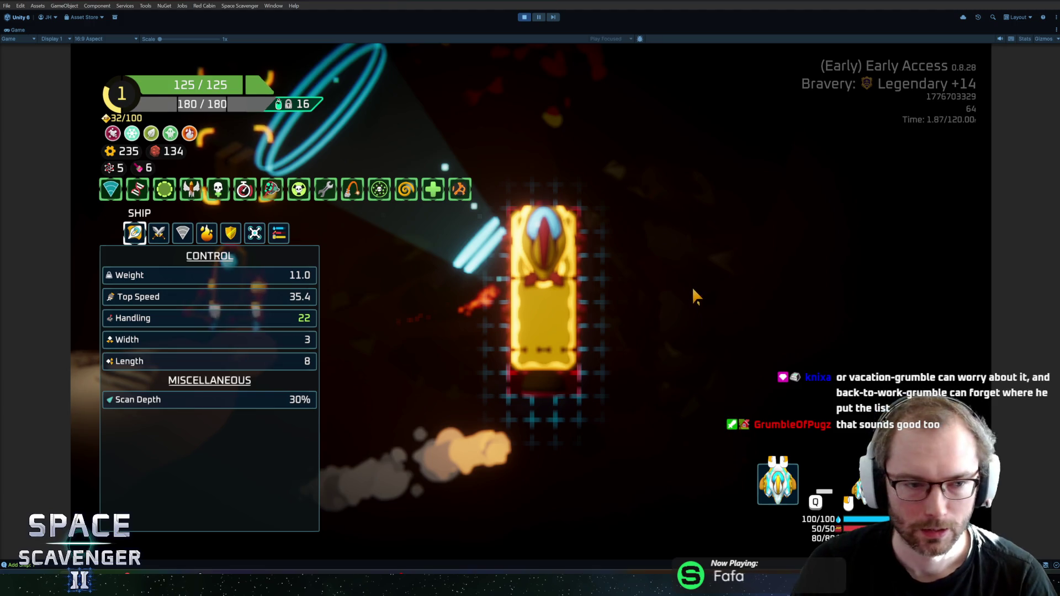
pyautogui.press('Escape')
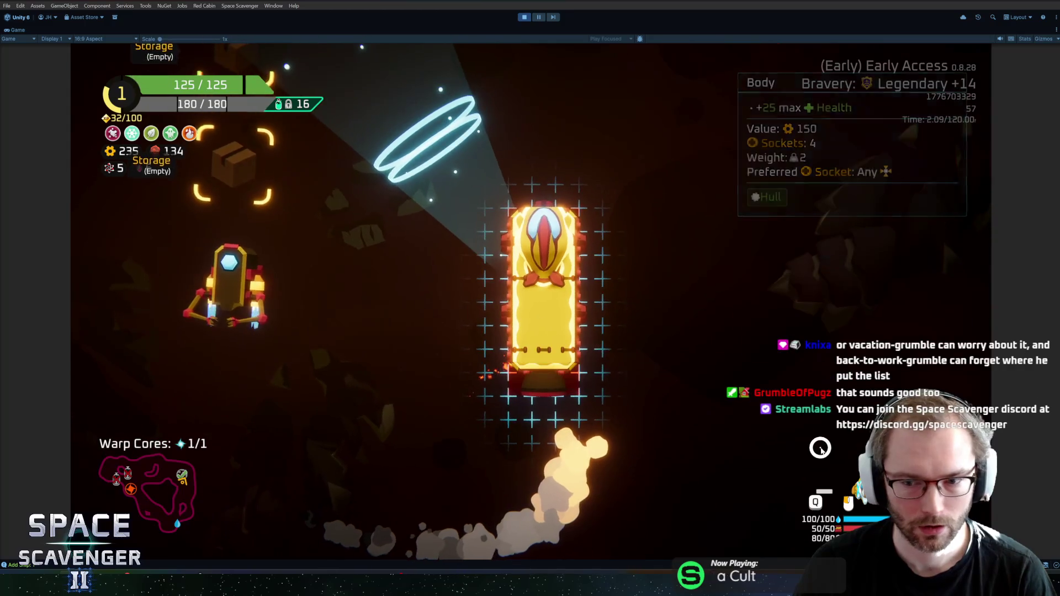
# Step: Move the repair droid into the lower storage slot
pyautogui.press('Tab')
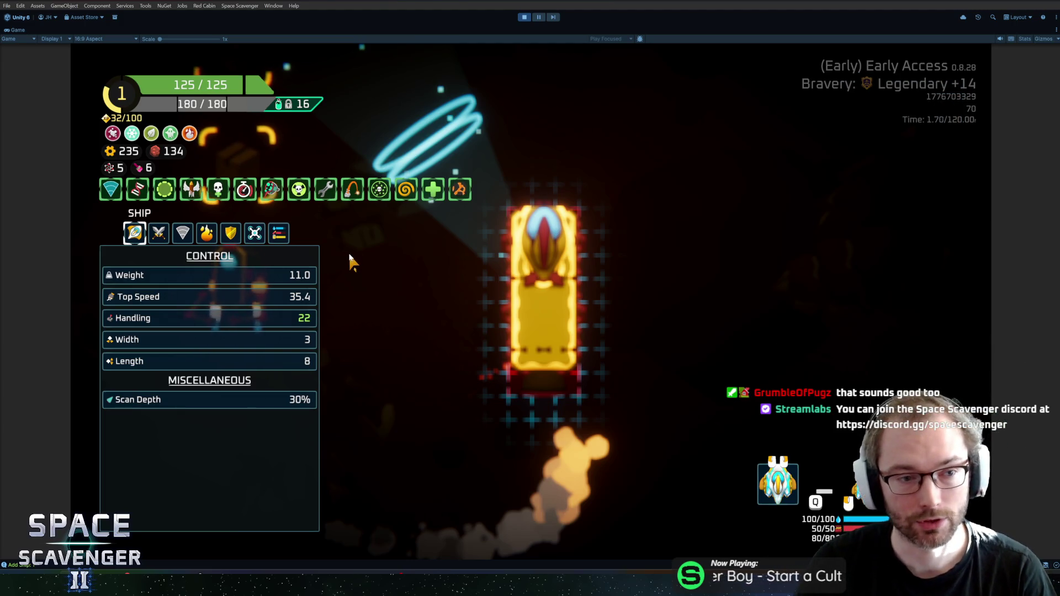
pyautogui.press('Tab')
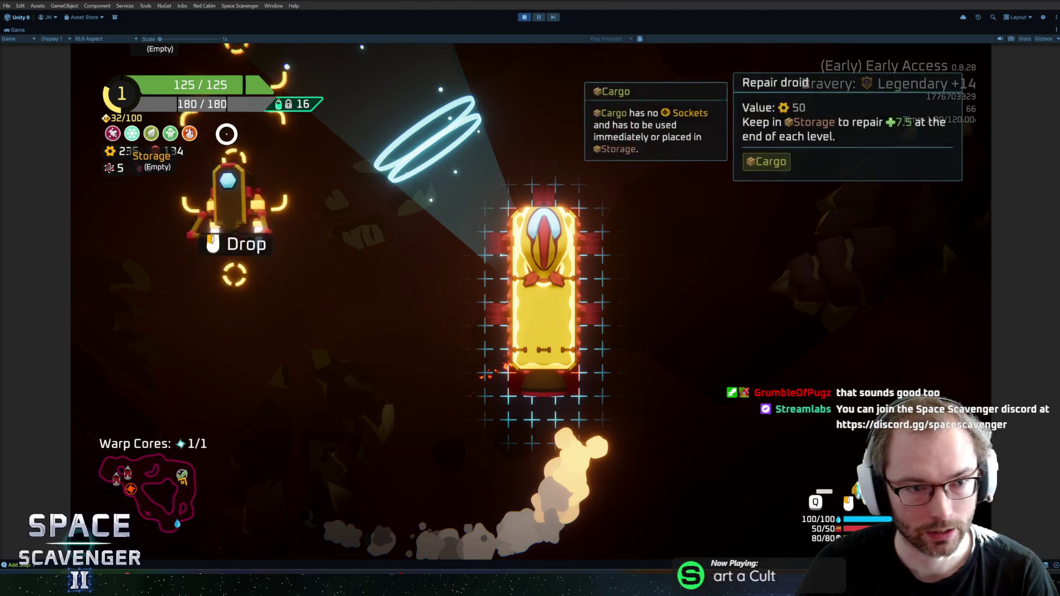
pyautogui.click(273, 262)
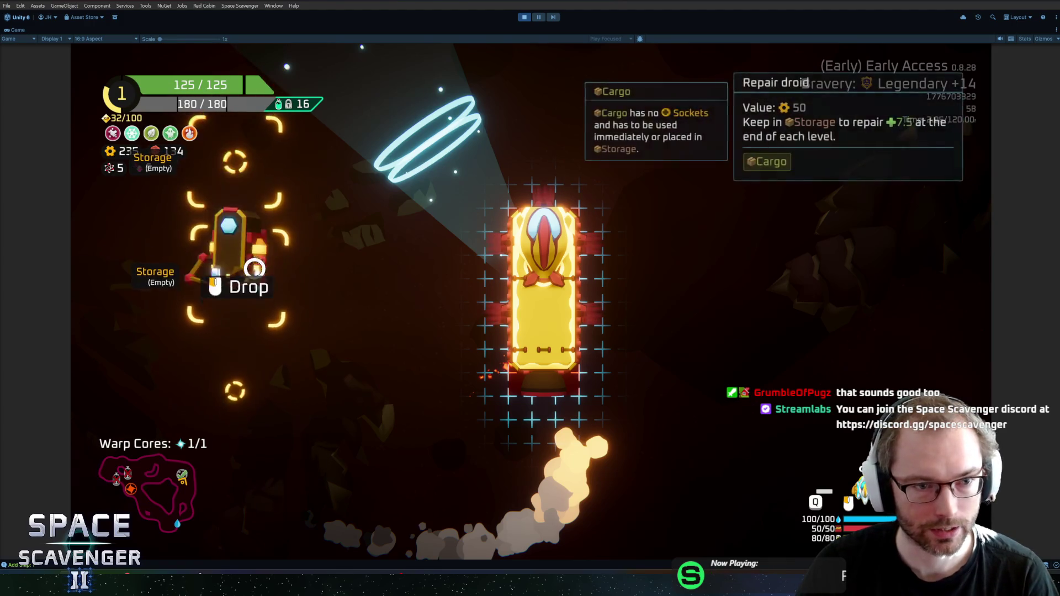
pyautogui.click(247, 217)
pyautogui.press('Tab')
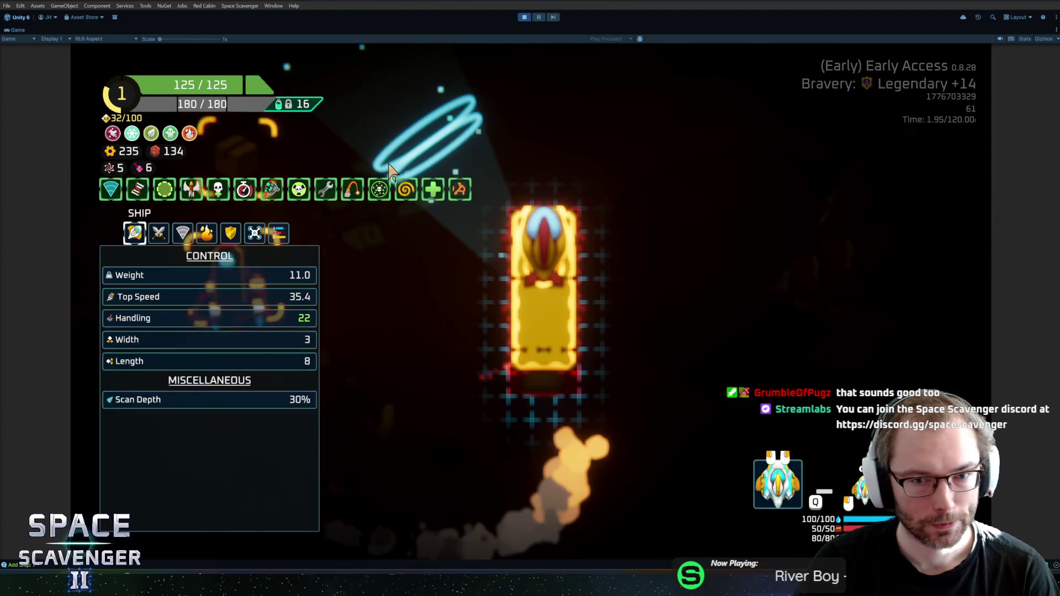
pyautogui.press('Tab')
pyautogui.press('Tab')
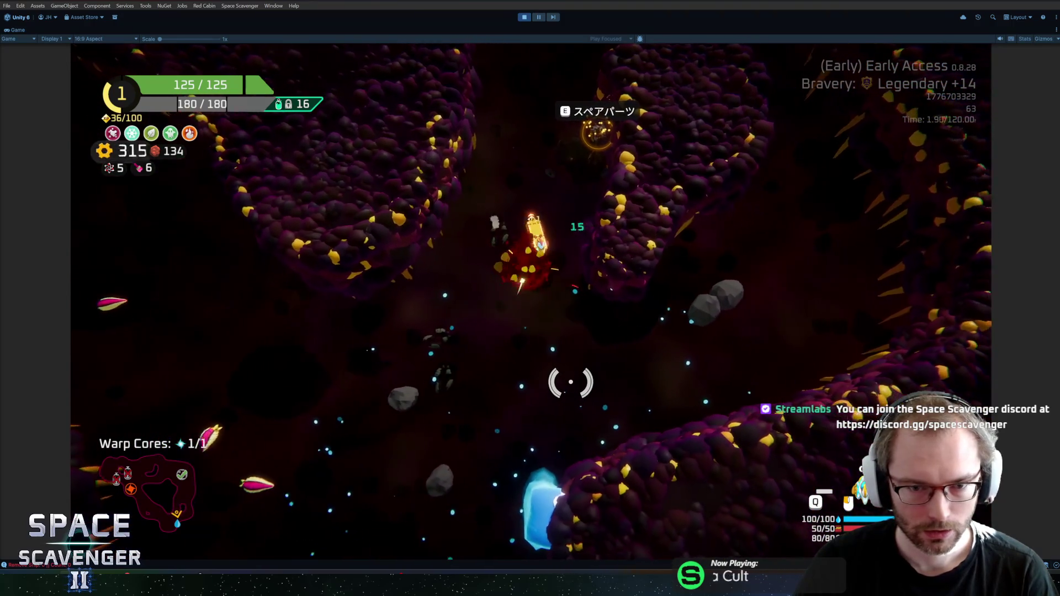
# Step: Check the ship-building view, then return to flying
pyautogui.press('Tab')
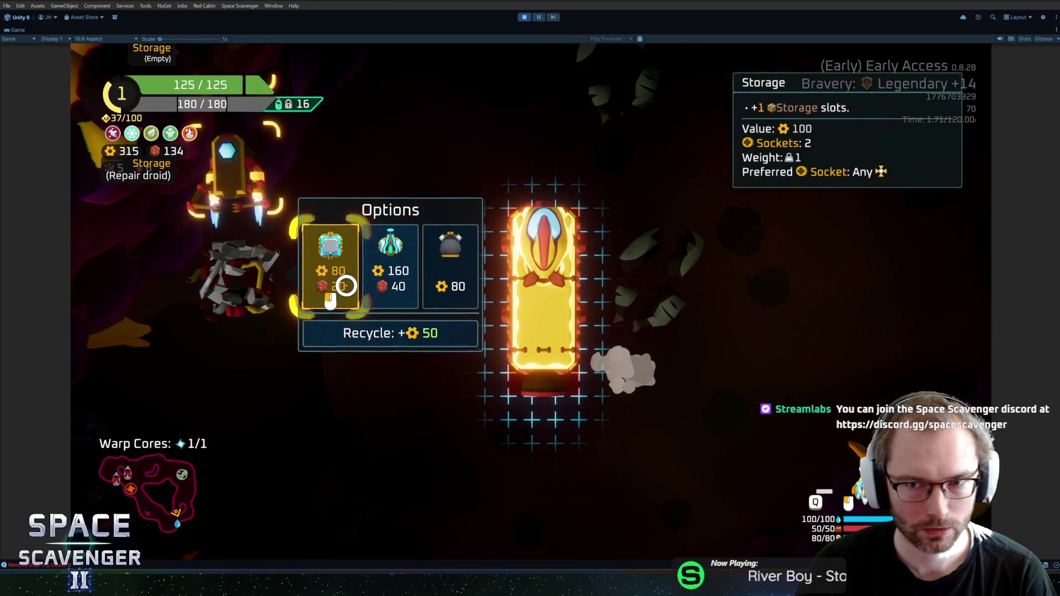
pyautogui.press('Tab')
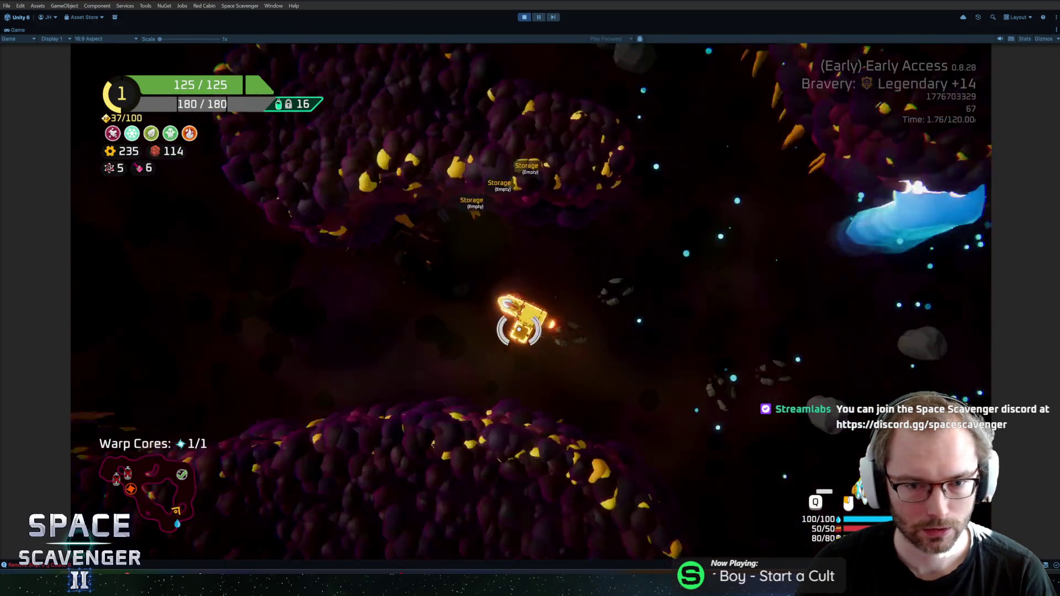
pyautogui.press('Tab')
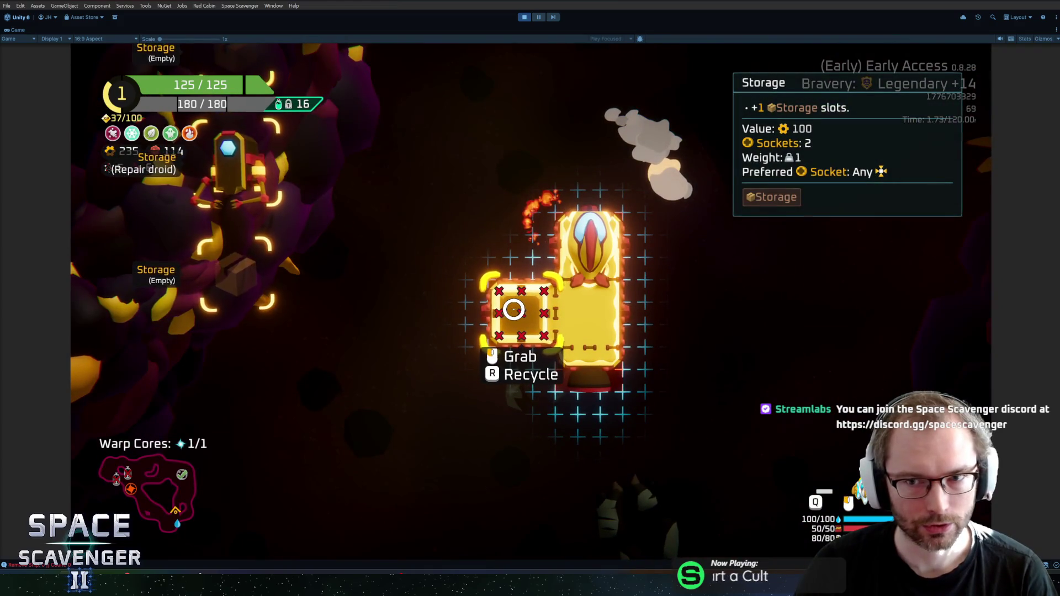
pyautogui.press('Tab')
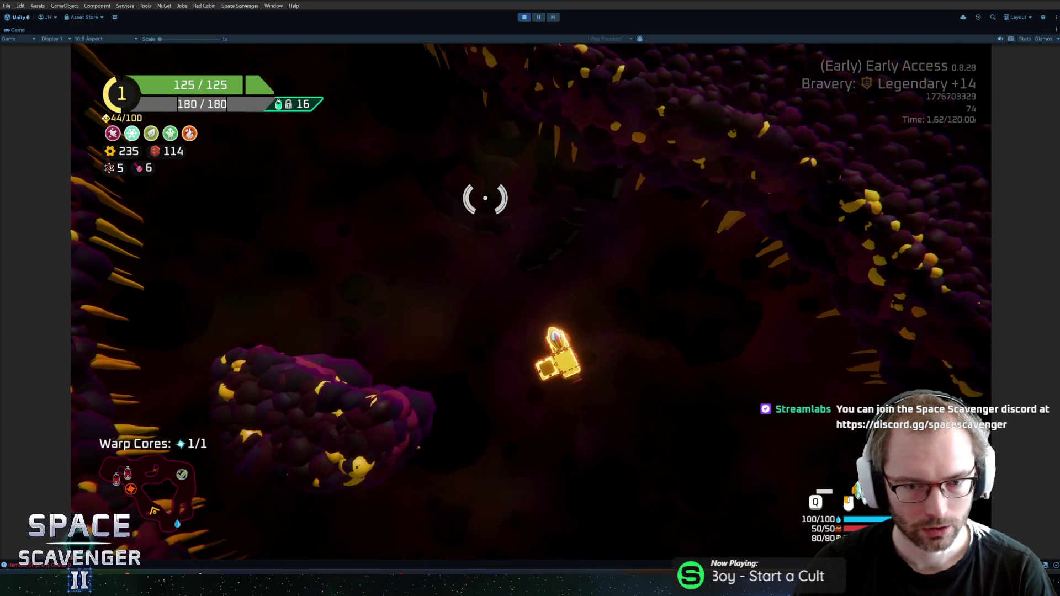
# Step: Boost up through the cave to the warp portal and warp through it
pyautogui.press('w')
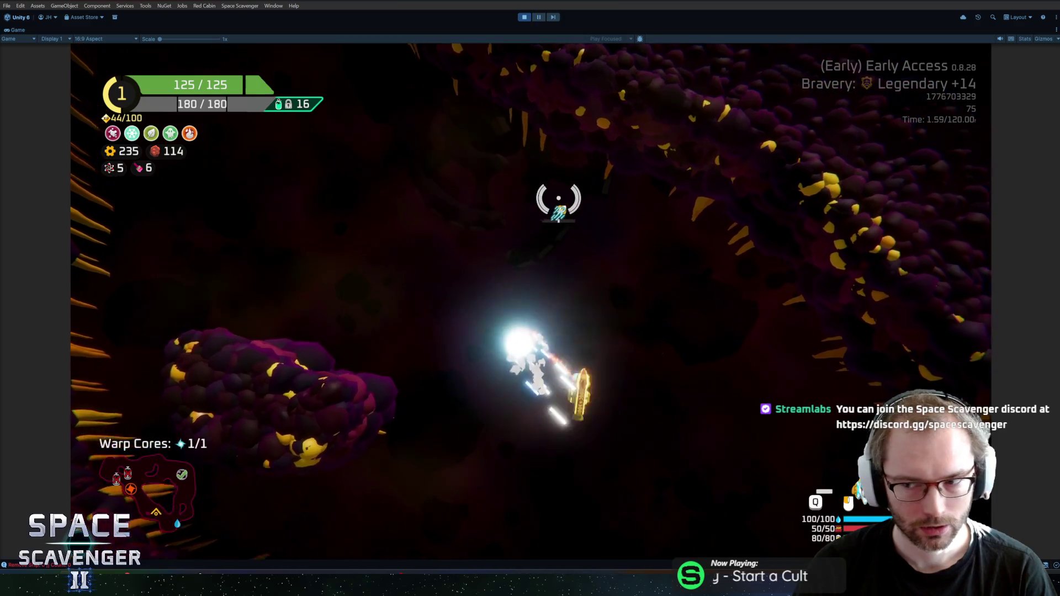
pyautogui.press('w')
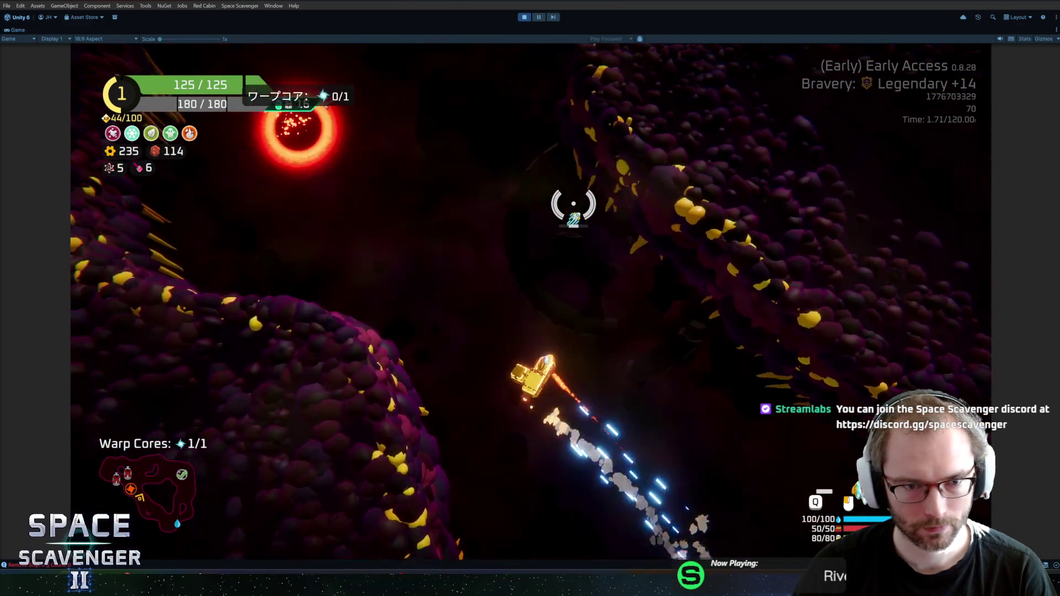
pyautogui.press('w')
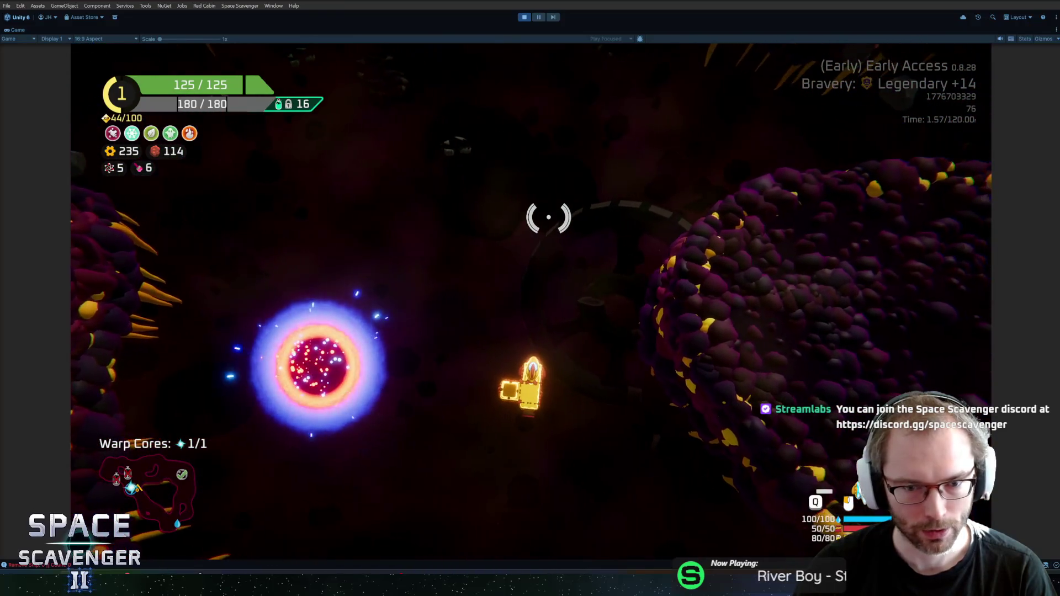
pyautogui.press('Tab')
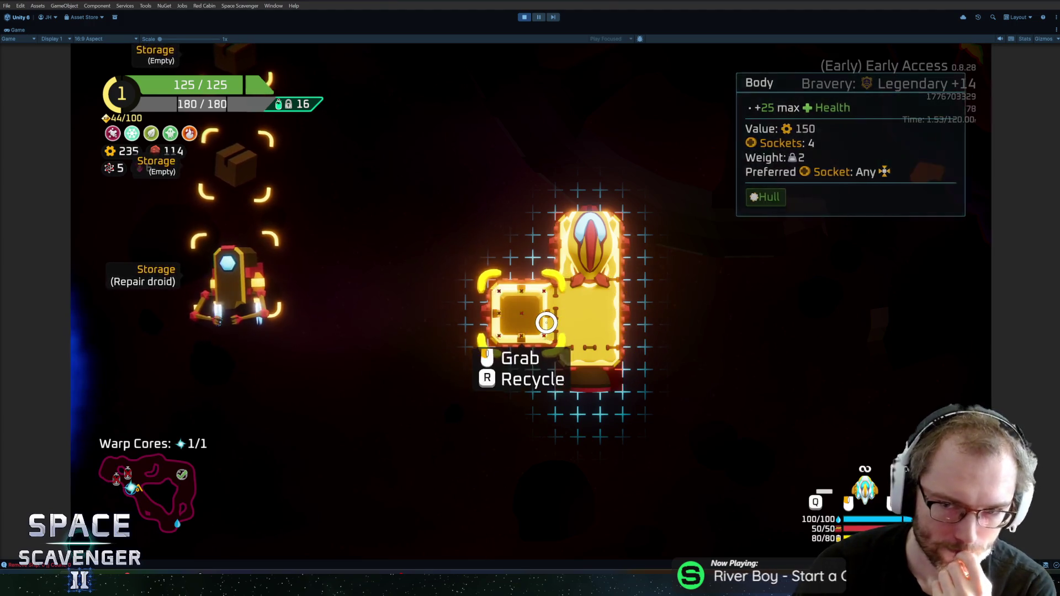
pyautogui.press('Tab')
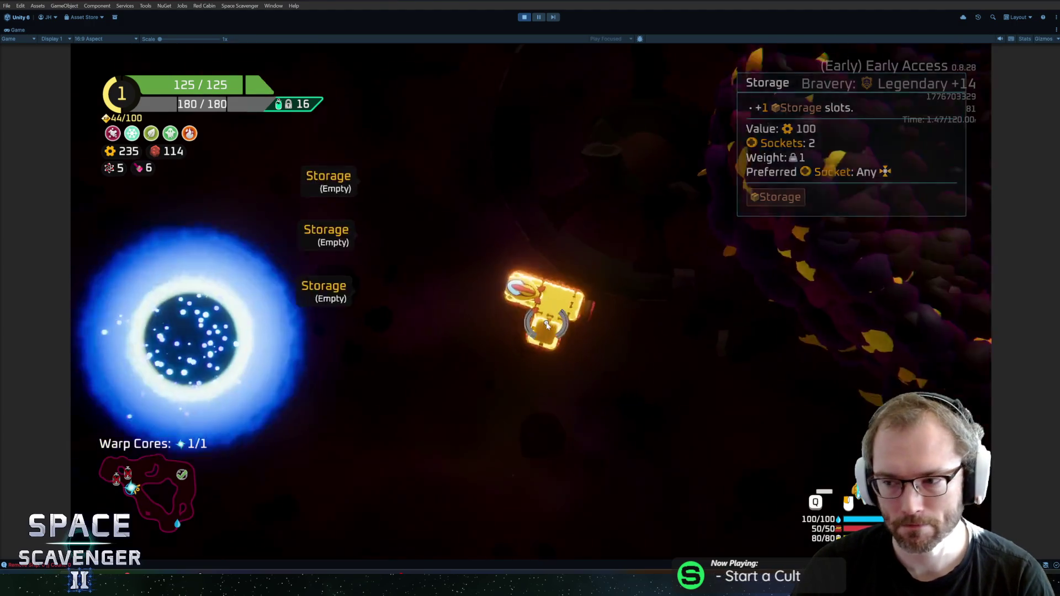
pyautogui.press('f')
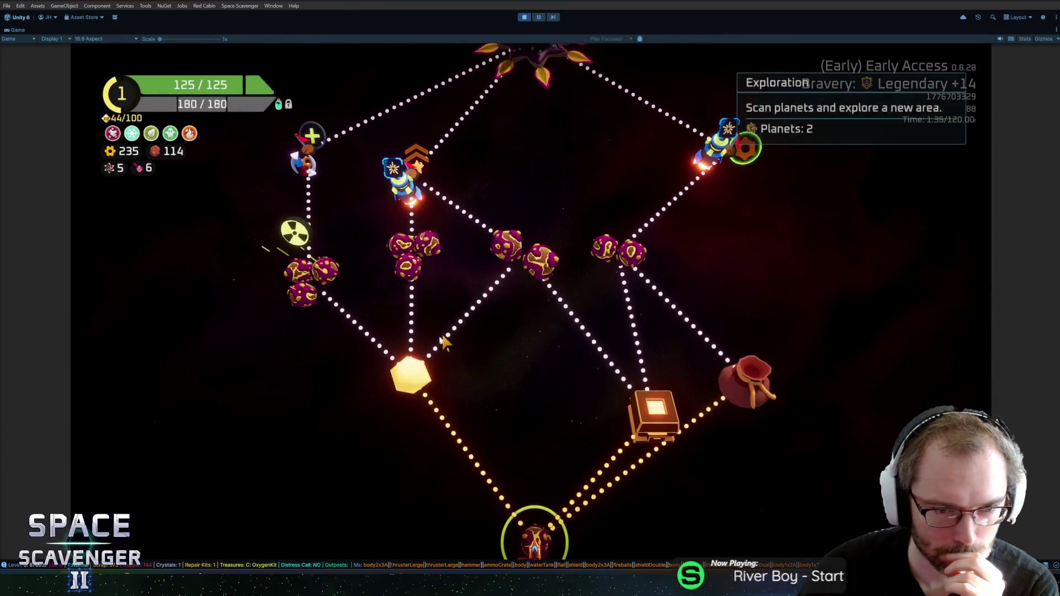
# Step: Travel to the yellow Drop point node on the sector map
pyautogui.moveTo(423, 373)
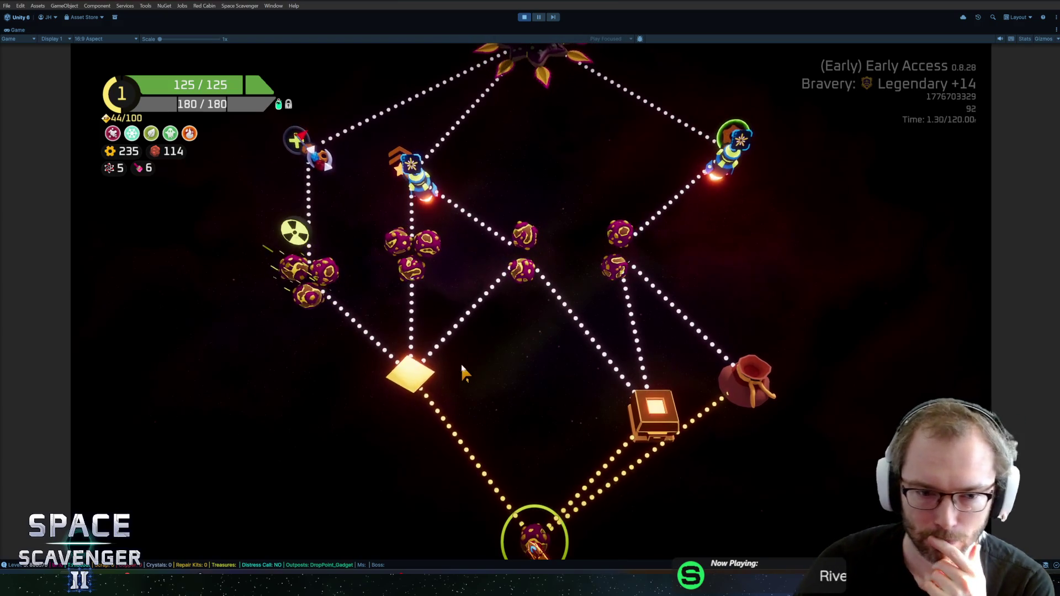
pyautogui.click(430, 364)
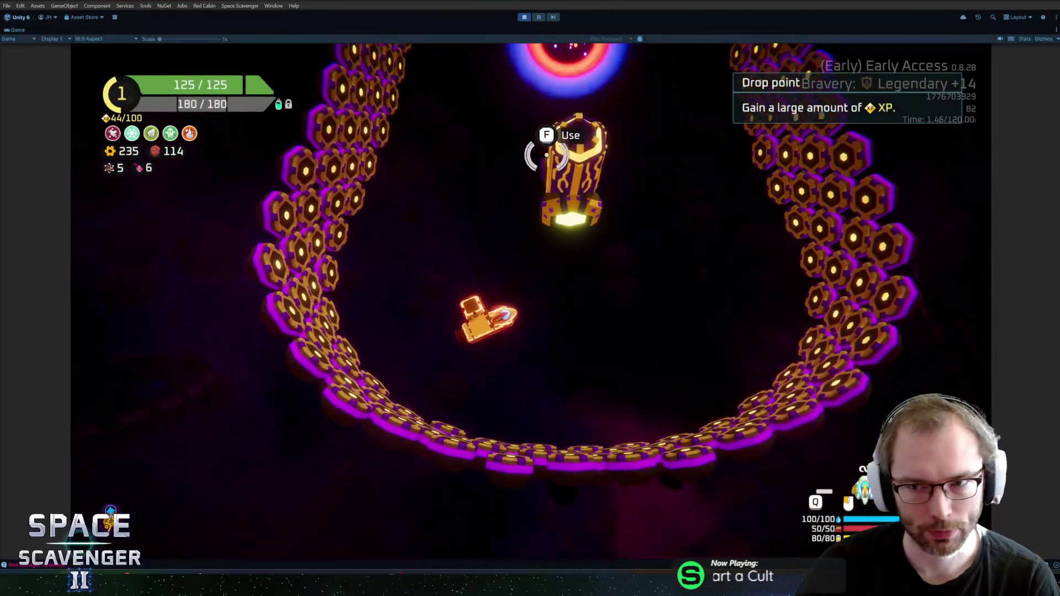
# Step: Set the game language to Japanese in Settings and resume play
pyautogui.press('Escape')
pyautogui.press('Down')
pyautogui.press('Return')
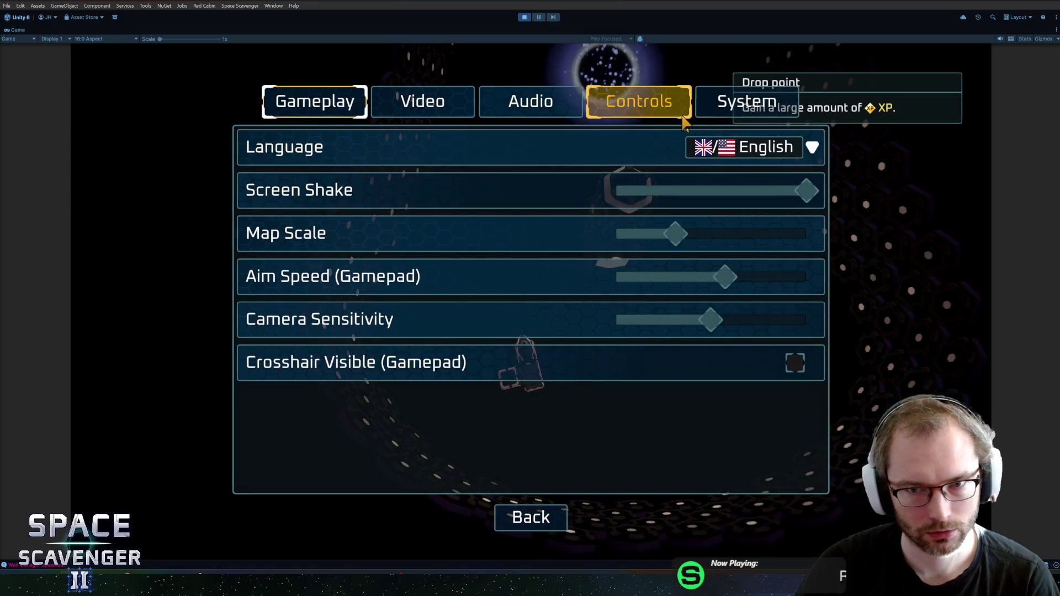
pyautogui.click(751, 147)
pyautogui.click(749, 318)
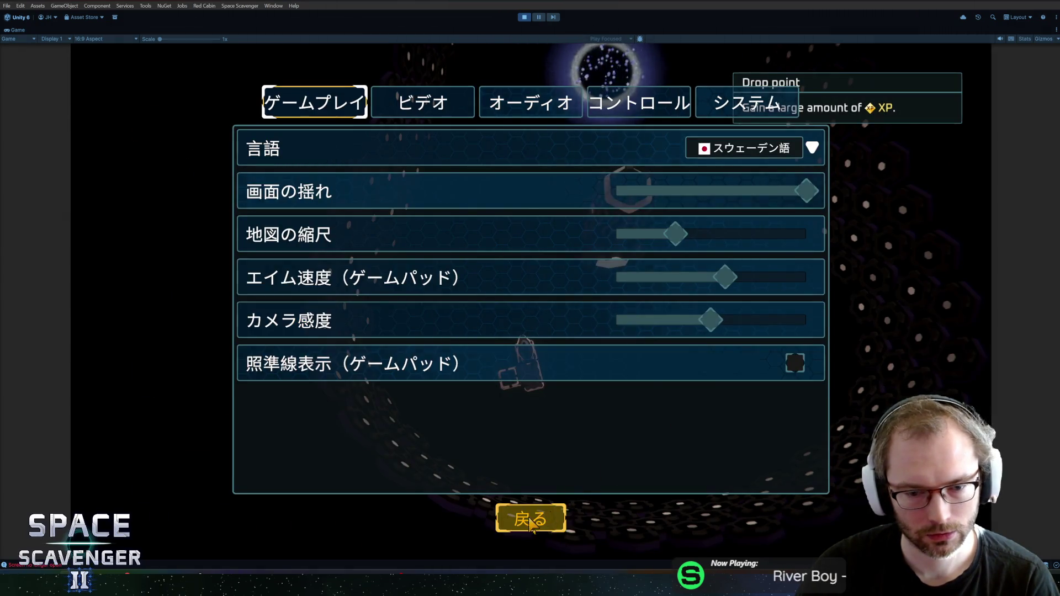
pyautogui.click(530, 519)
pyautogui.press('Escape')
pyautogui.press('Escape')
# Step: Review the damage, control, range and status-effect pages of the ship stats panel
pyautogui.press('Tab')
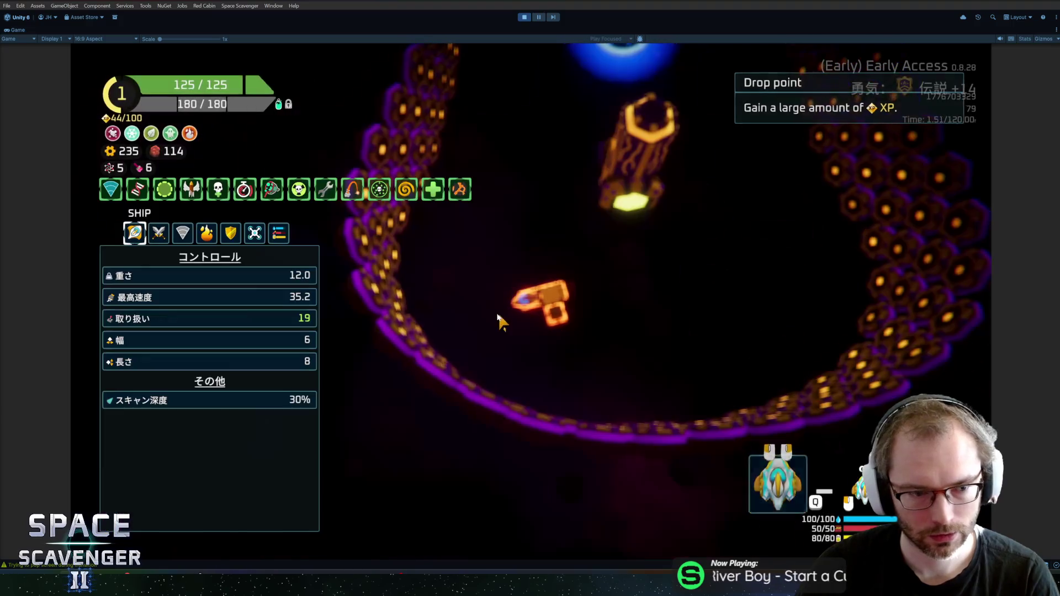
pyautogui.click(160, 235)
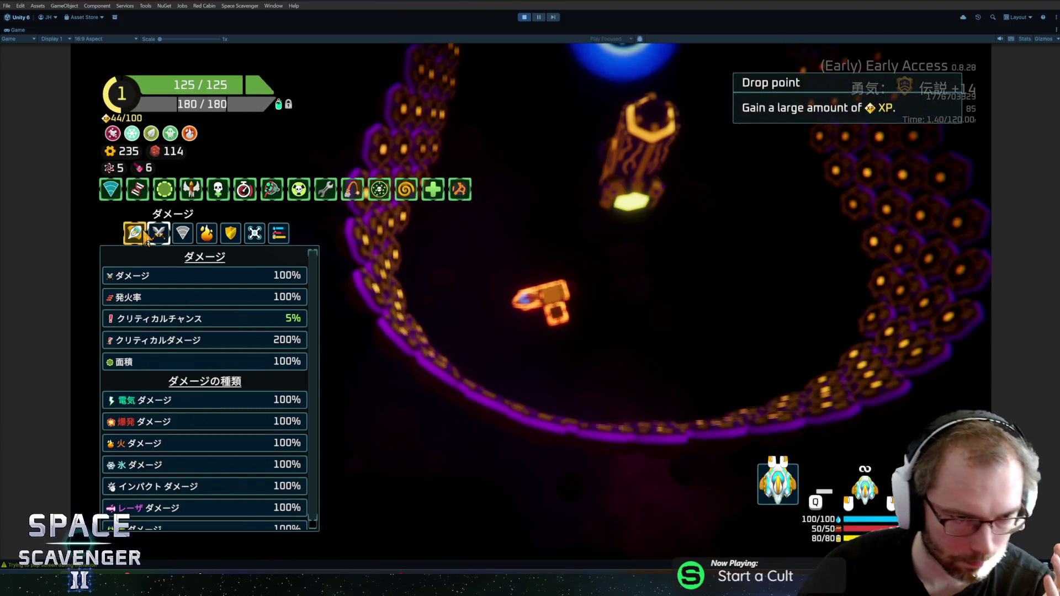
pyautogui.click(127, 238)
pyautogui.click(159, 235)
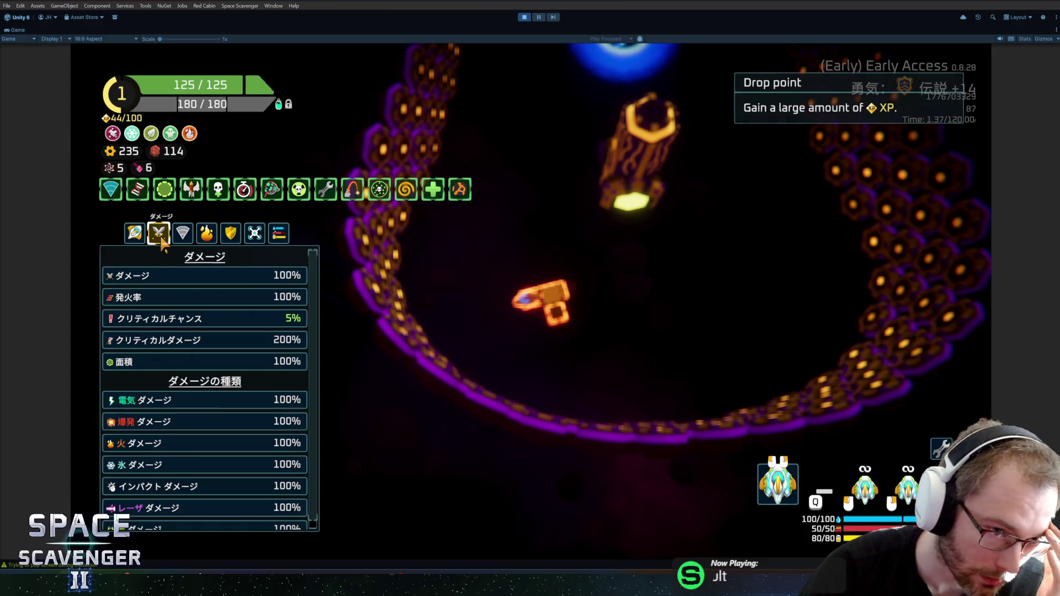
pyautogui.click(182, 235)
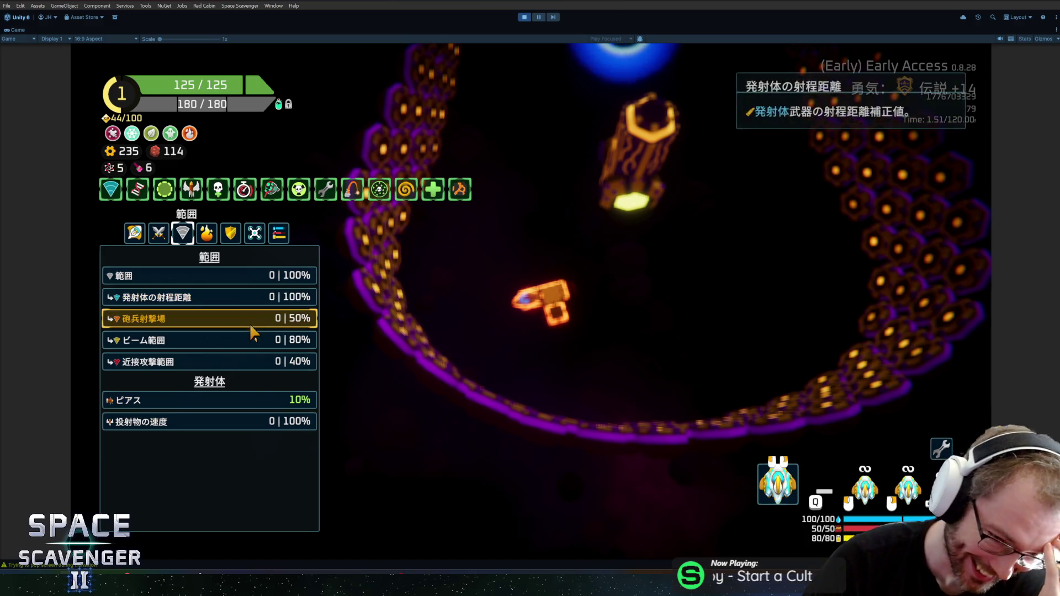
pyautogui.click(206, 233)
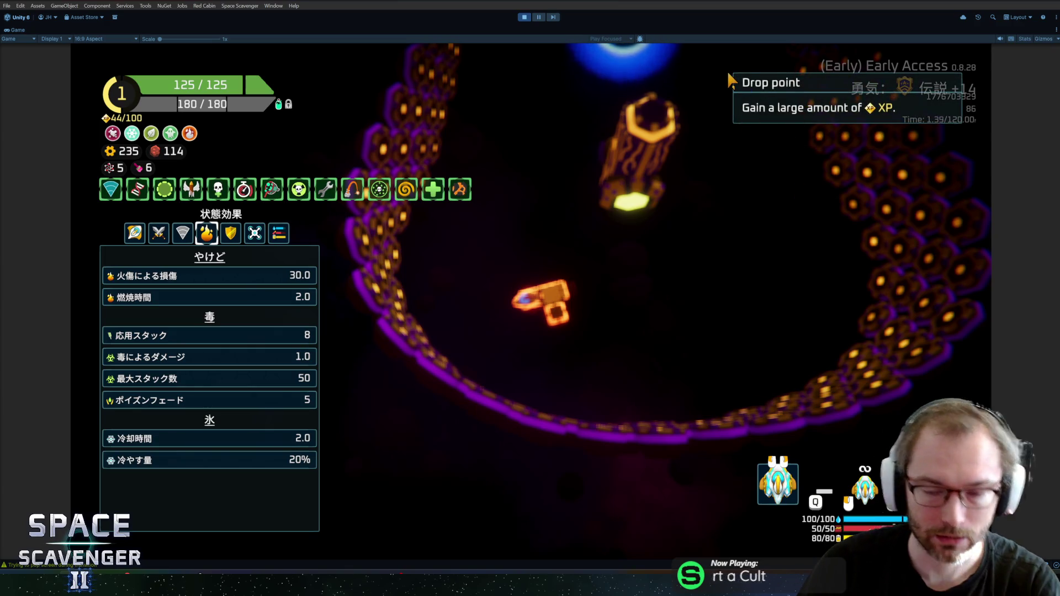
pyautogui.press('Tab')
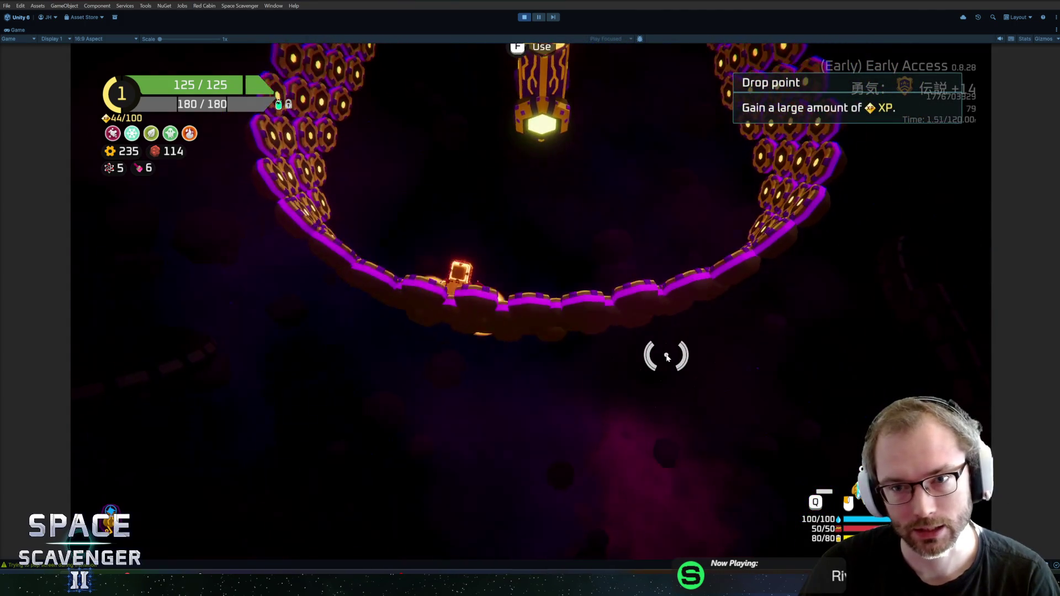
# Step: Fly past the warp portal down to the drop point station and open its 200 XP perk choice
pyautogui.press('w')
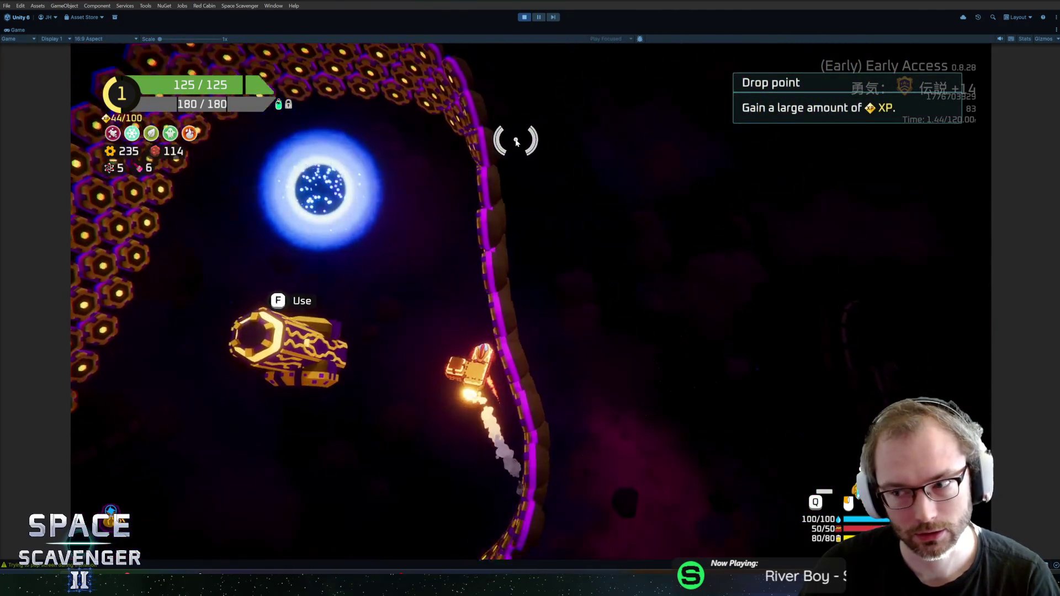
pyautogui.press('w')
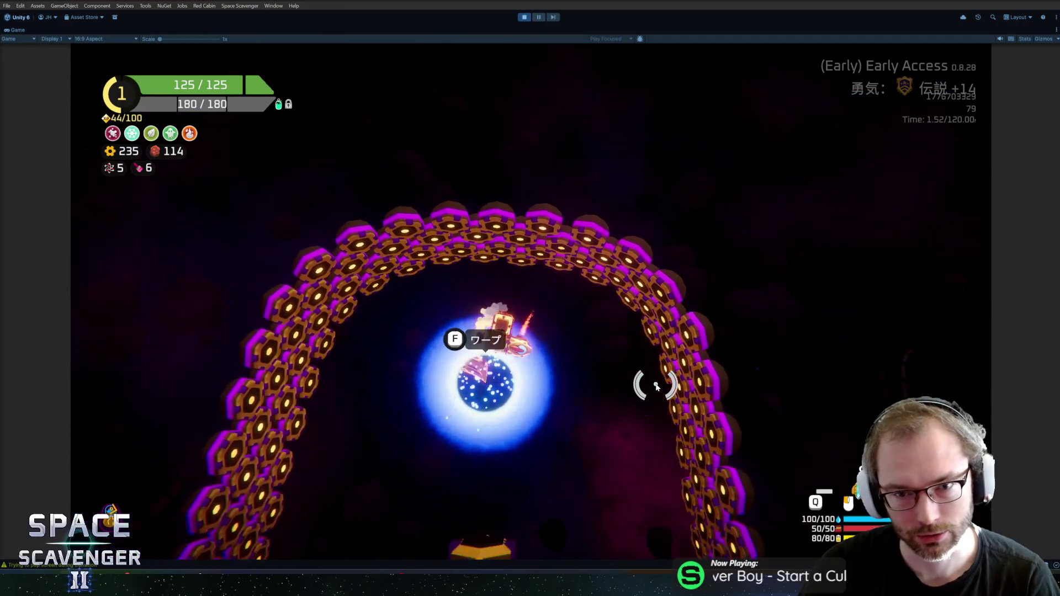
pyautogui.press('s')
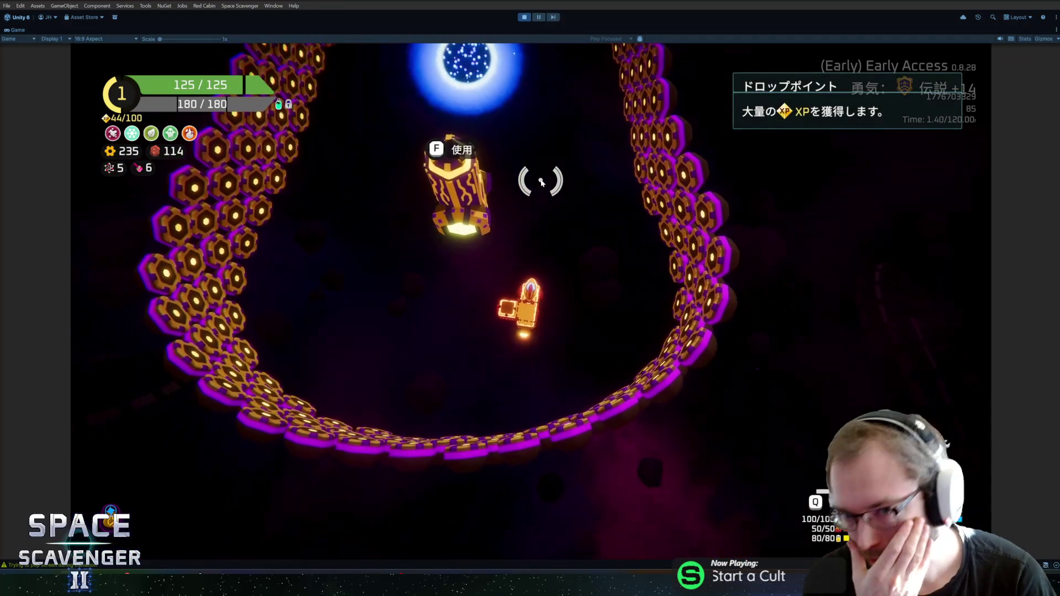
pyautogui.press('f')
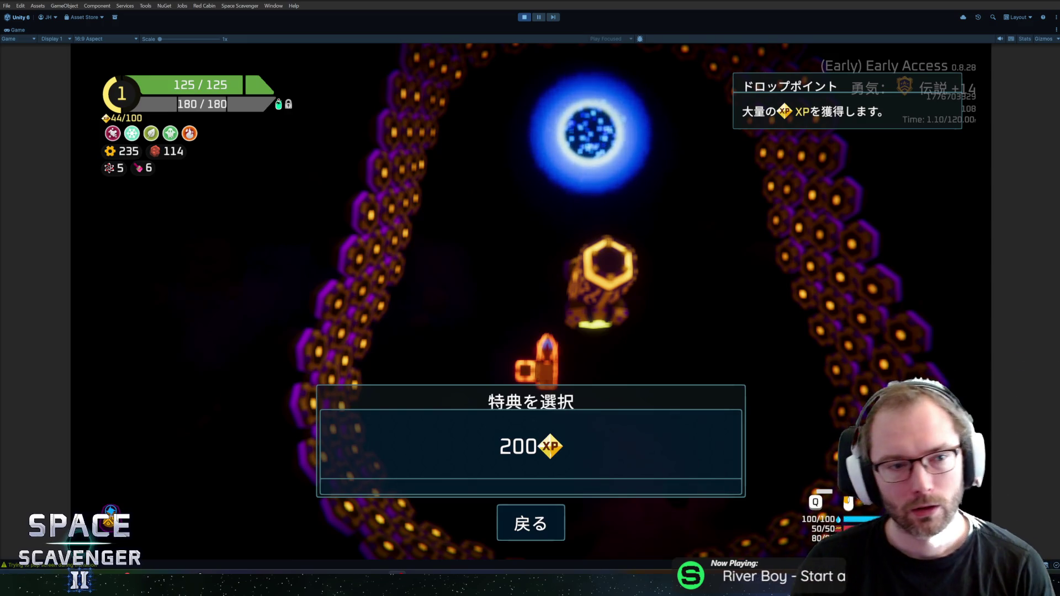
# Step: Dismiss the 200 XP perk selection with Escape, then press Escape again to pause
pyautogui.press('Escape')
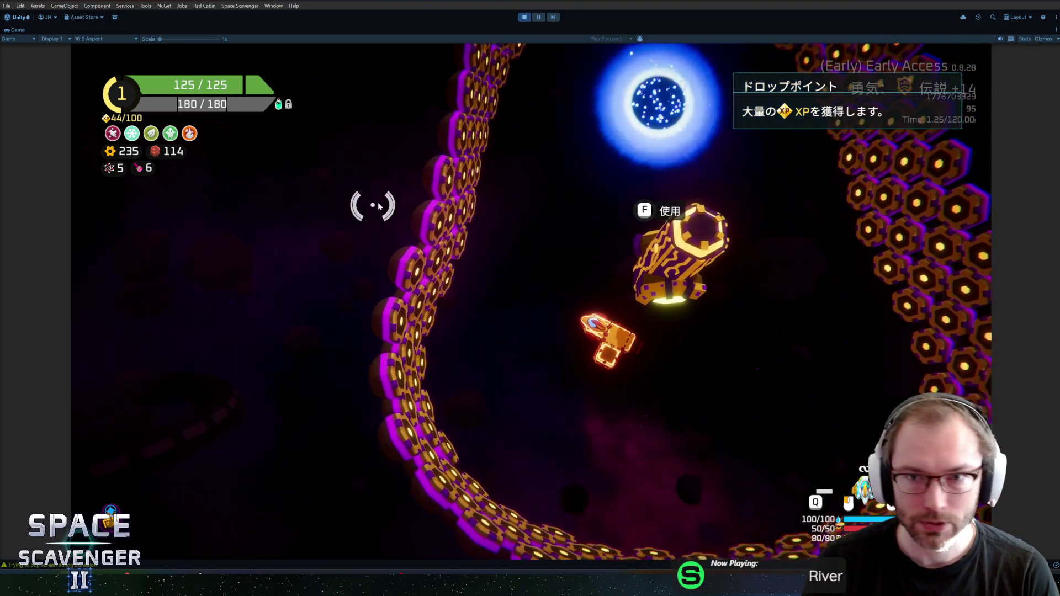
pyautogui.press('Escape')
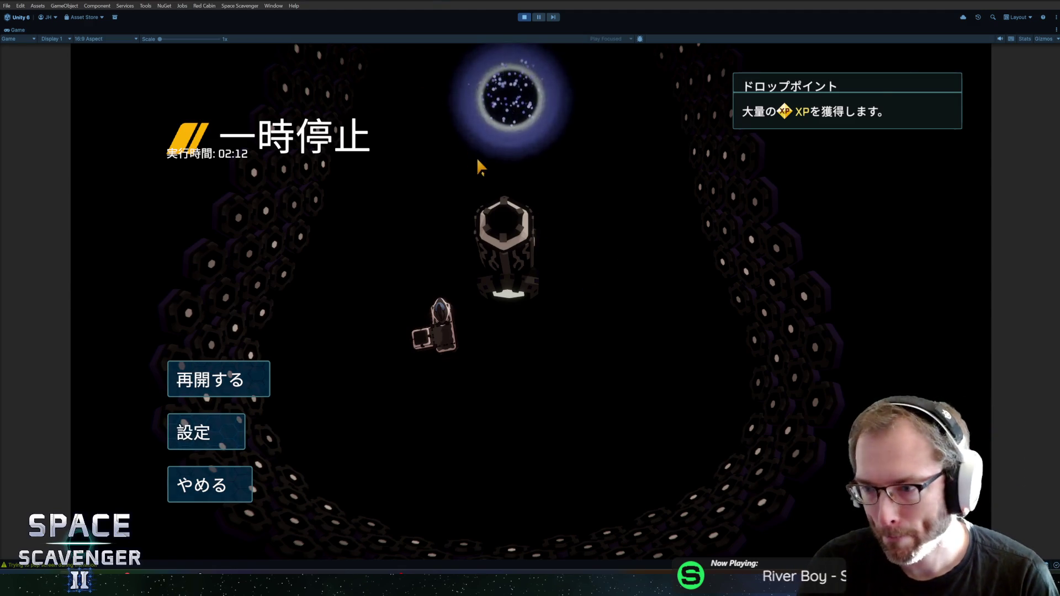
# Step: Resume, warp to the next cave area, fight an enemy, and pause at 02:49
pyautogui.press('Escape')
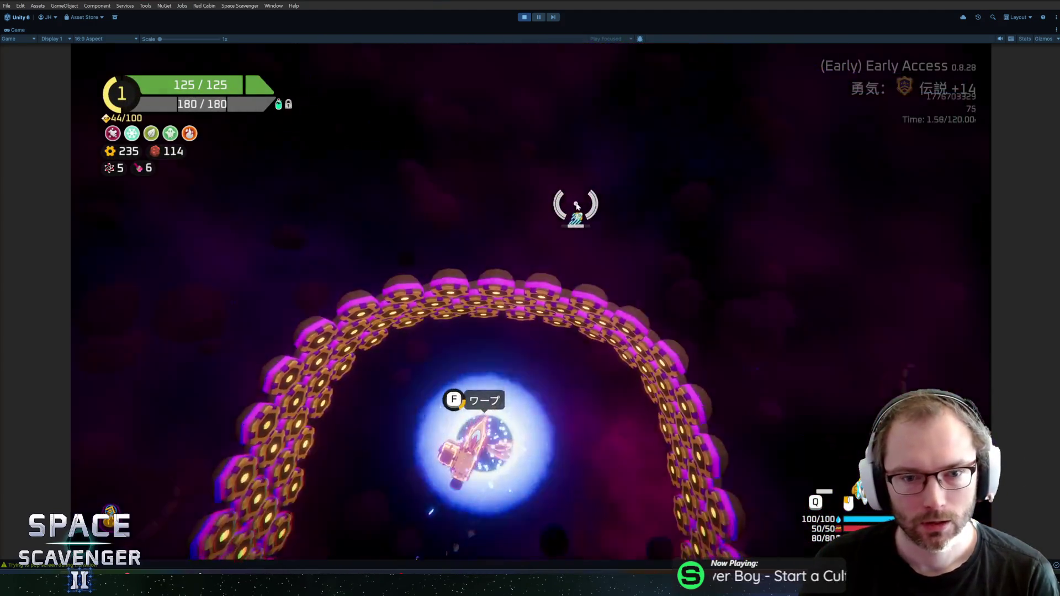
pyautogui.press('f')
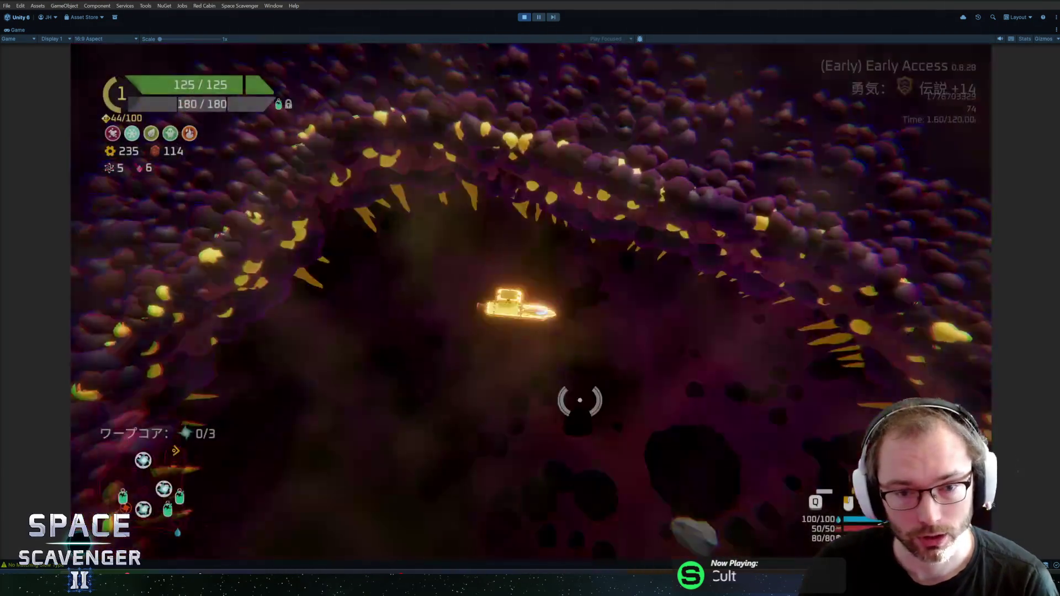
pyautogui.press('w')
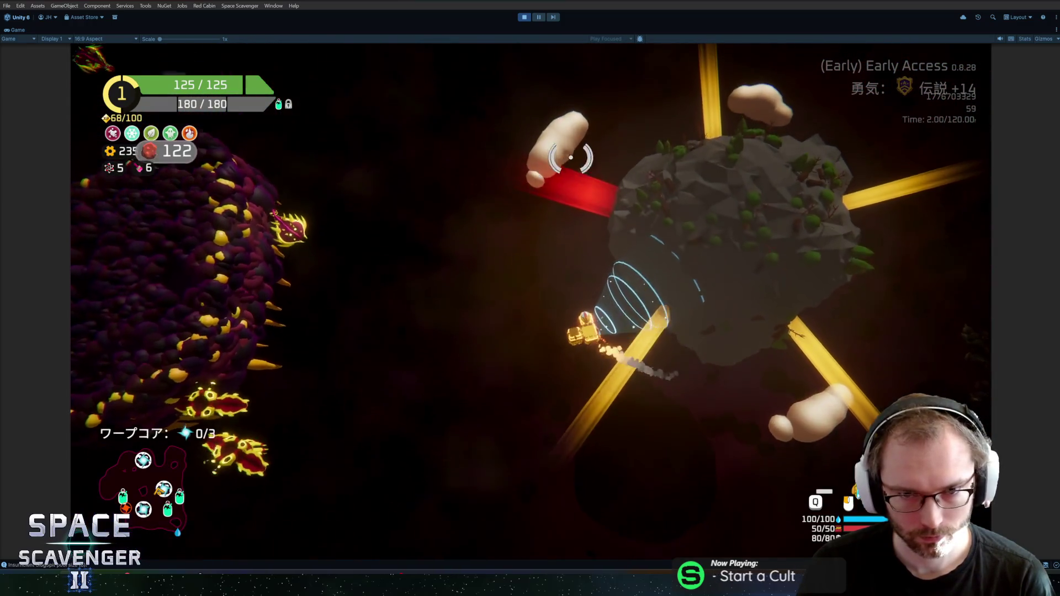
pyautogui.press('Escape')
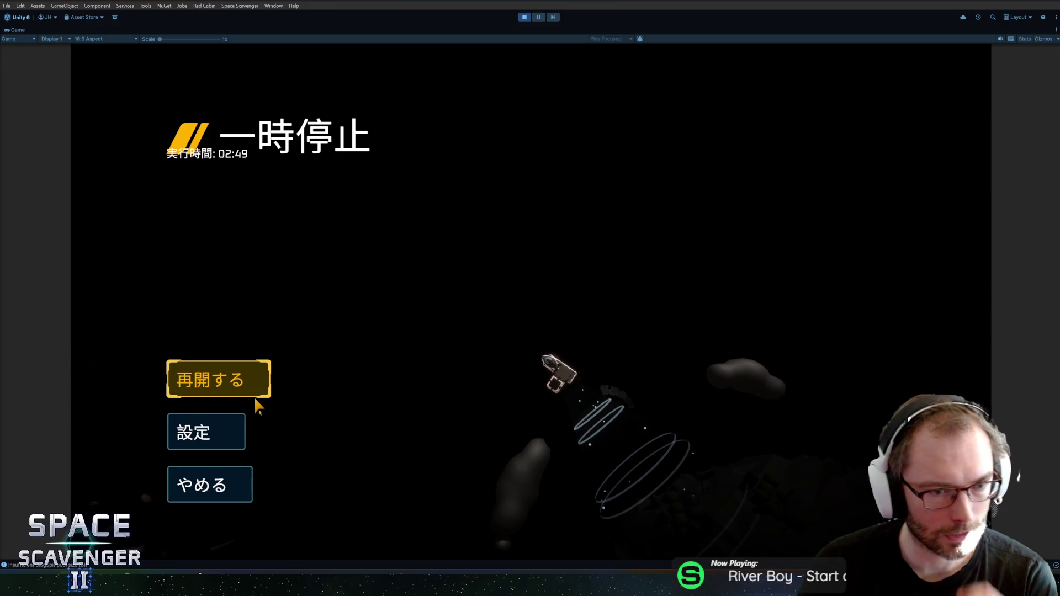
# Step: Choose Korean in the Settings Language dropdown, go back, and resume play
pyautogui.click(216, 424)
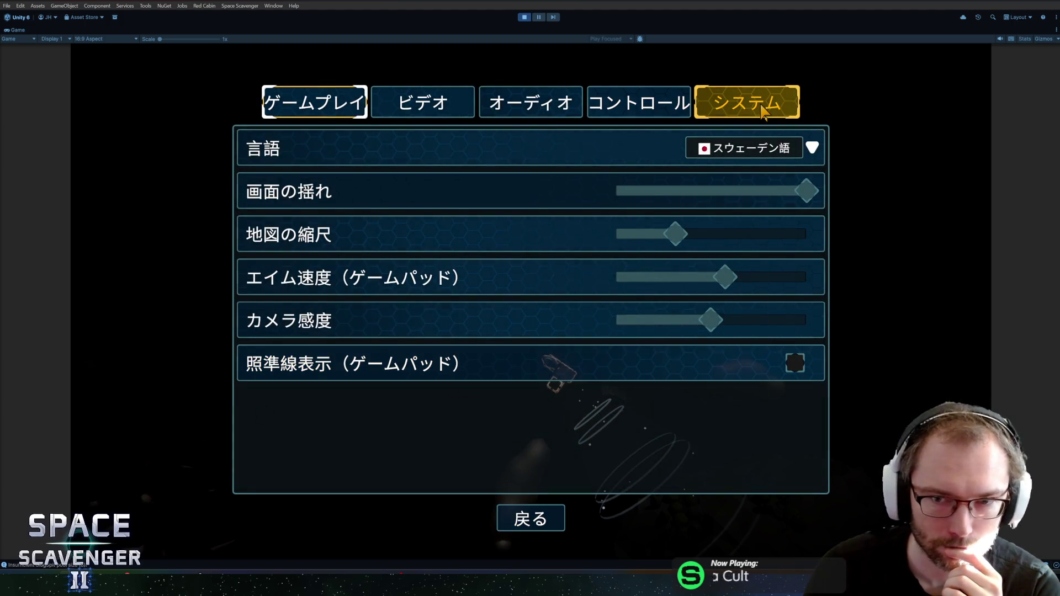
pyautogui.click(775, 152)
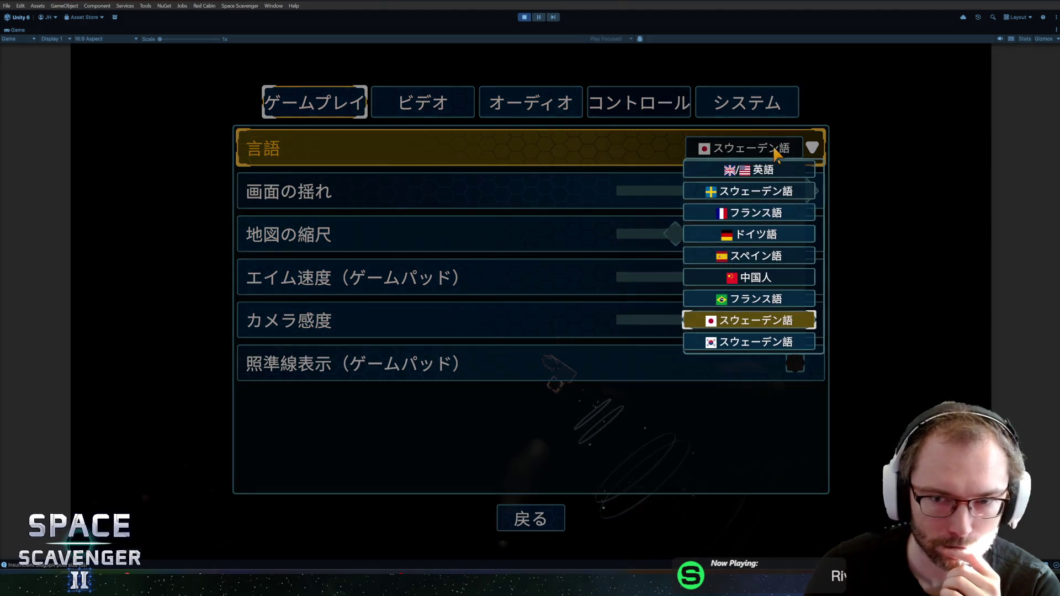
pyautogui.click(732, 343)
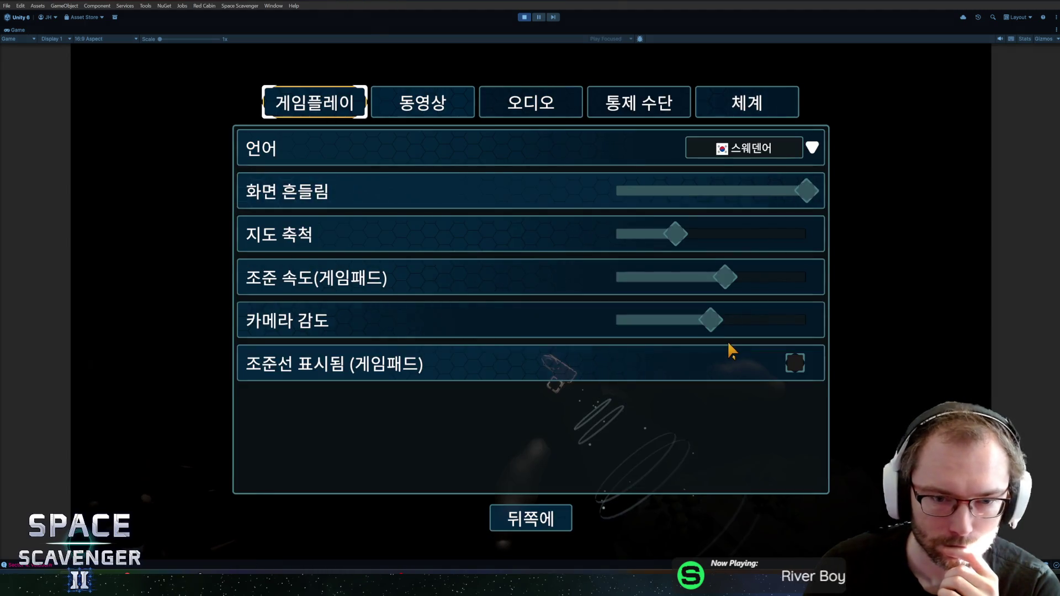
pyautogui.click(550, 506)
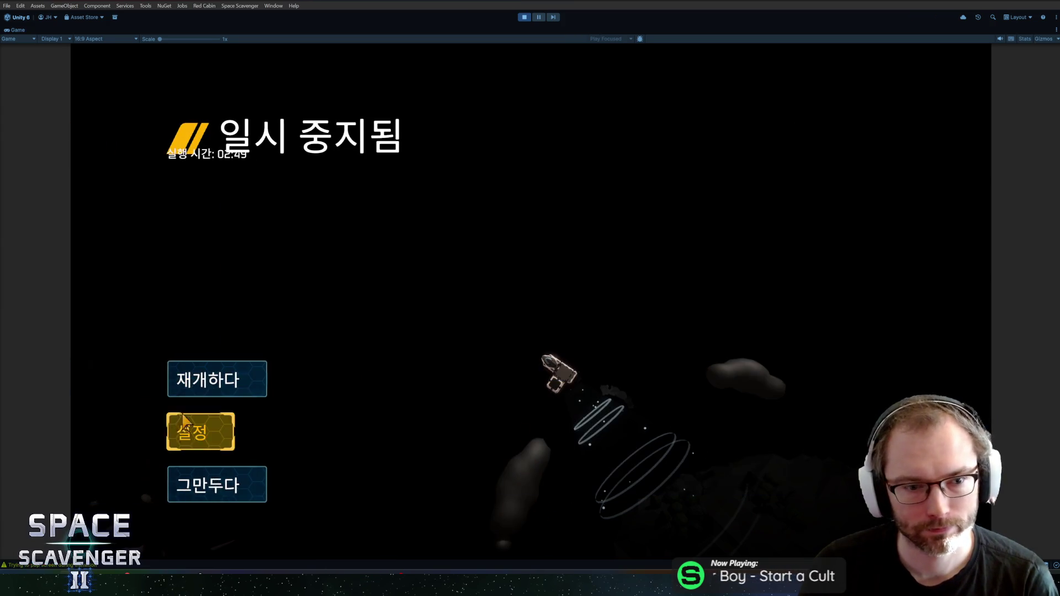
pyautogui.press('Escape')
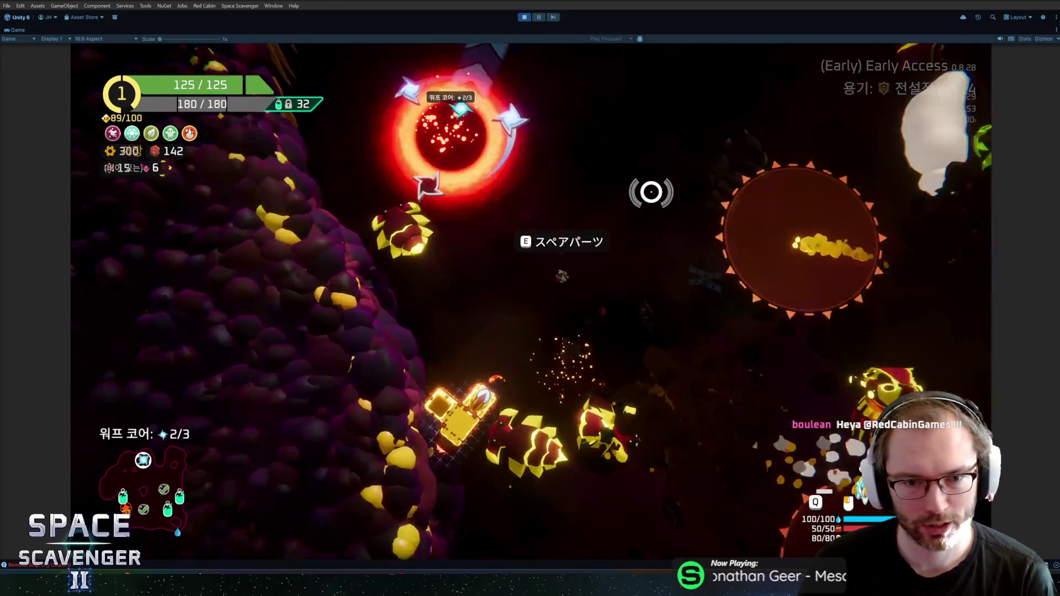
# Step: Take the rocket launcher spare part, fire toward the lower left, then pause
pyautogui.press('e')
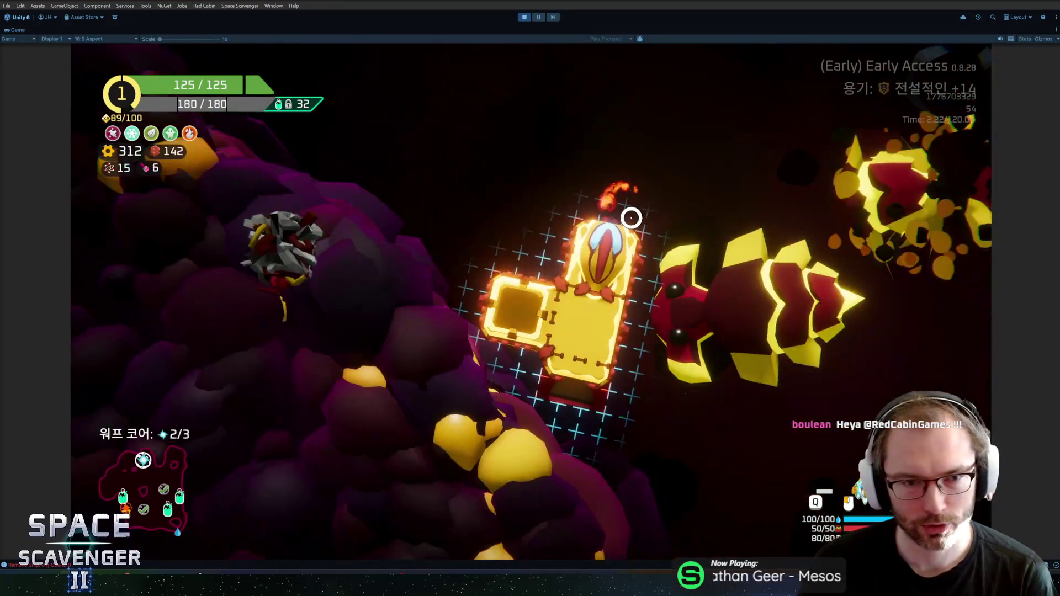
pyautogui.click(320, 279)
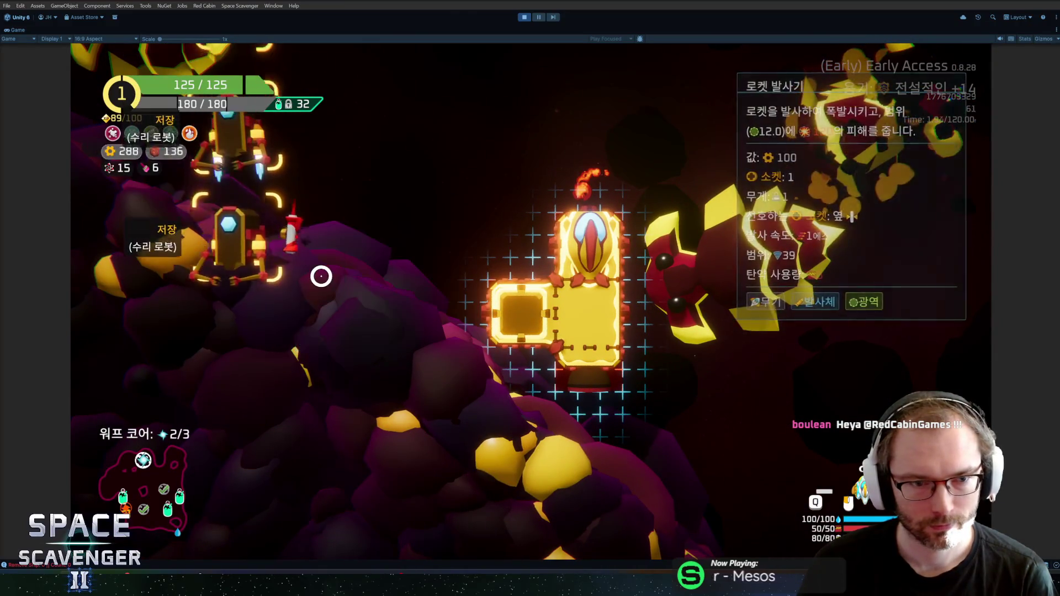
pyautogui.click(687, 293)
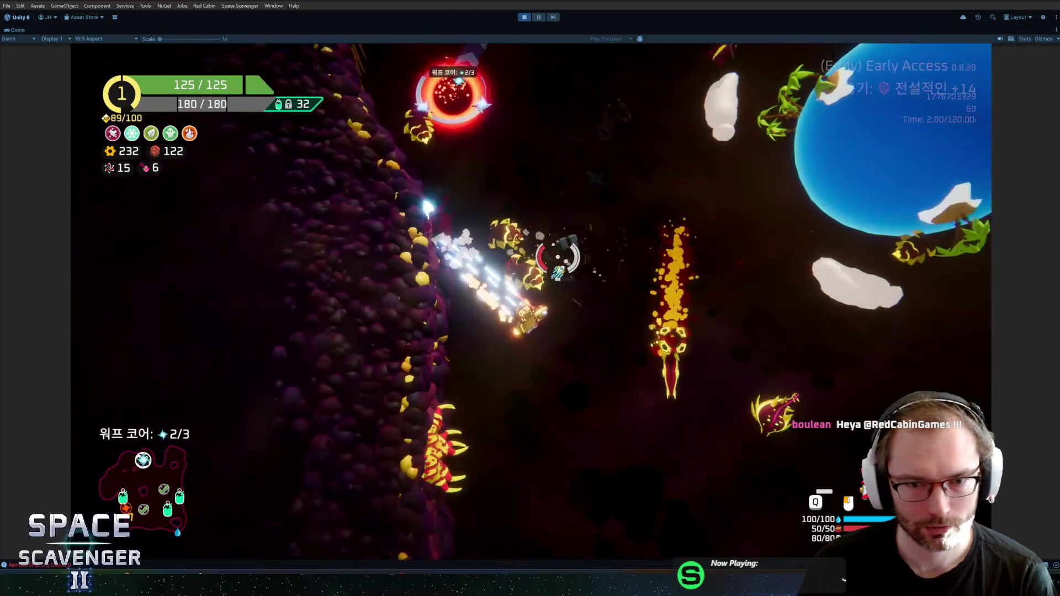
pyautogui.moveTo(465, 174)
pyautogui.mouseDown()
pyautogui.moveTo(523, 125)
pyautogui.moveTo(310, 357)
pyautogui.mouseUp()
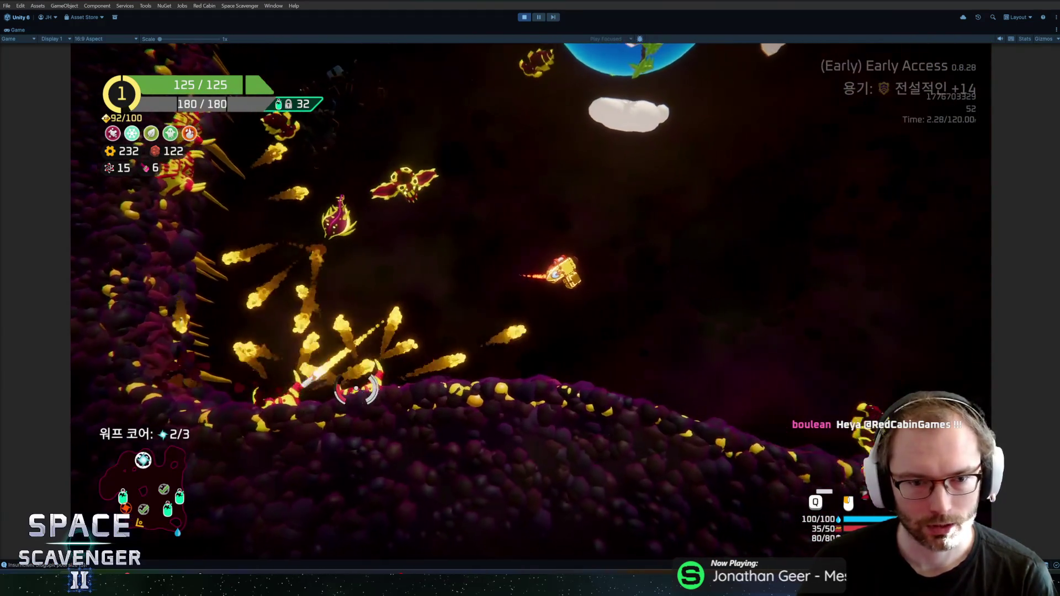
pyautogui.press('Escape')
# Step: Switch the game's language to Brazilian Portuguese in Settings and resume play
pyautogui.click(210, 425)
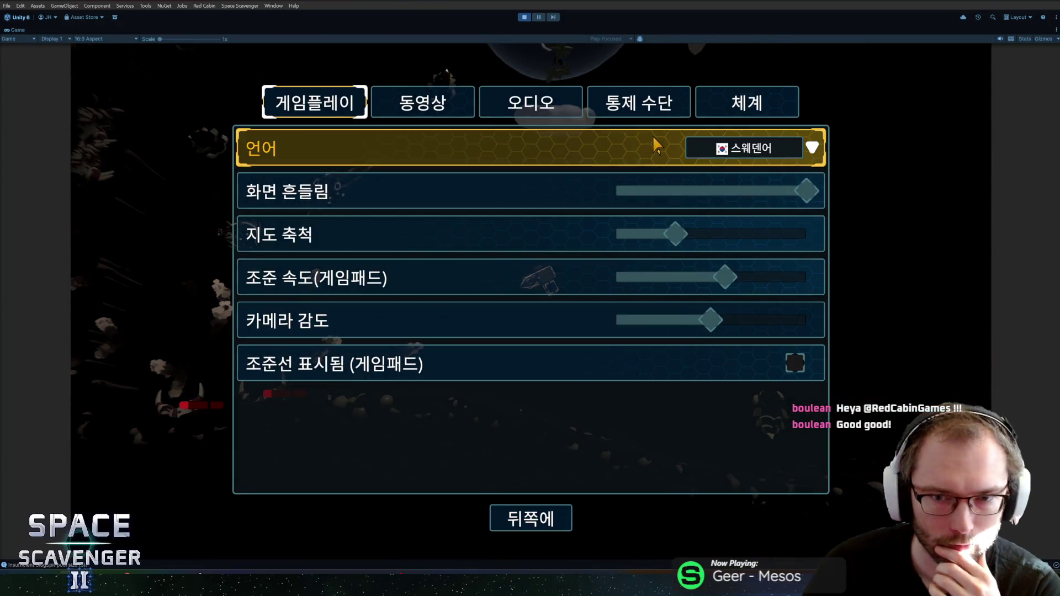
pyautogui.click(777, 148)
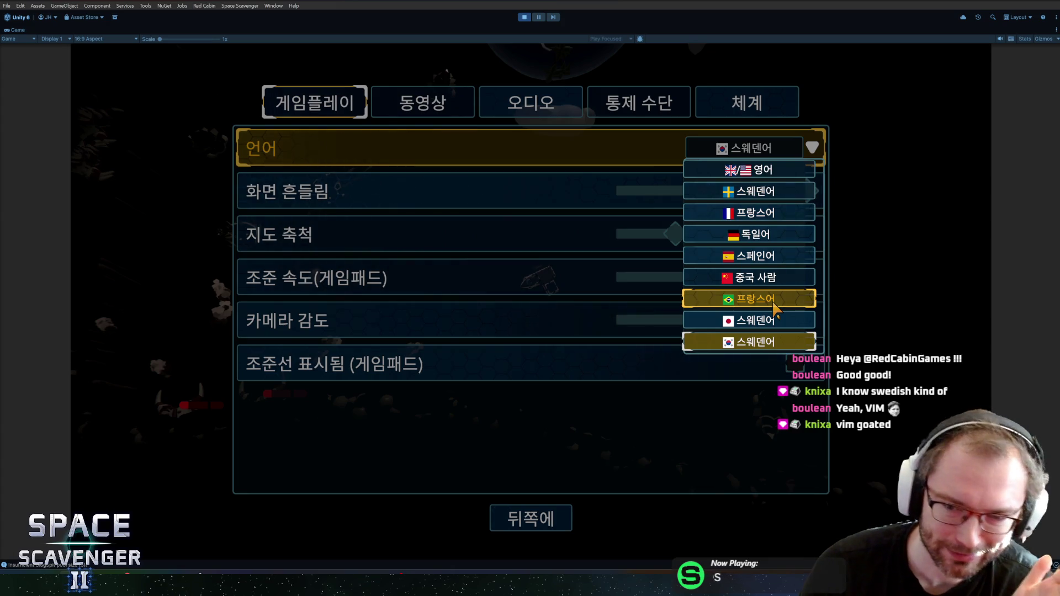
pyautogui.click(773, 304)
pyautogui.click(515, 506)
pyautogui.press('Escape')
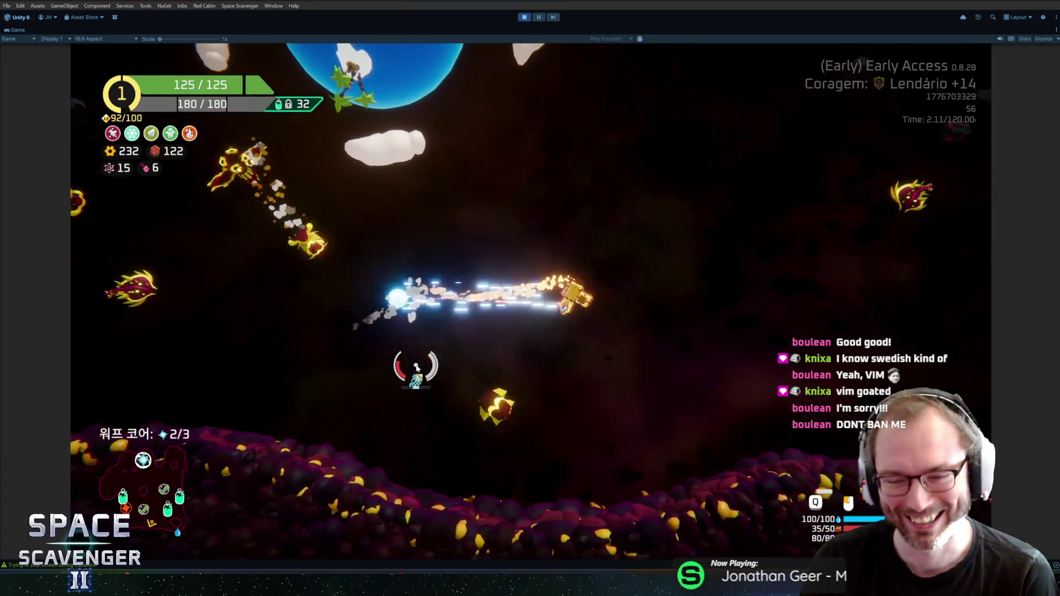
# Step: Fight the enemies, take the Mão de Midas upgrade at rank 2, then pause
pyautogui.click(243, 257)
pyautogui.moveTo(253, 260)
pyautogui.mouseDown()
pyautogui.moveTo(281, 201)
pyautogui.moveTo(521, 111)
pyautogui.moveTo(504, 171)
pyautogui.moveTo(443, 167)
pyautogui.mouseUp()
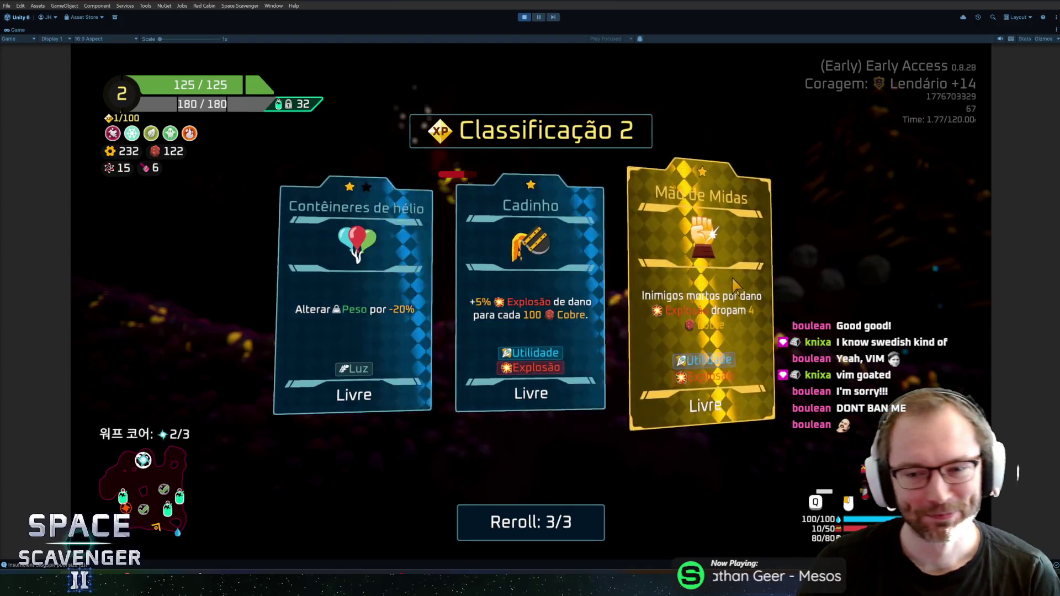
pyautogui.click(701, 287)
pyautogui.moveTo(386, 241)
pyautogui.mouseDown()
pyautogui.moveTo(436, 276)
pyautogui.moveTo(296, 307)
pyautogui.moveTo(558, 178)
pyautogui.moveTo(593, 196)
pyautogui.mouseUp()
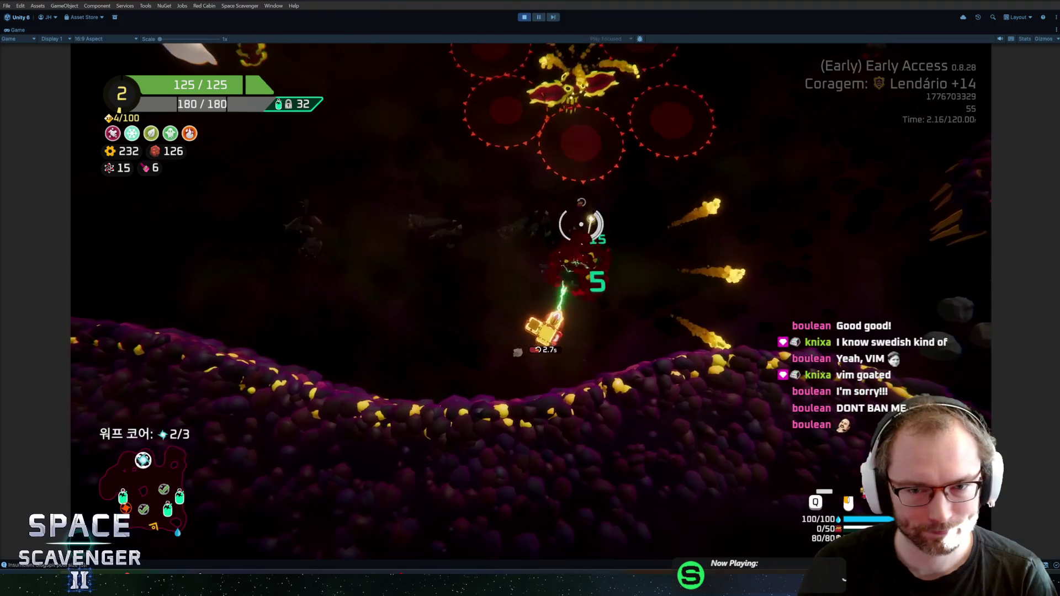
pyautogui.press('Escape')
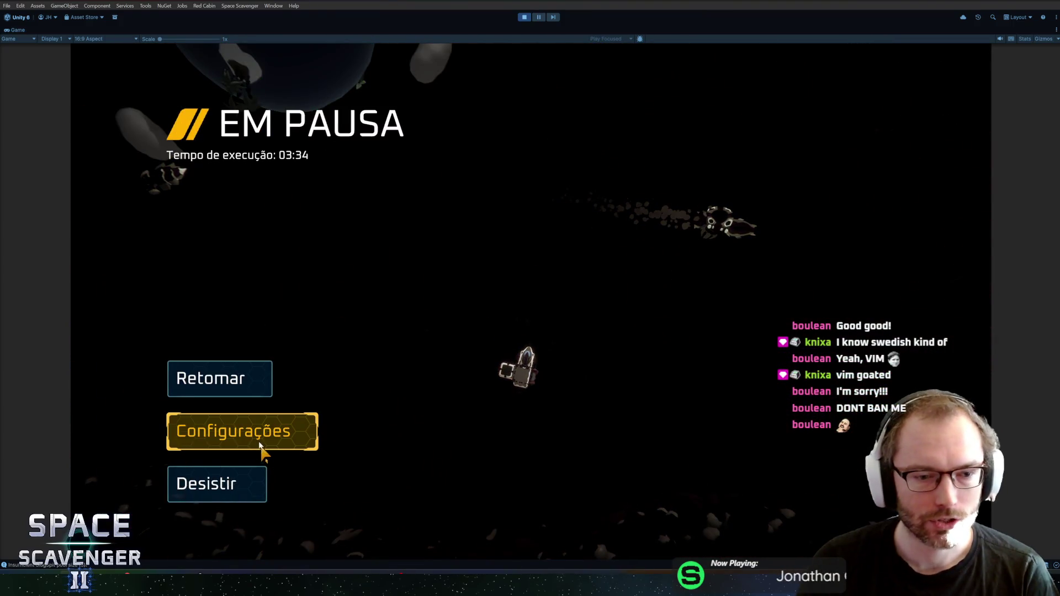
# Step: Change the game language to Svenska in the settings and return to the pause menu
pyautogui.click(166, 379)
pyautogui.press('Escape')
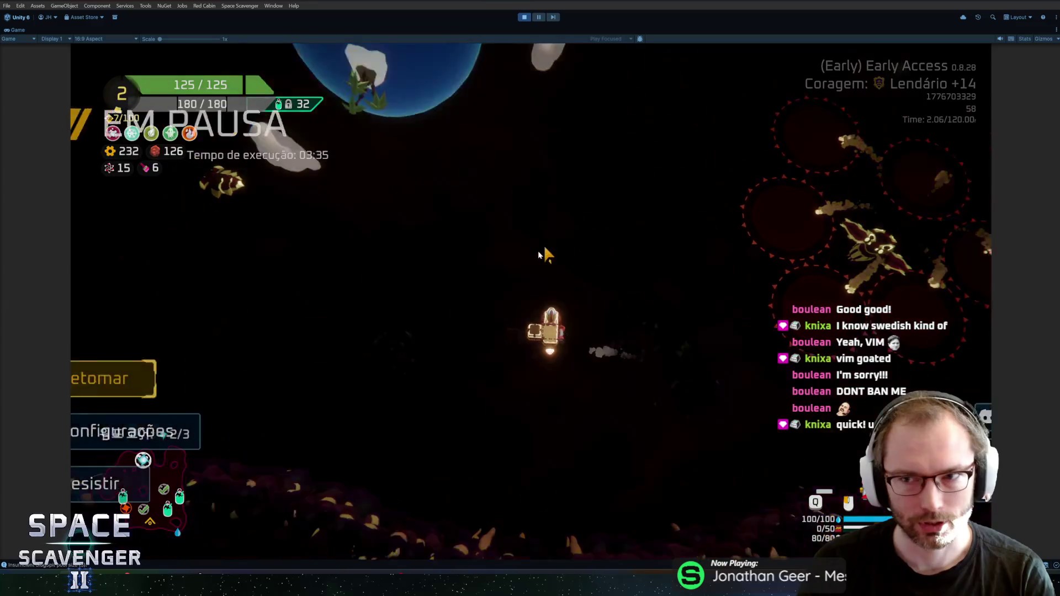
pyautogui.click(214, 429)
pyautogui.click(753, 147)
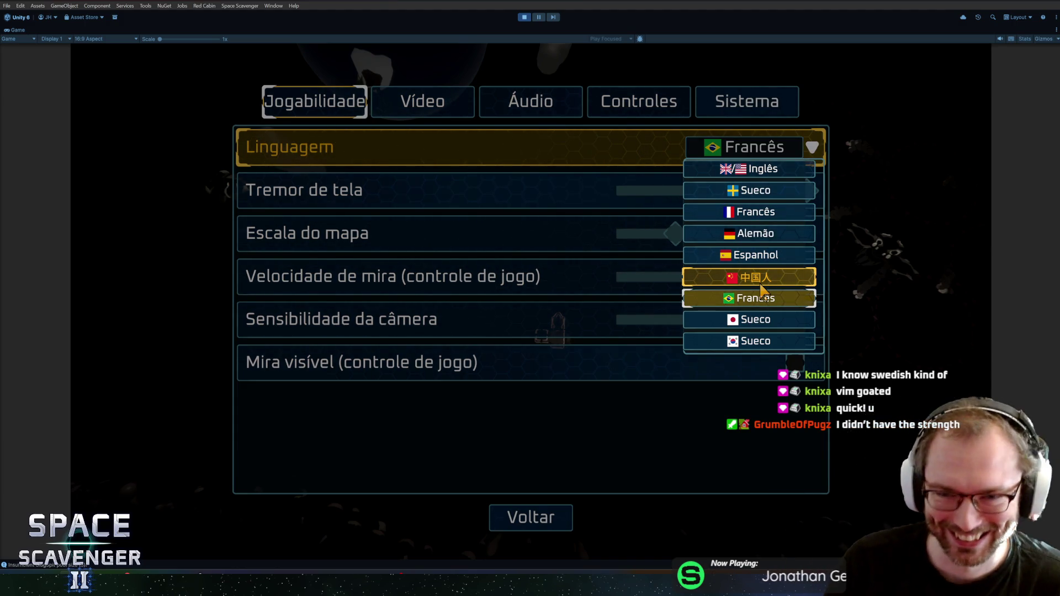
pyautogui.click(773, 191)
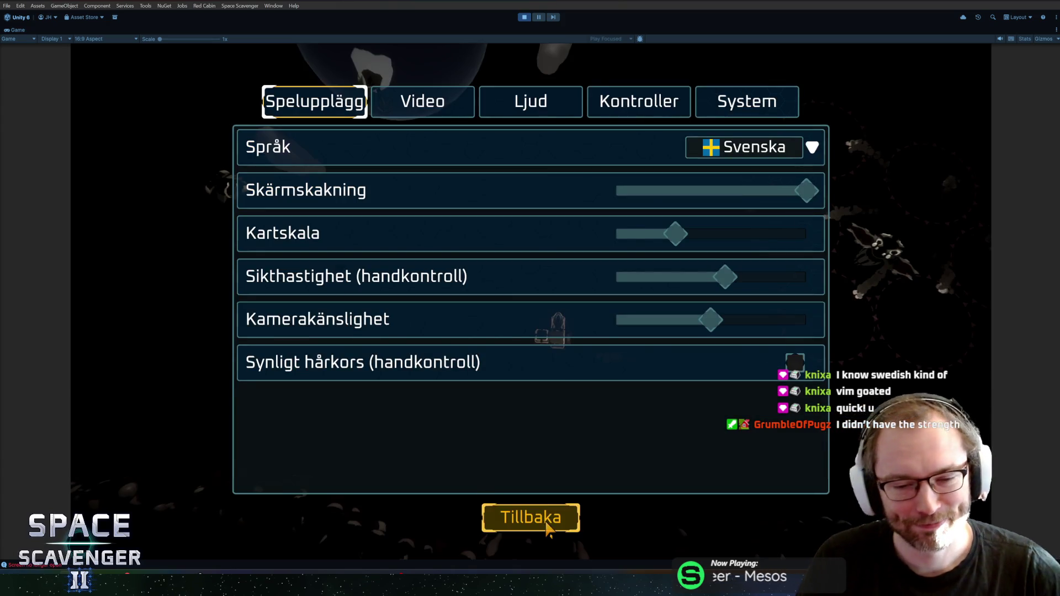
pyautogui.click(548, 530)
# Step: Resume, pause again, and choose Avsluta to bring up the quit confirmation
pyautogui.click(211, 371)
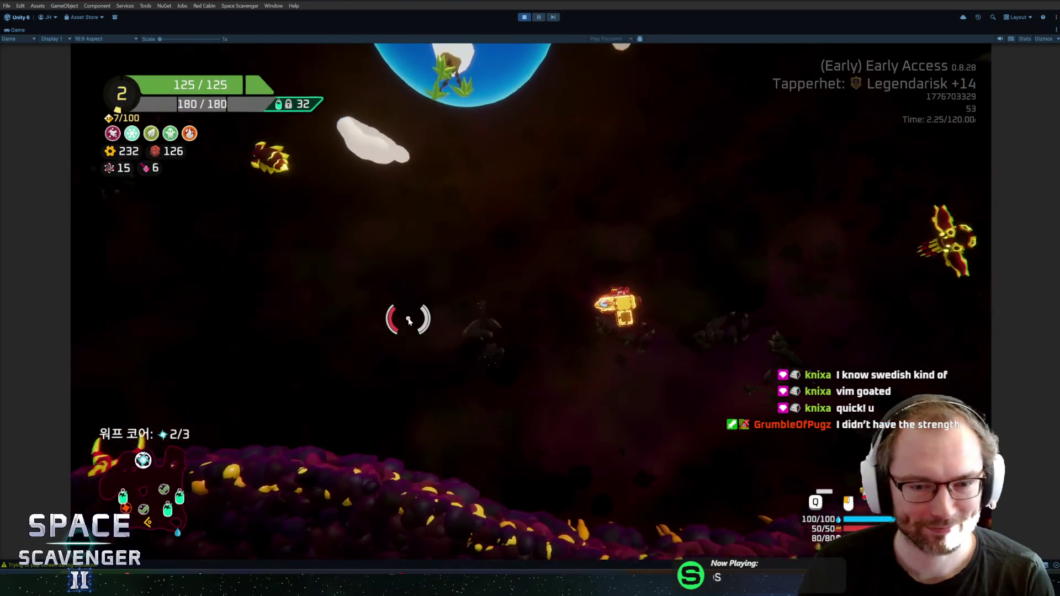
pyautogui.press('Escape')
pyautogui.click(221, 484)
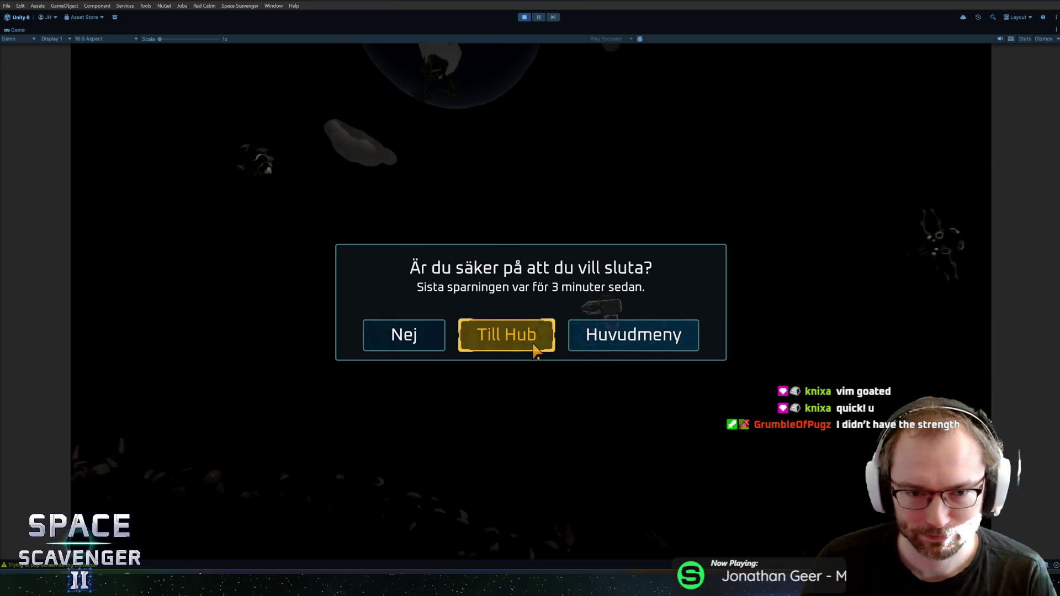
# Step: Quit the run to the Hub, stop Play mode with Ctrl+P, then start it again
pyautogui.click(533, 347)
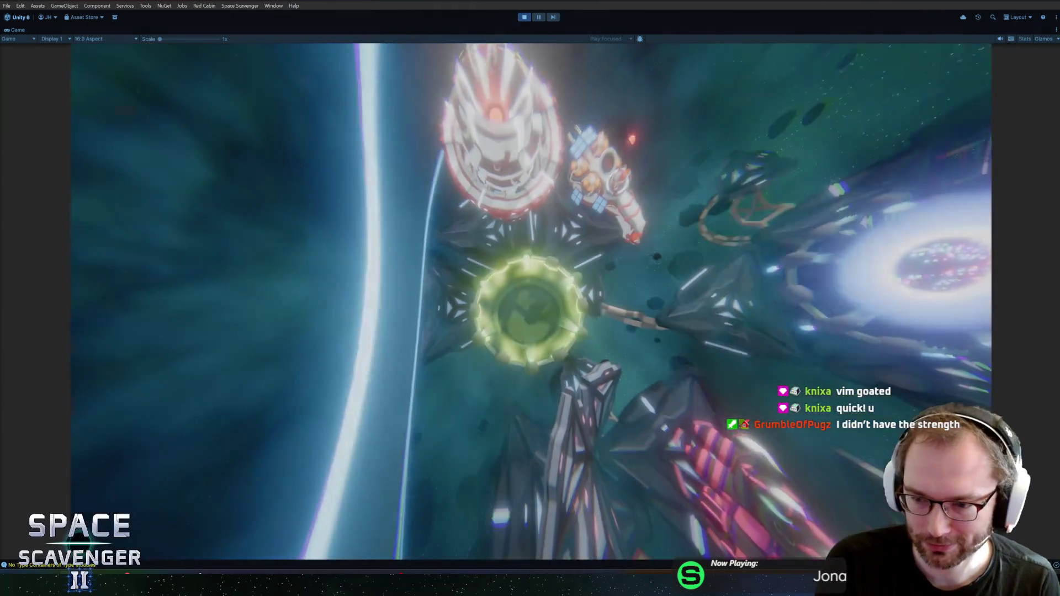
pyautogui.hotkey('ctrl', 'p')
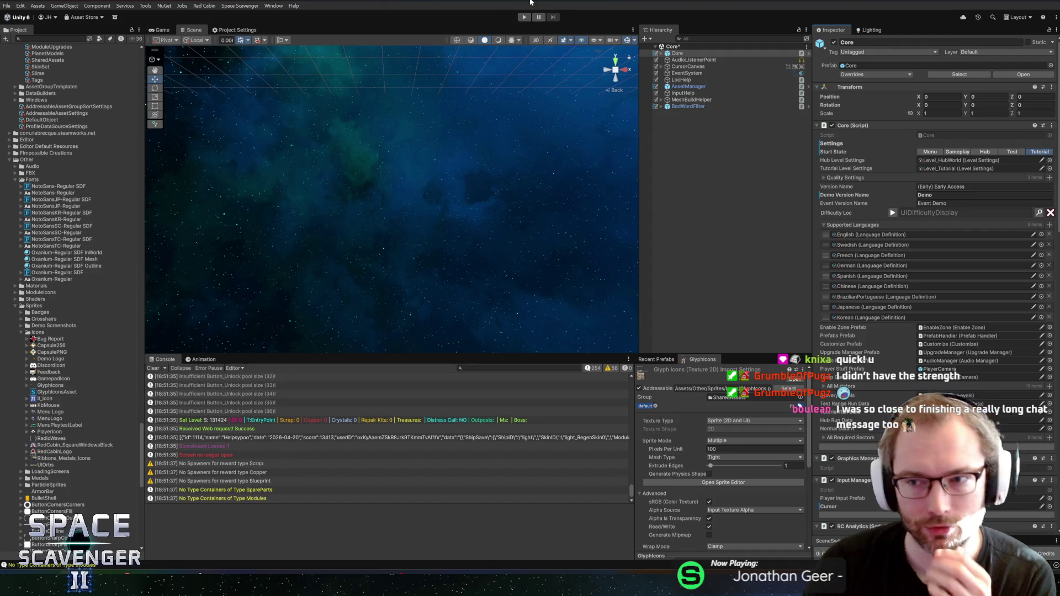
pyautogui.click(526, 21)
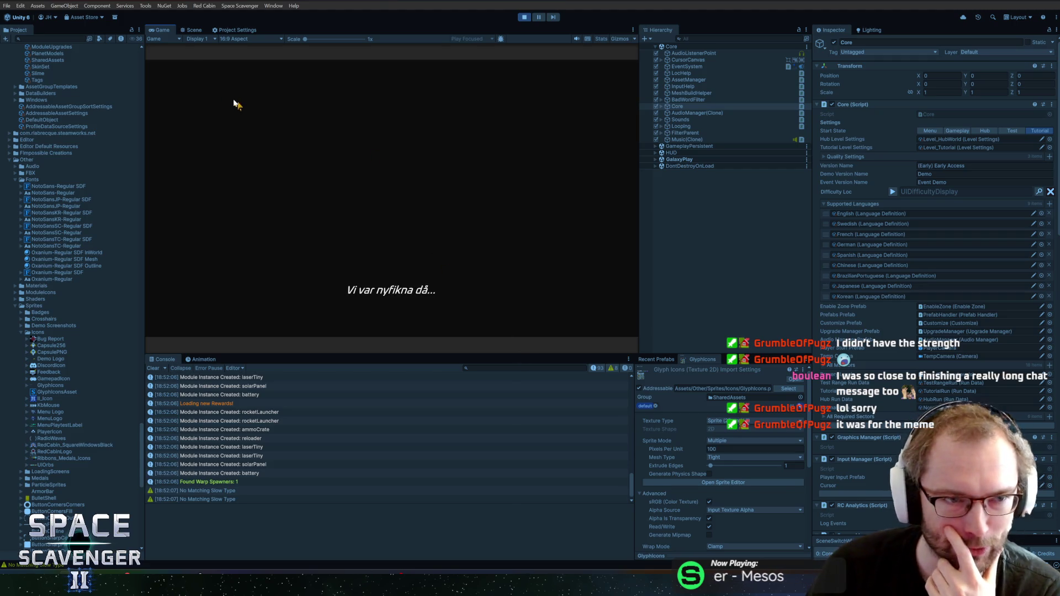
# Step: Maximize the Game view, watch the Swedish intro, then fly toward the wreck
pyautogui.doubleClick(164, 32)
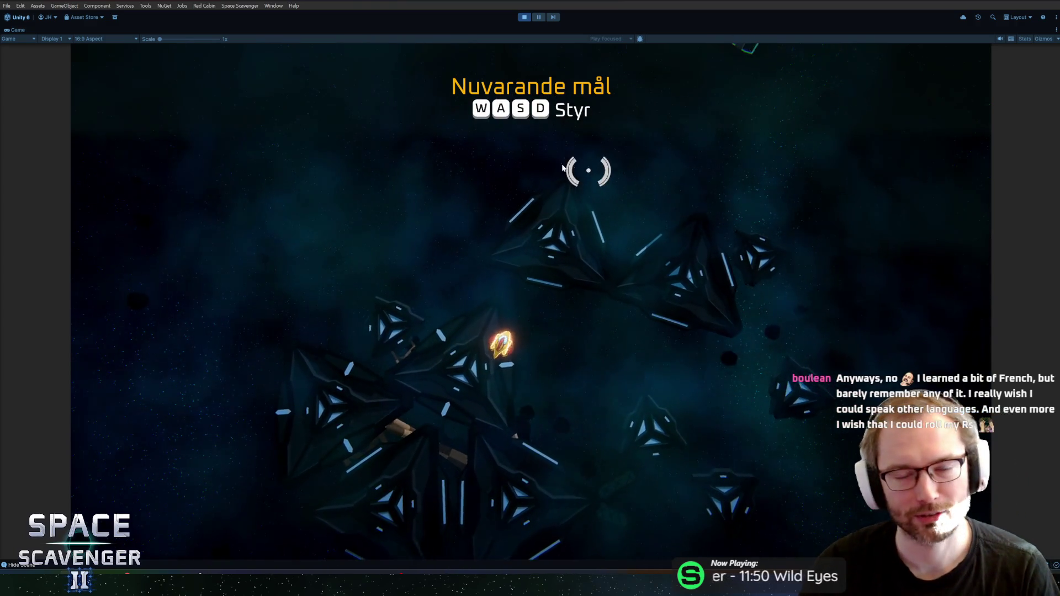
pyautogui.press('s')
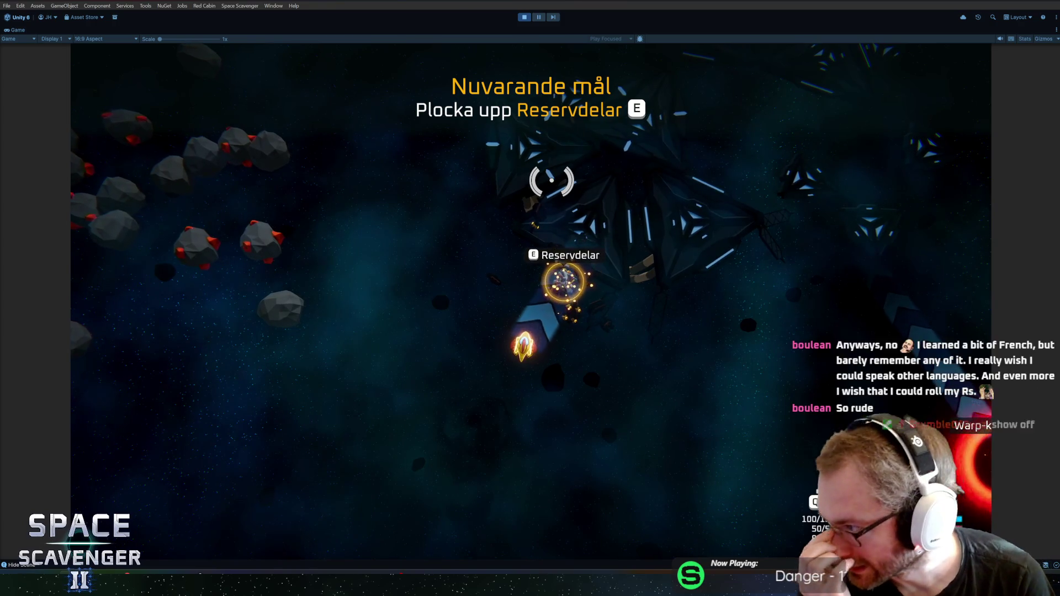
# Step: Pick up the Reservdelar, craft them into a Gevär, attach it, and shoot copper asteroids
pyautogui.press('e')
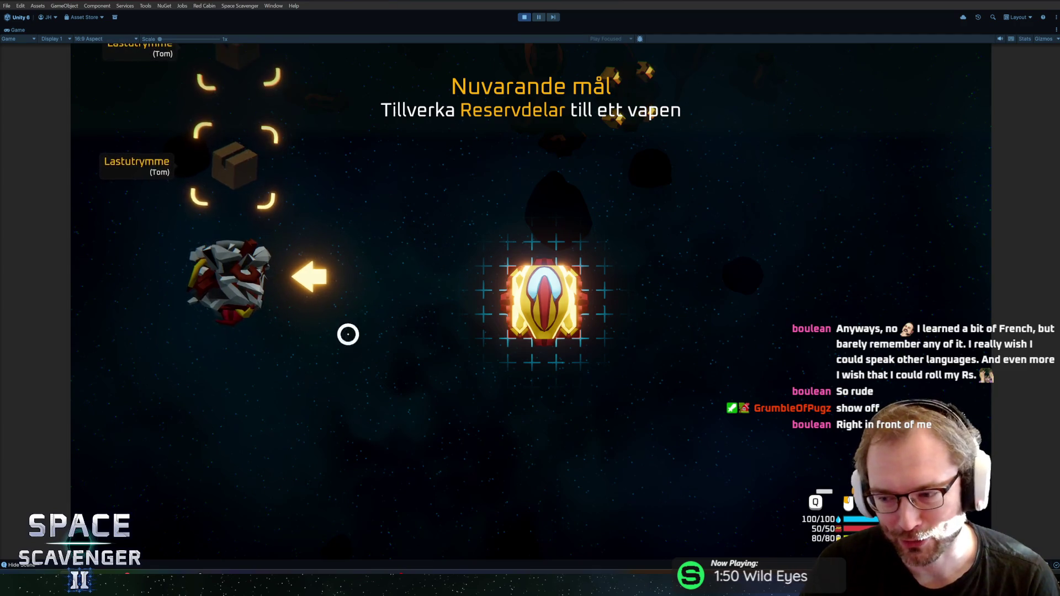
pyautogui.click(229, 280)
pyautogui.click(340, 281)
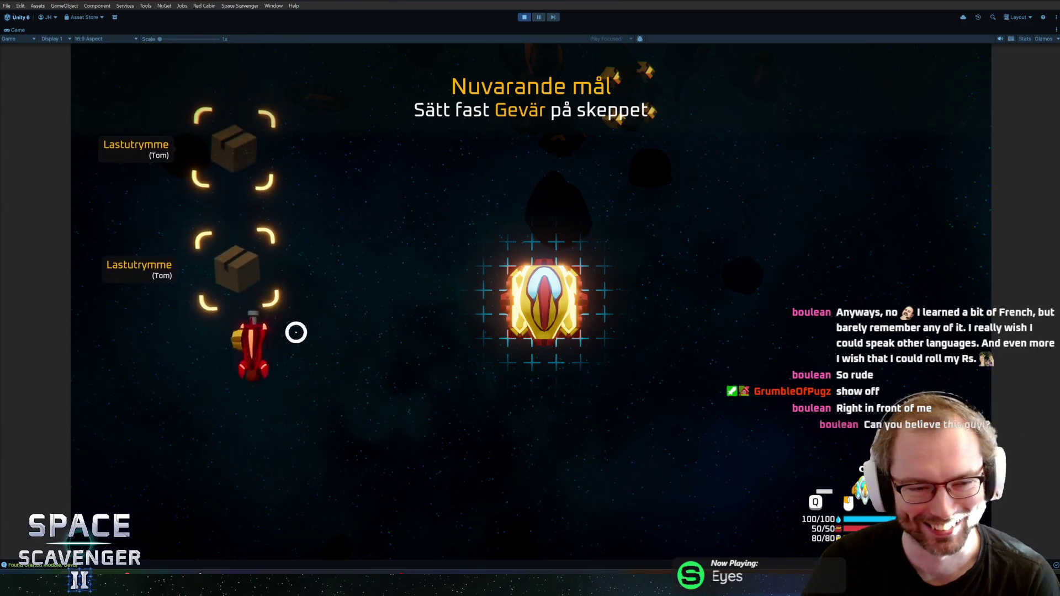
pyautogui.click(467, 308)
pyautogui.moveTo(562, 171)
pyautogui.mouseDown()
pyautogui.moveTo(426, 218)
pyautogui.moveTo(569, 157)
pyautogui.moveTo(634, 196)
pyautogui.moveTo(608, 237)
pyautogui.moveTo(618, 171)
pyautogui.moveTo(620, 265)
pyautogui.moveTo(595, 205)
pyautogui.moveTo(709, 397)
pyautogui.moveTo(383, 339)
pyautogui.moveTo(383, 233)
pyautogui.moveTo(471, 270)
pyautogui.moveTo(490, 160)
pyautogui.moveTo(577, 155)
pyautogui.moveTo(552, 221)
pyautogui.moveTo(449, 208)
pyautogui.moveTo(663, 237)
pyautogui.moveTo(838, 232)
pyautogui.moveTo(821, 225)
pyautogui.moveTo(789, 242)
pyautogui.moveTo(690, 171)
pyautogui.mouseUp()
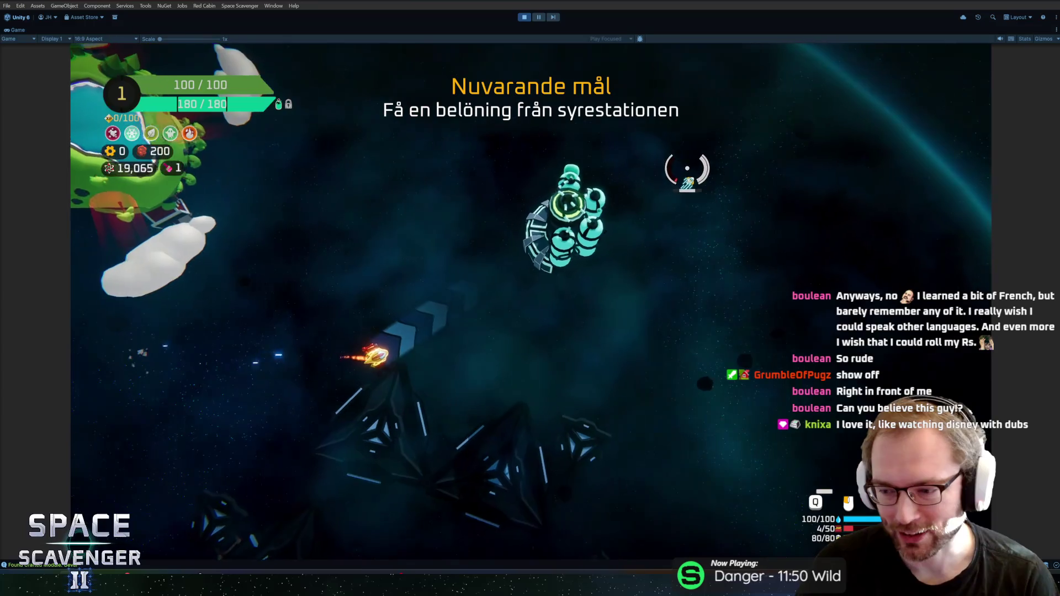
# Step: Claim the oxygen station's modules and attach the yellow hull and engine to the ship
pyautogui.press('e')
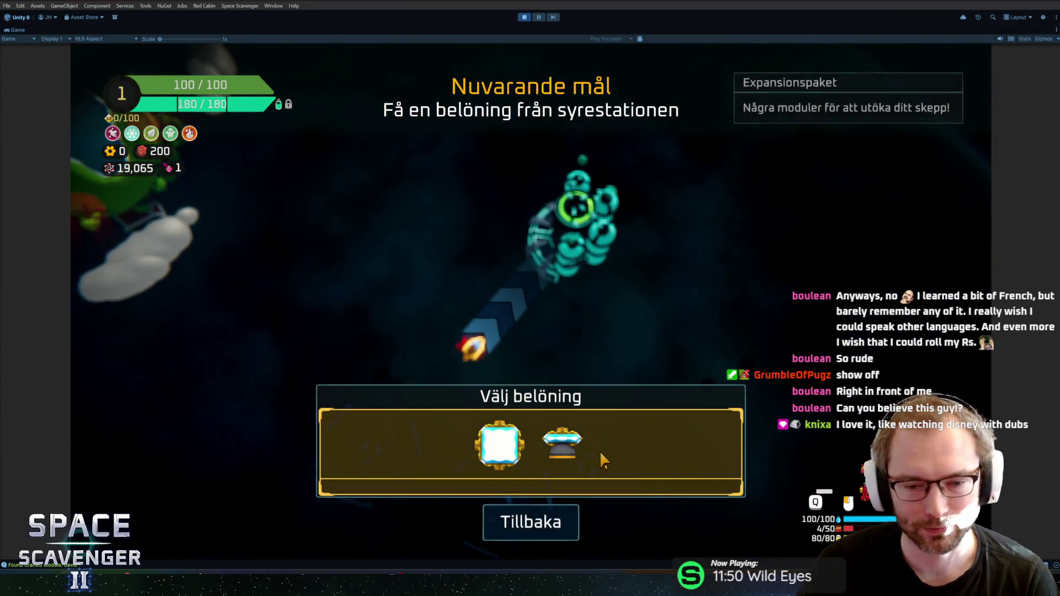
pyautogui.click(603, 460)
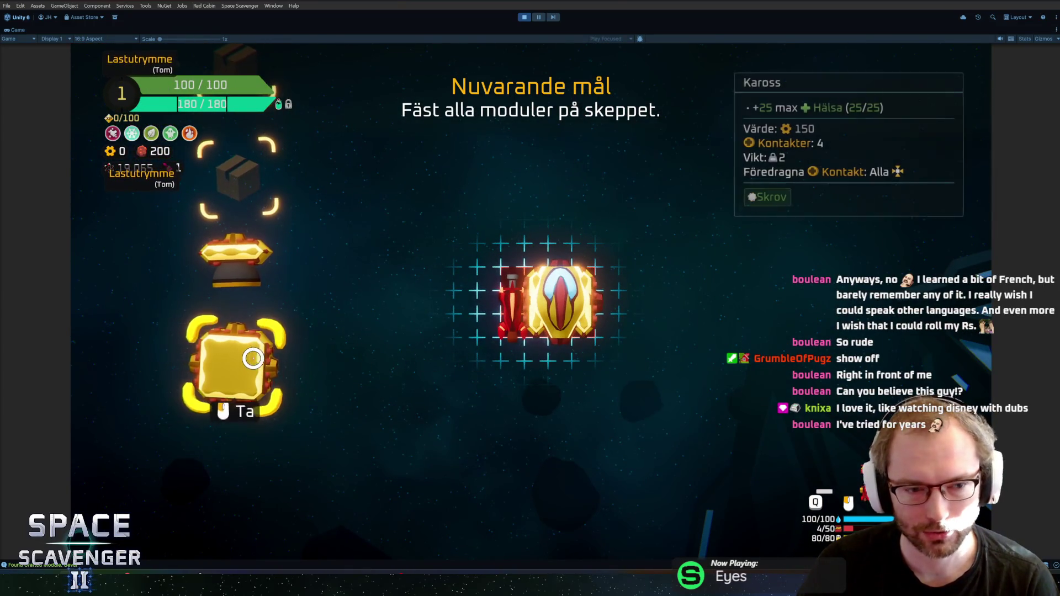
pyautogui.click(256, 359)
pyautogui.click(561, 359)
pyautogui.click(236, 260)
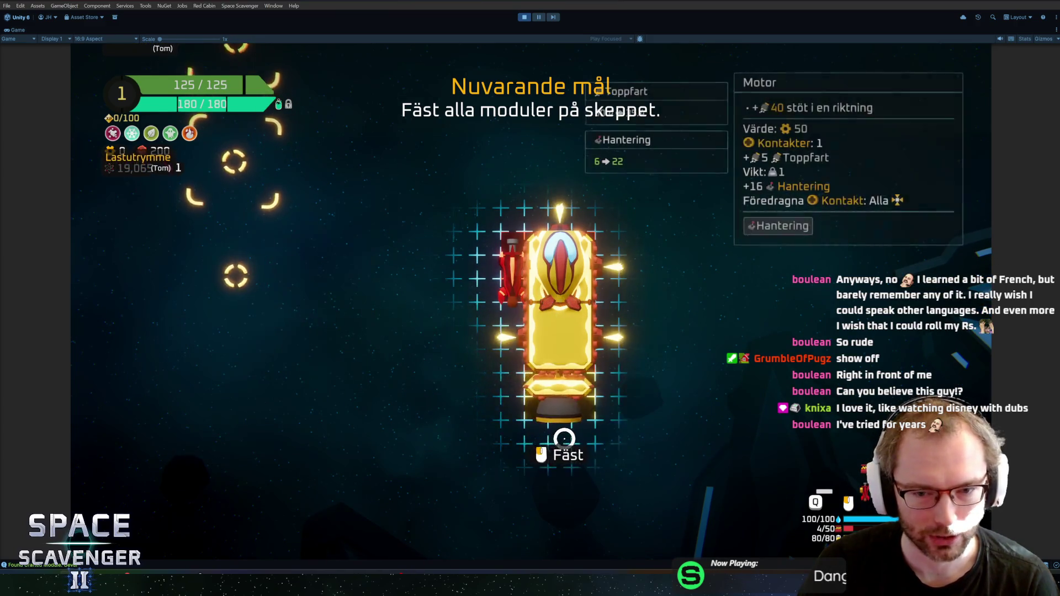
pyautogui.click(564, 439)
pyautogui.press('e')
# Step: Destroy the training dummy and choose another reward from the oxygen station
pyautogui.click(510, 385)
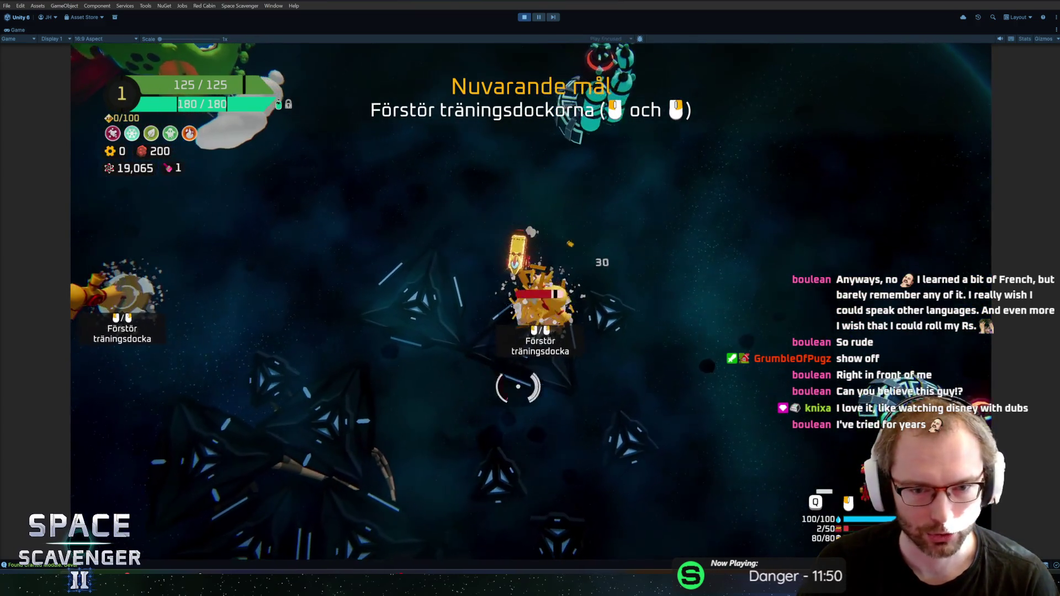
pyautogui.click(581, 385)
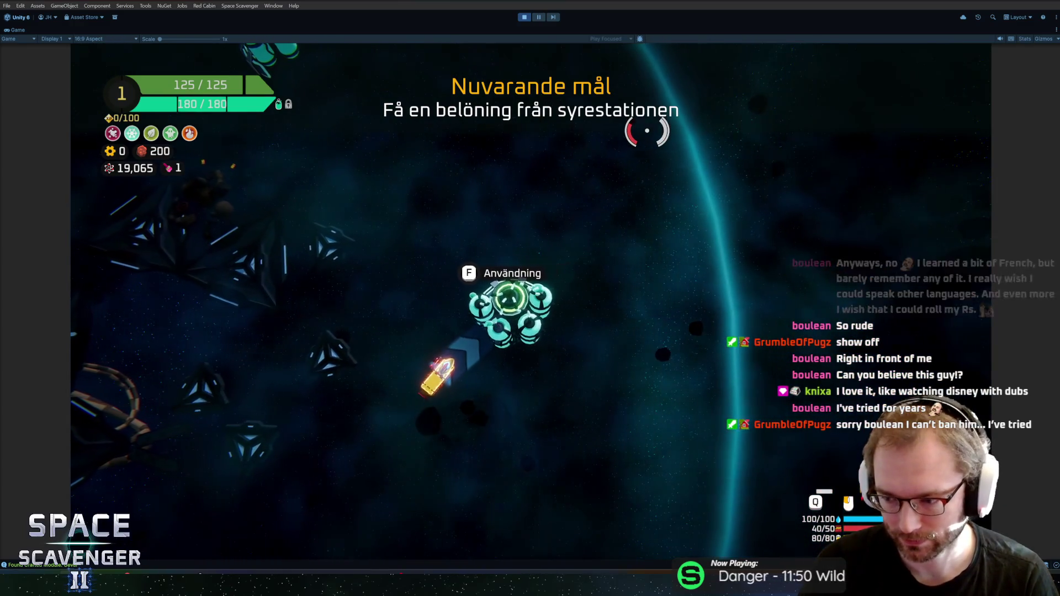
pyautogui.press('f')
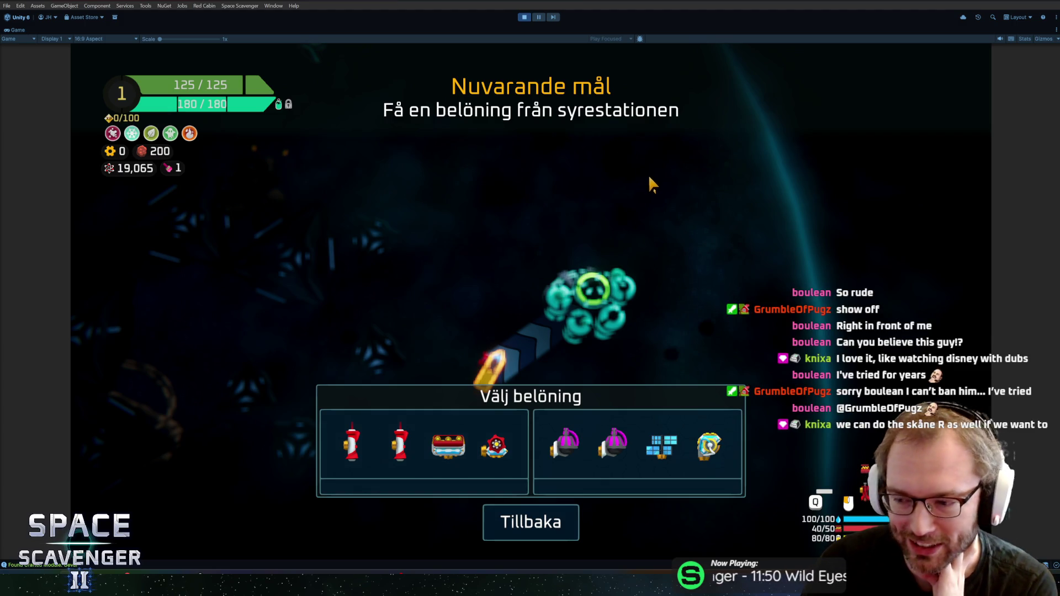
pyautogui.click(638, 447)
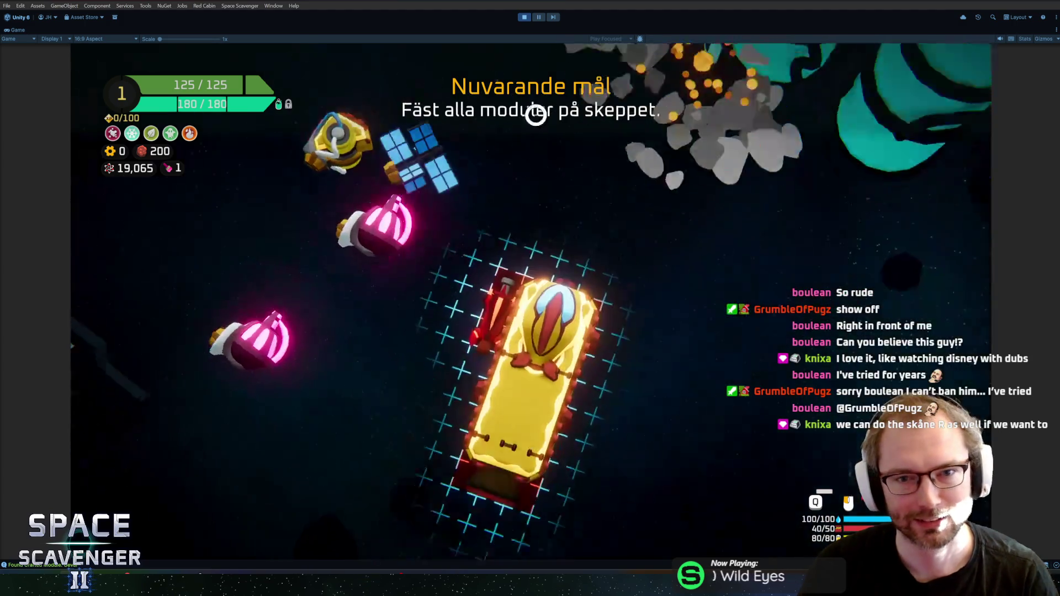
# Step: Attach a solar panel, a pink laser and the gold module to the ship grid
pyautogui.moveTo(237, 255); pyautogui.dragTo(506, 310)
pyautogui.moveTo(262, 345)
pyautogui.mouseDown()
pyautogui.moveTo(287, 314)
pyautogui.moveTo(618, 248)
pyautogui.moveTo(607, 226)
pyautogui.mouseUp()
pyautogui.moveTo(243, 265)
pyautogui.mouseDown()
pyautogui.moveTo(483, 209)
pyautogui.moveTo(569, 213)
pyautogui.moveTo(403, 309)
pyautogui.moveTo(483, 320)
pyautogui.mouseUp()
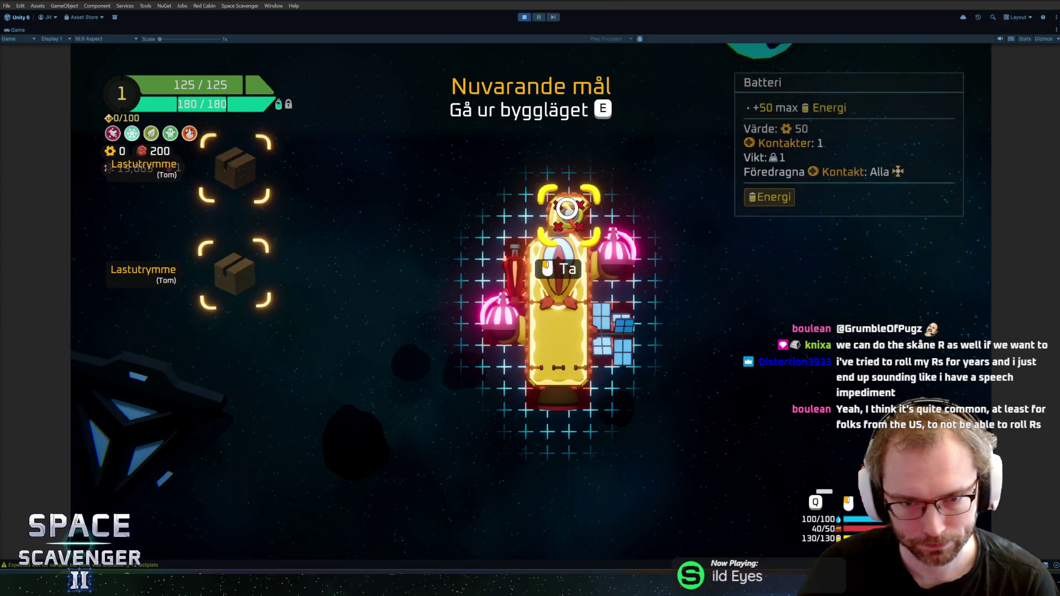
# Step: Leave build mode and fly around, then switch to the browser and open Arn's IMDb page
pyautogui.press('e')
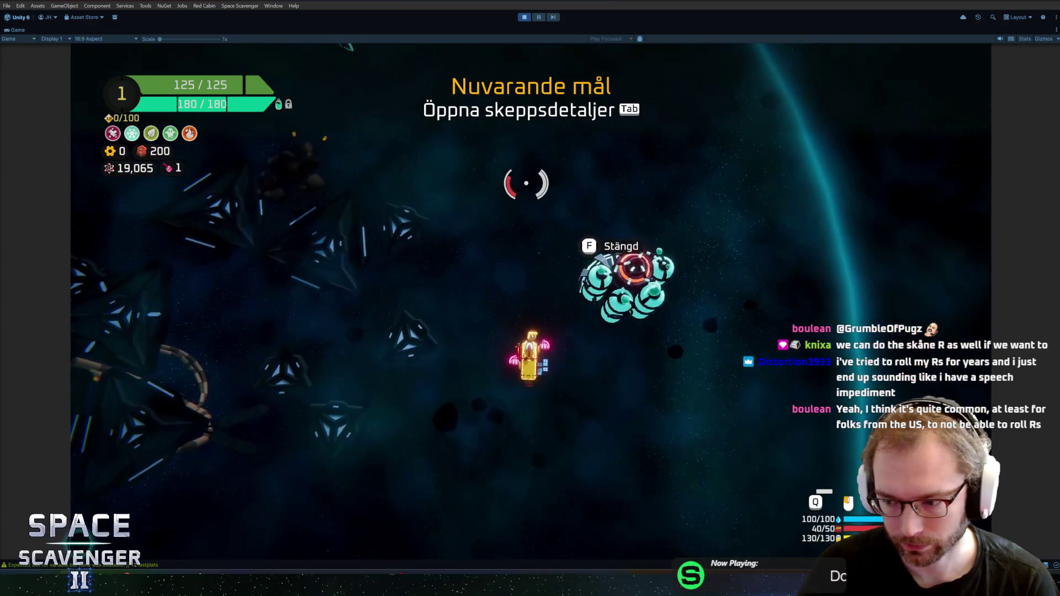
pyautogui.press('w')
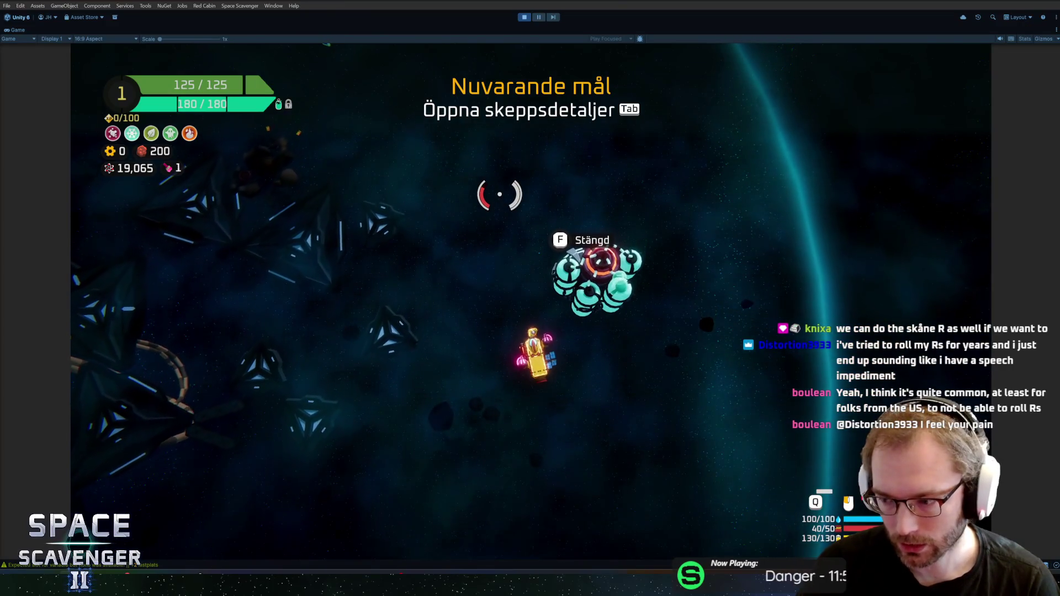
pyautogui.press('a')
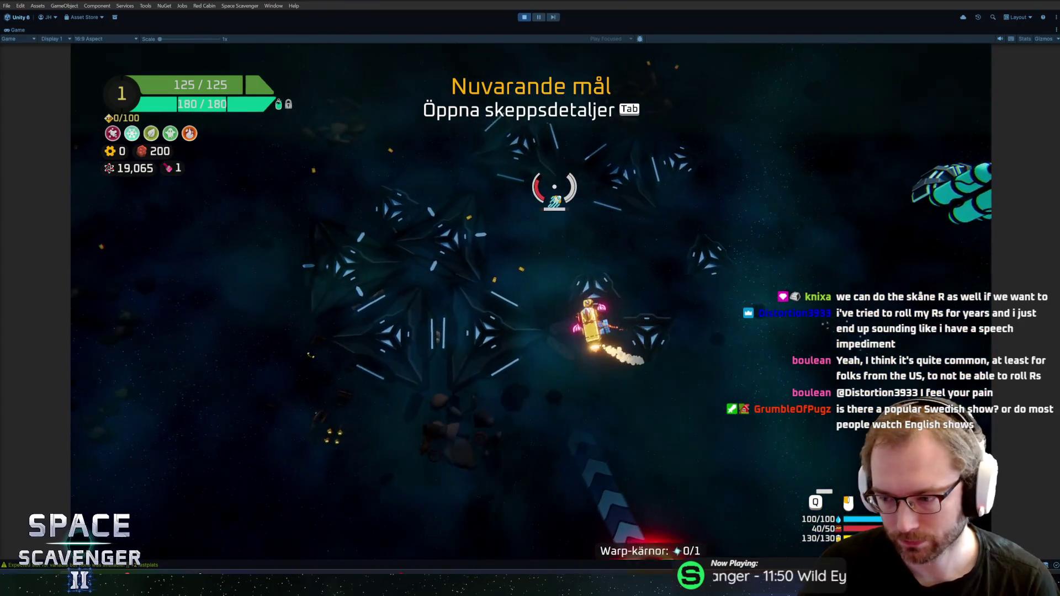
pyautogui.press('w')
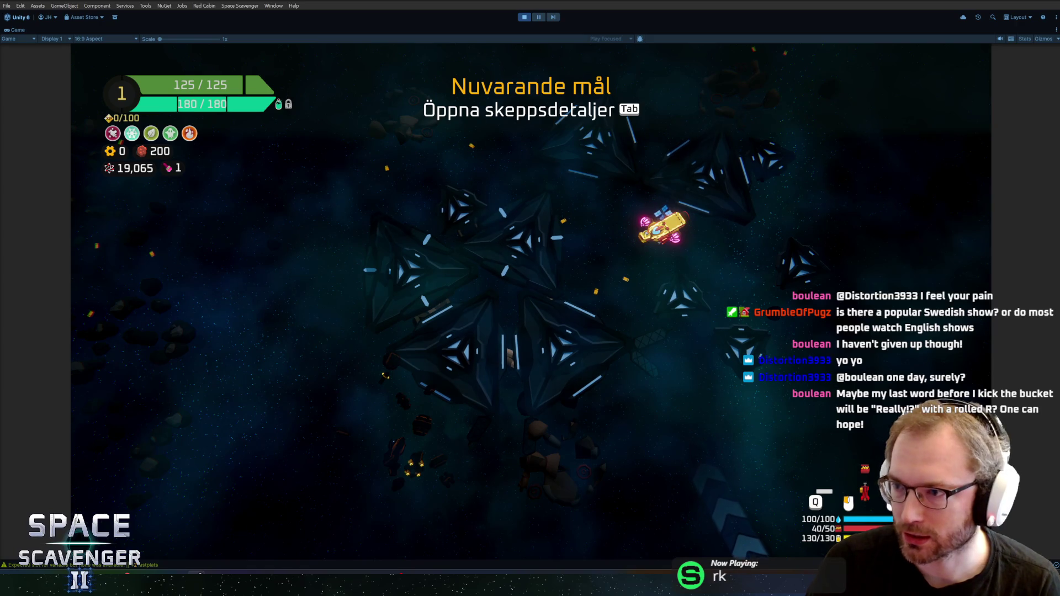
pyautogui.hotkey('alt', 'Tab')
pyautogui.click(413, 307)
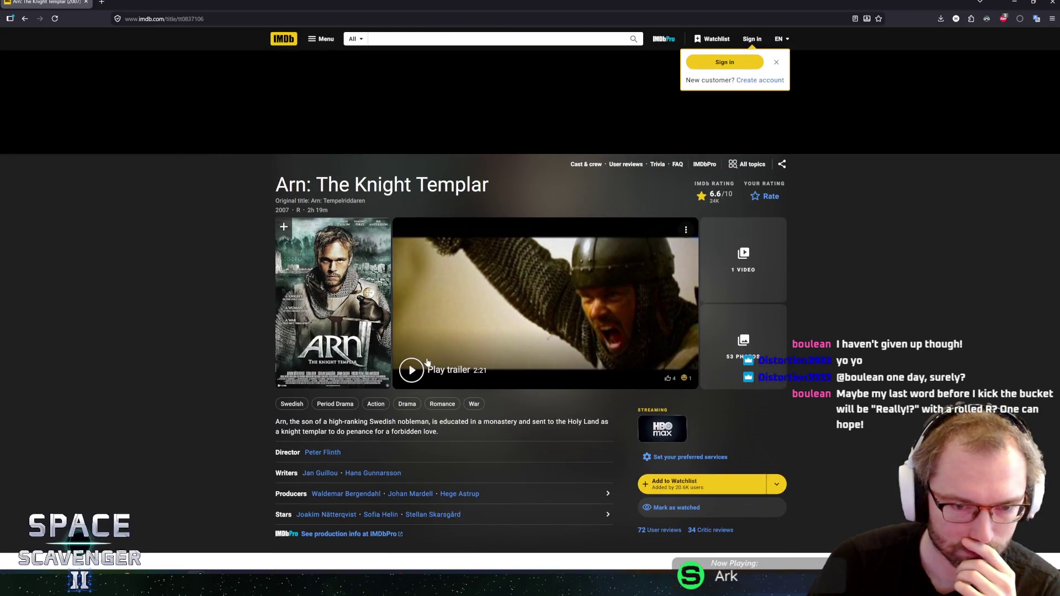
# Step: Play the Arn trailer, pausing and resuming it, and skip ahead to 01:11
pyautogui.click(479, 334)
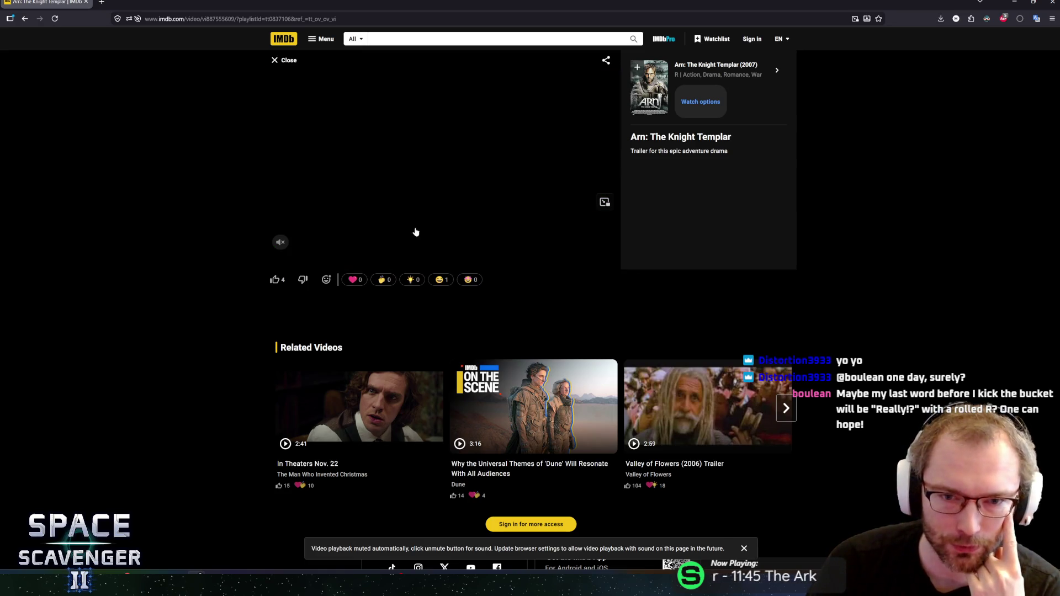
pyautogui.click(276, 262)
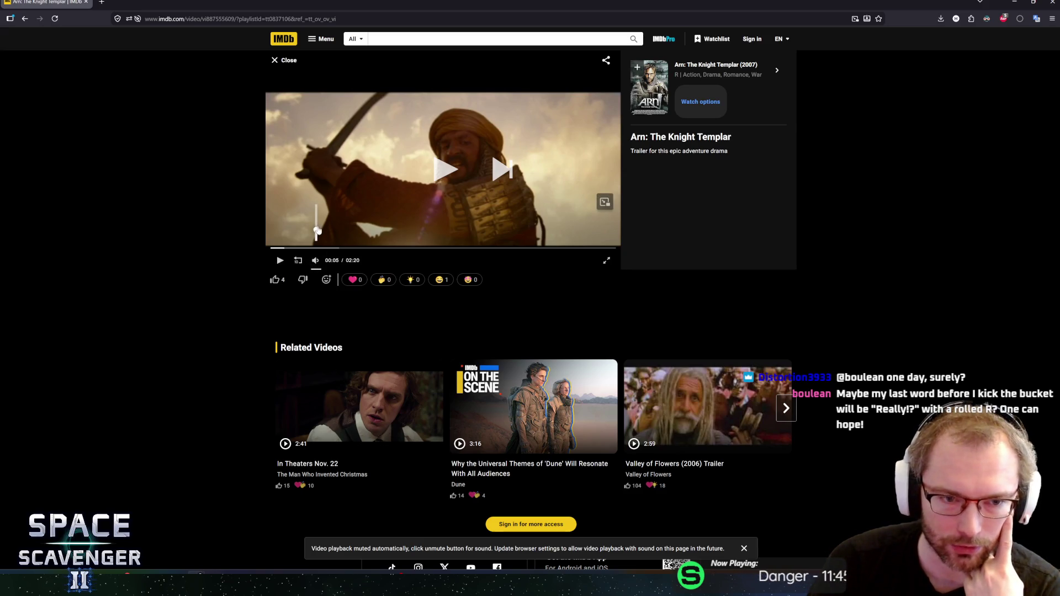
pyautogui.click(280, 260)
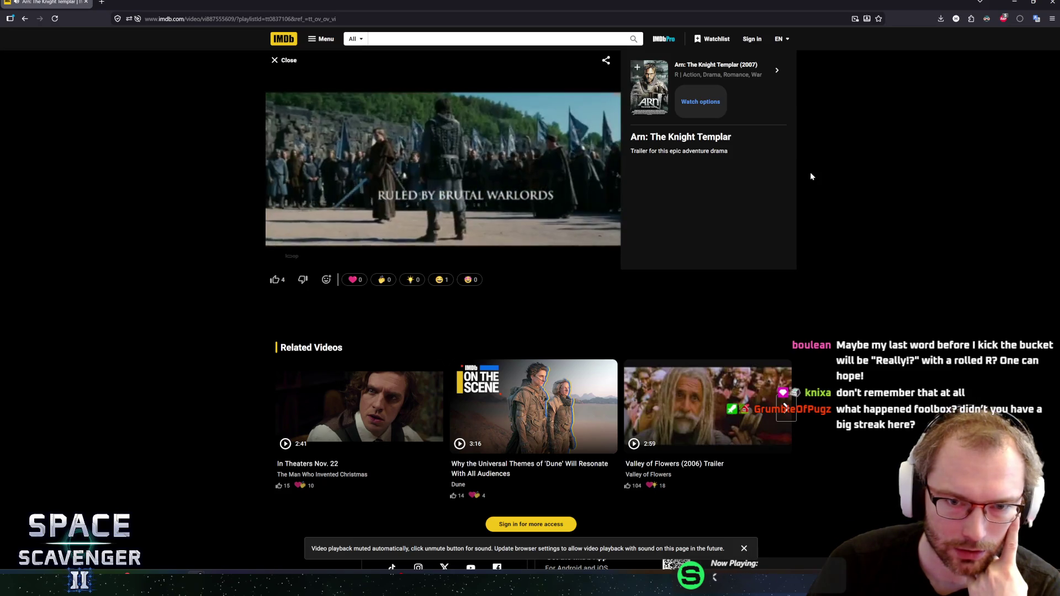
pyautogui.moveTo(353, 206)
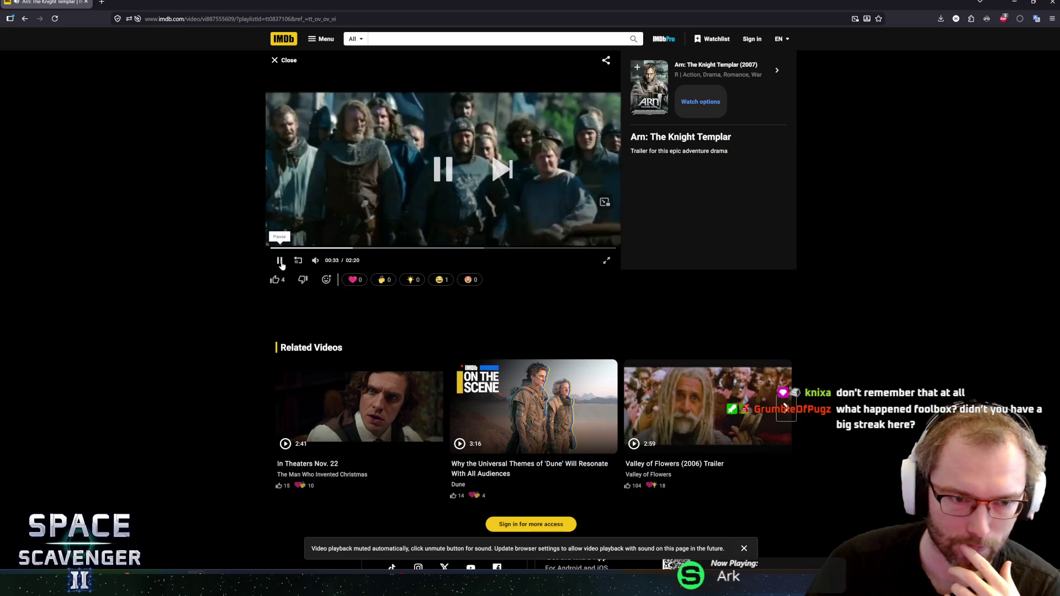
pyautogui.click(280, 263)
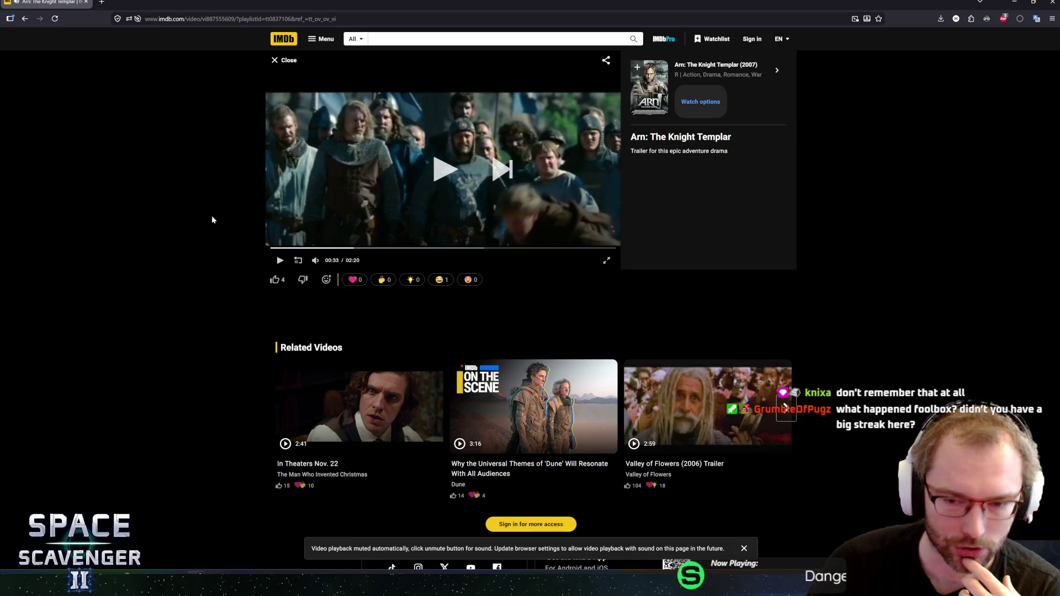
pyautogui.click(445, 247)
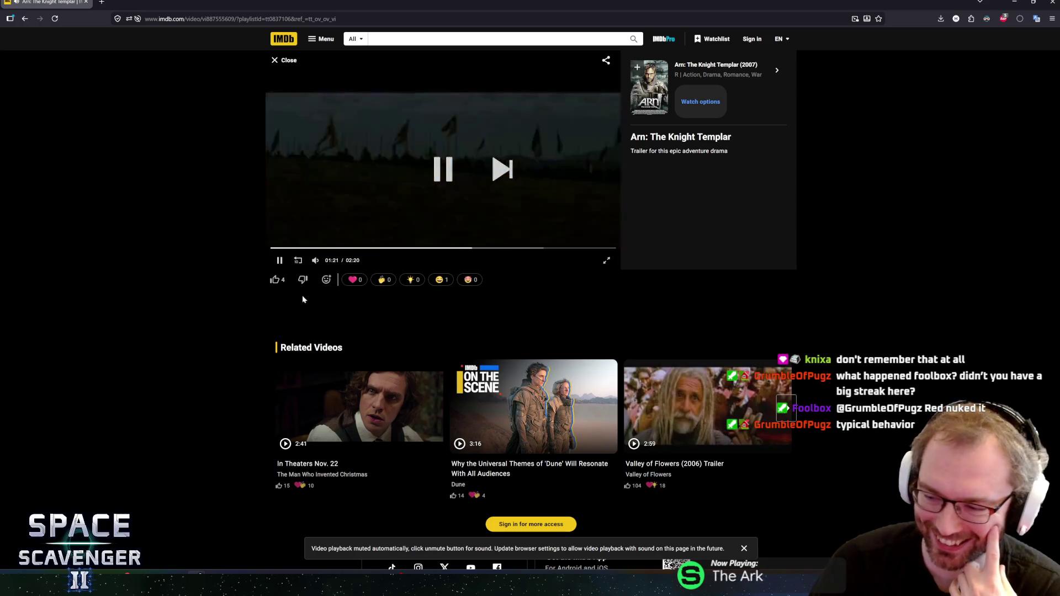
# Step: Return to the Arn title page, scroll through it, then switch back to the Unity game
pyautogui.press('space')
pyautogui.scroll(-3, 164, 270)
pyautogui.scroll(3, 215, 225)
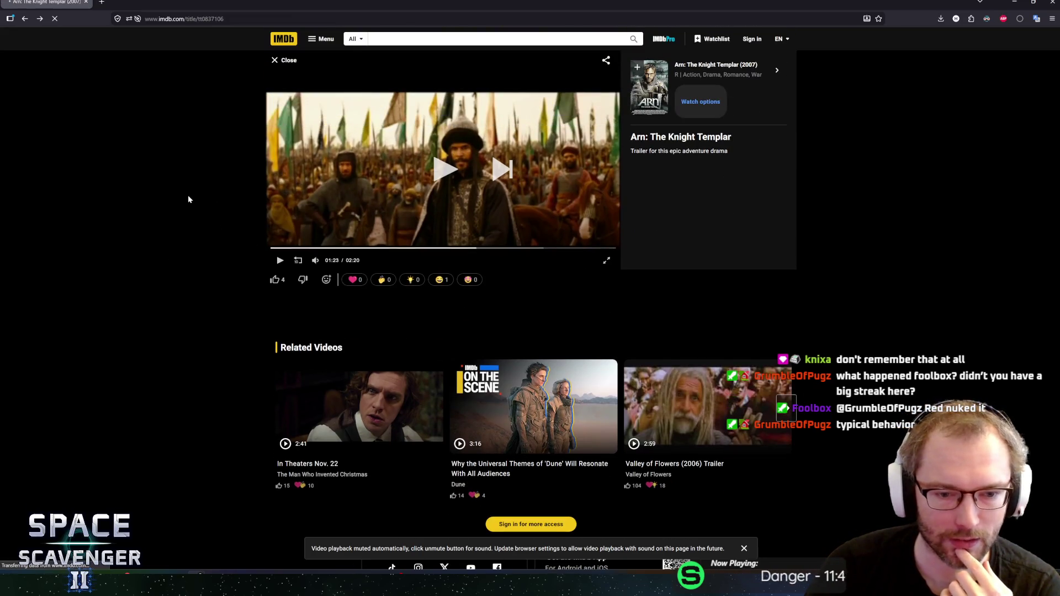
pyautogui.scroll(-3, 189, 287)
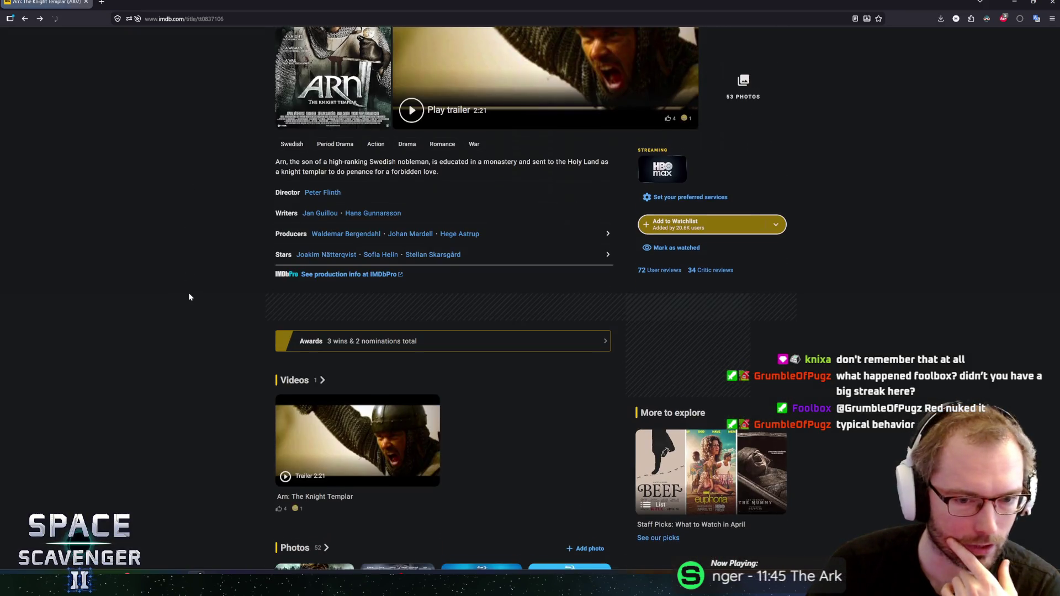
pyautogui.scroll(-3, 190, 298)
pyautogui.scroll(-3, 196, 303)
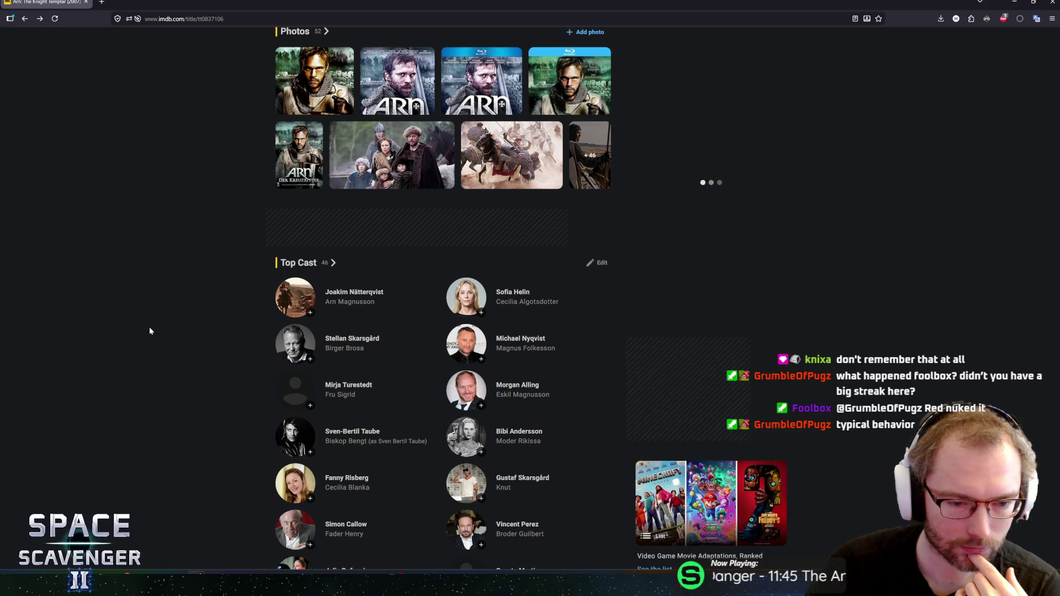
pyautogui.scroll(10, 150, 326)
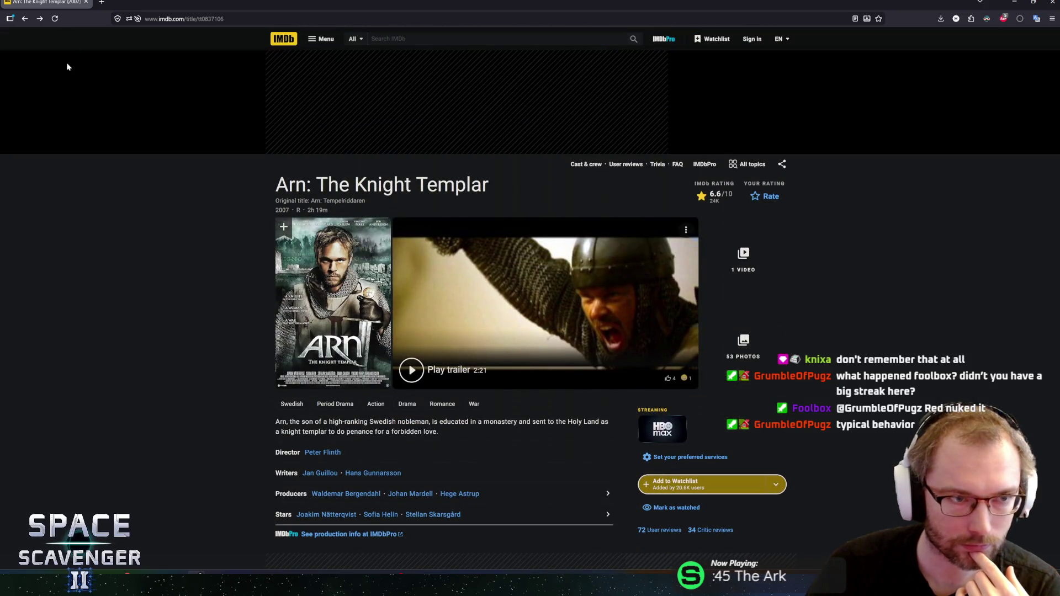
pyautogui.hotkey('alt', 'Tab')
pyautogui.click(328, 166)
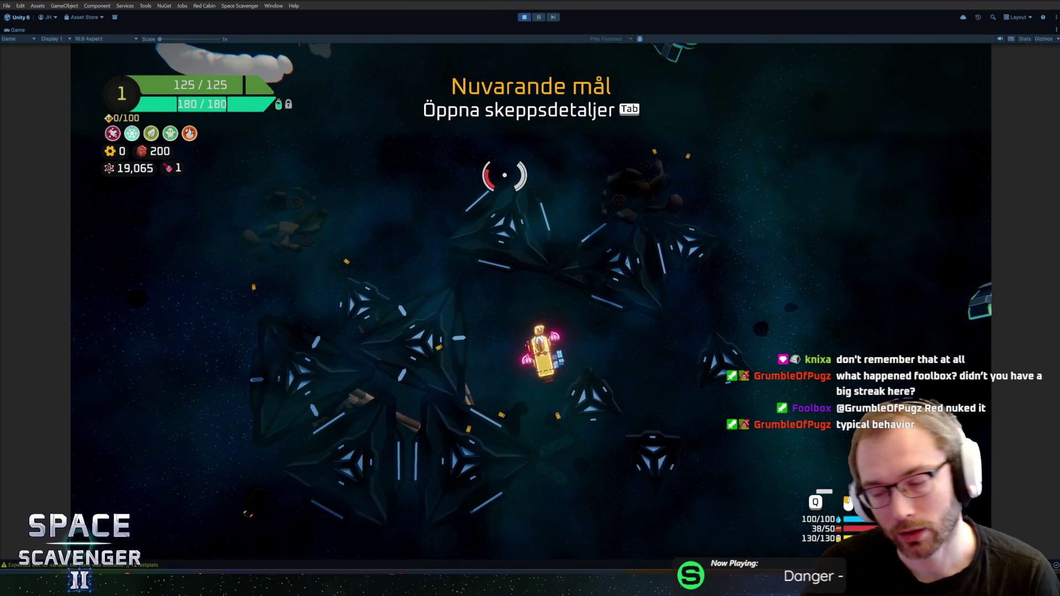
# Step: Fly the ship along the path, fire the laser, and head toward the green planet
pyautogui.press('w')
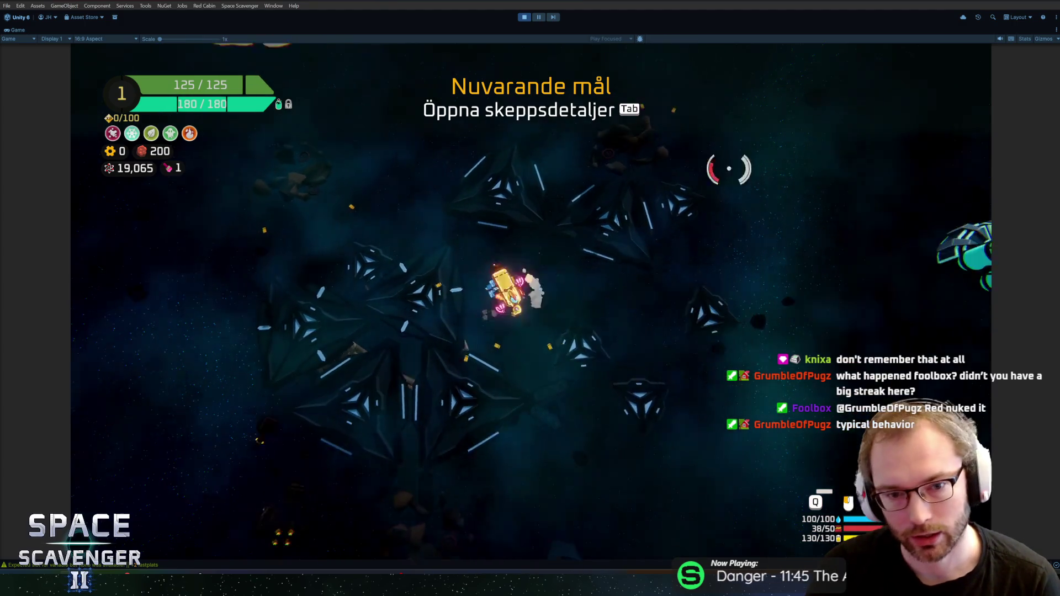
pyautogui.press('w')
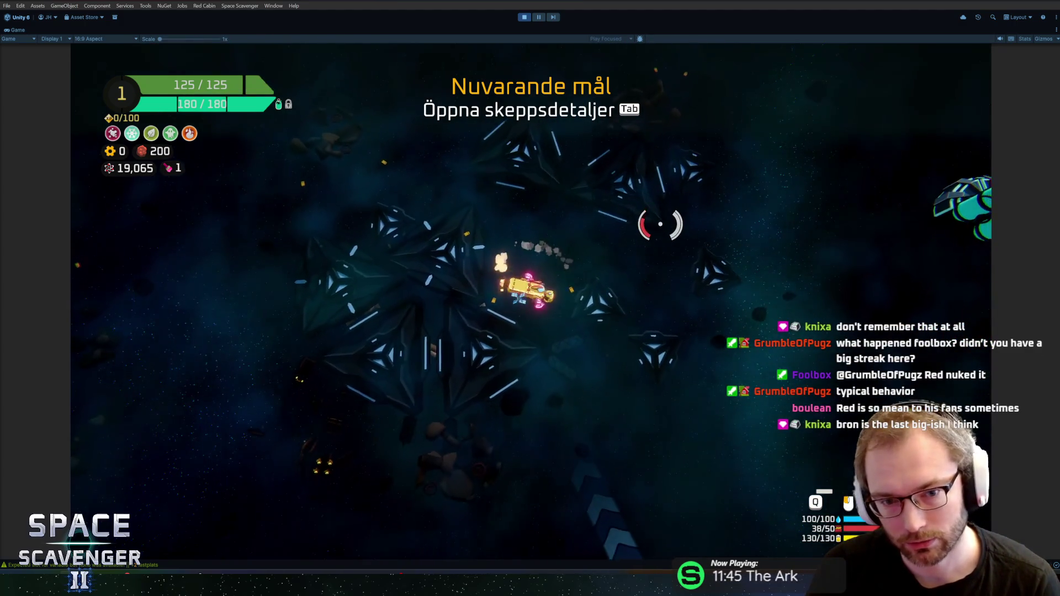
pyautogui.press('w')
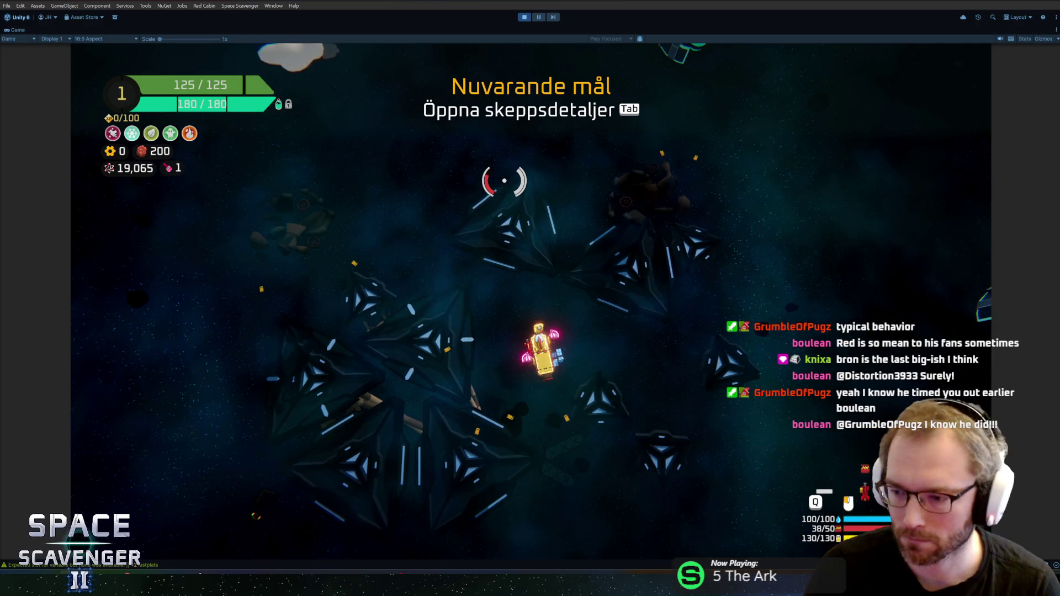
pyautogui.press('Escape')
pyautogui.press('Escape')
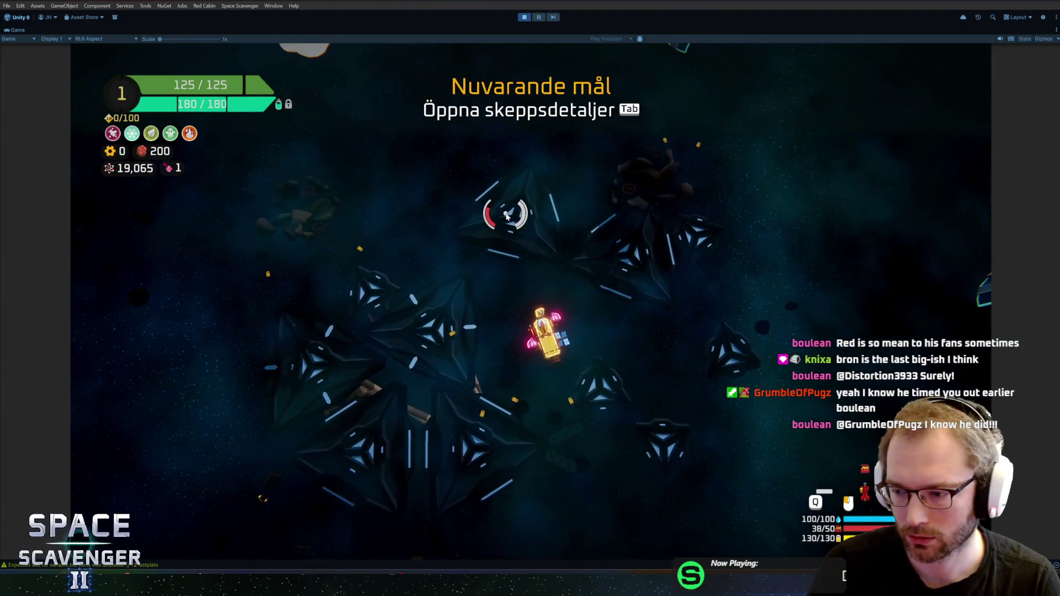
pyautogui.click(561, 386)
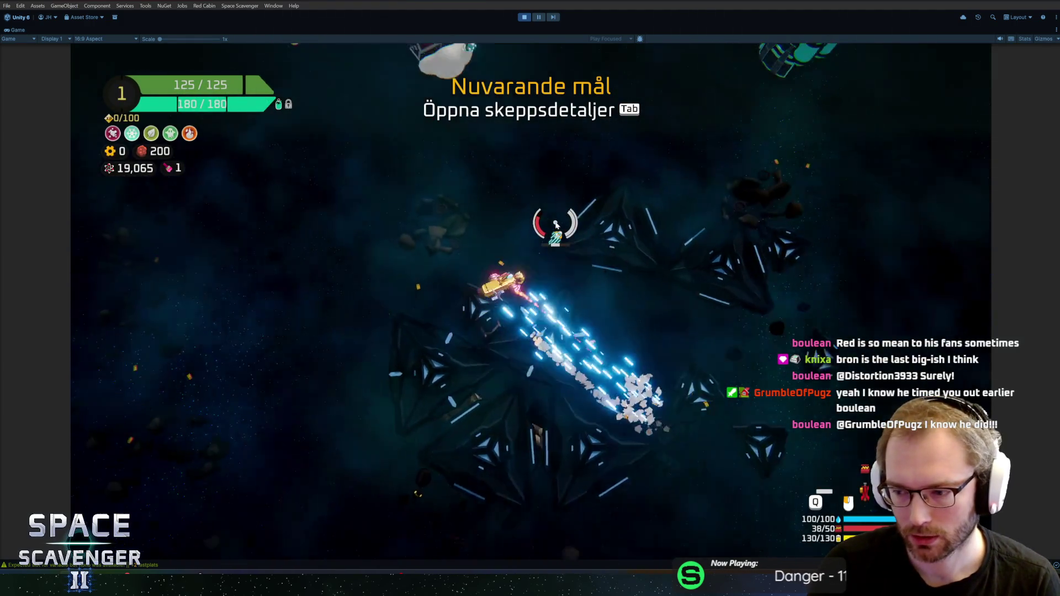
pyautogui.press('w')
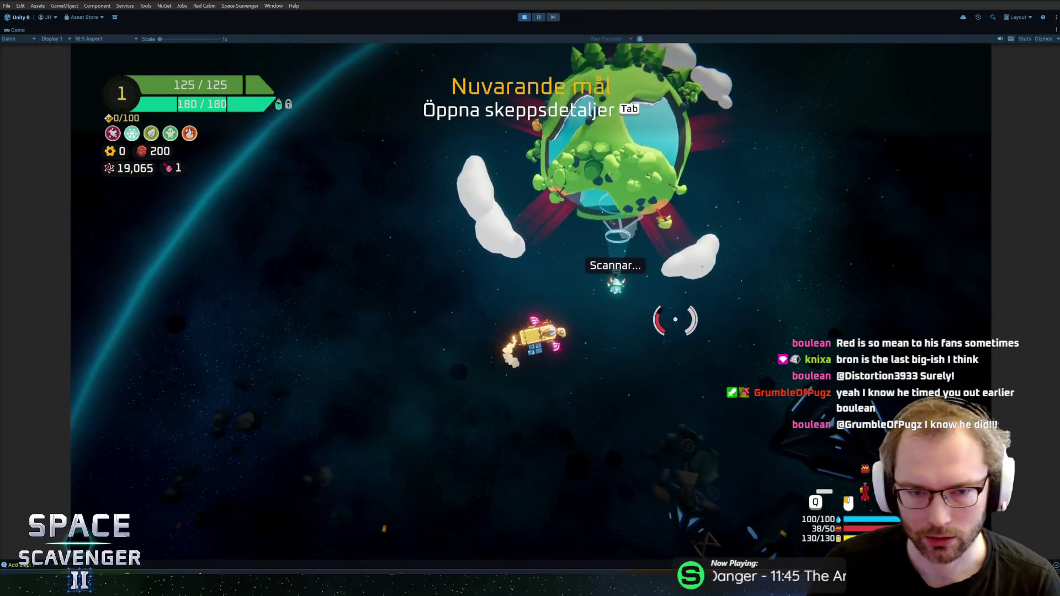
# Step: Assign Tiny Laser to a mouse button in the ship details panel
pyautogui.press('Tab')
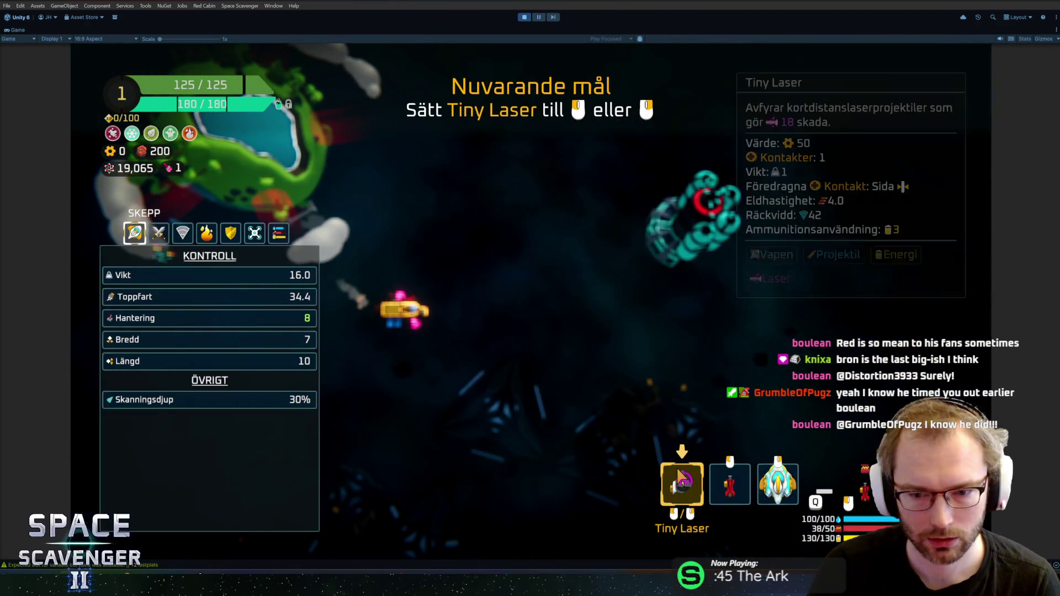
pyautogui.click(672, 478)
pyautogui.press('Tab')
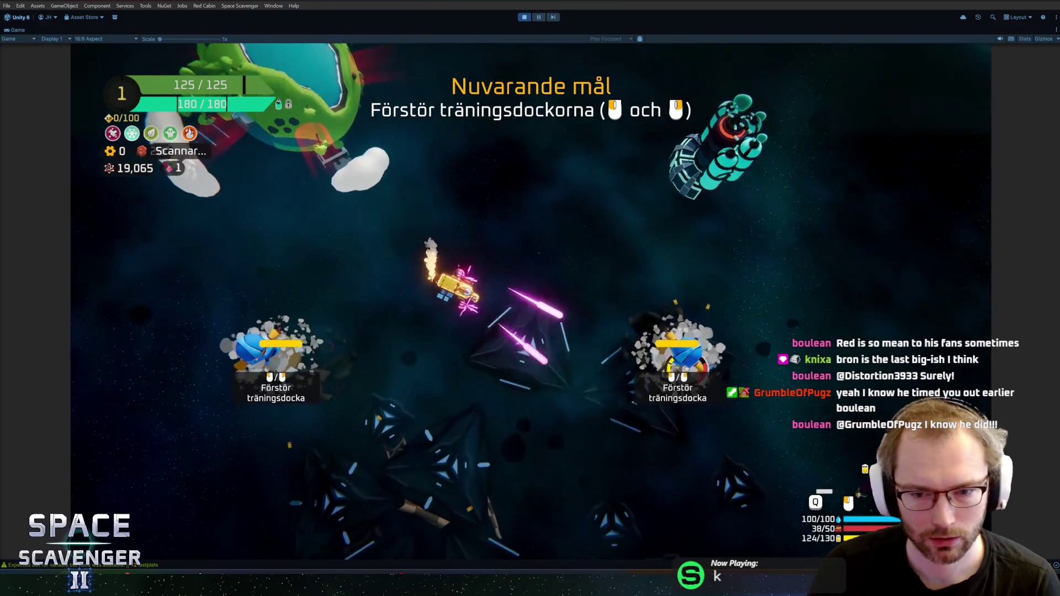
# Step: Destroy both training dummies
pyautogui.press('d')
pyautogui.press('s')
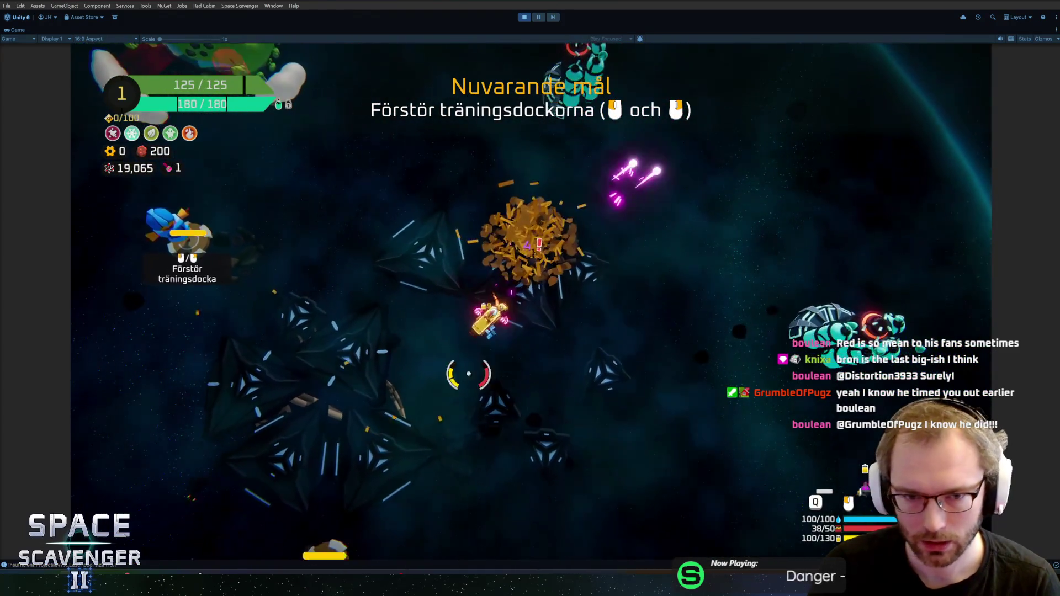
pyautogui.press('a')
pyautogui.press('w')
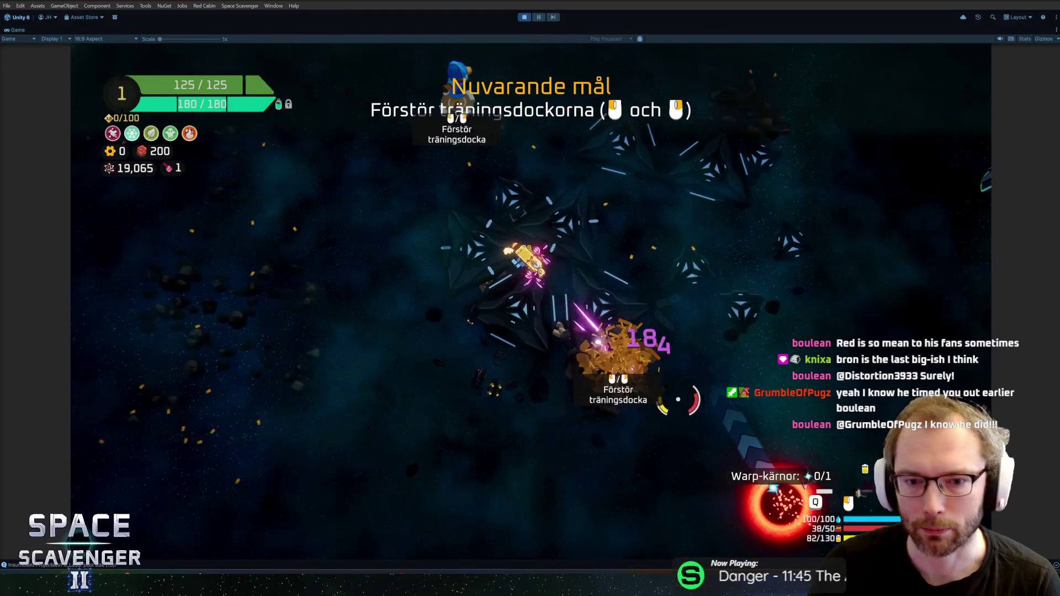
pyautogui.press('s')
pyautogui.press('d')
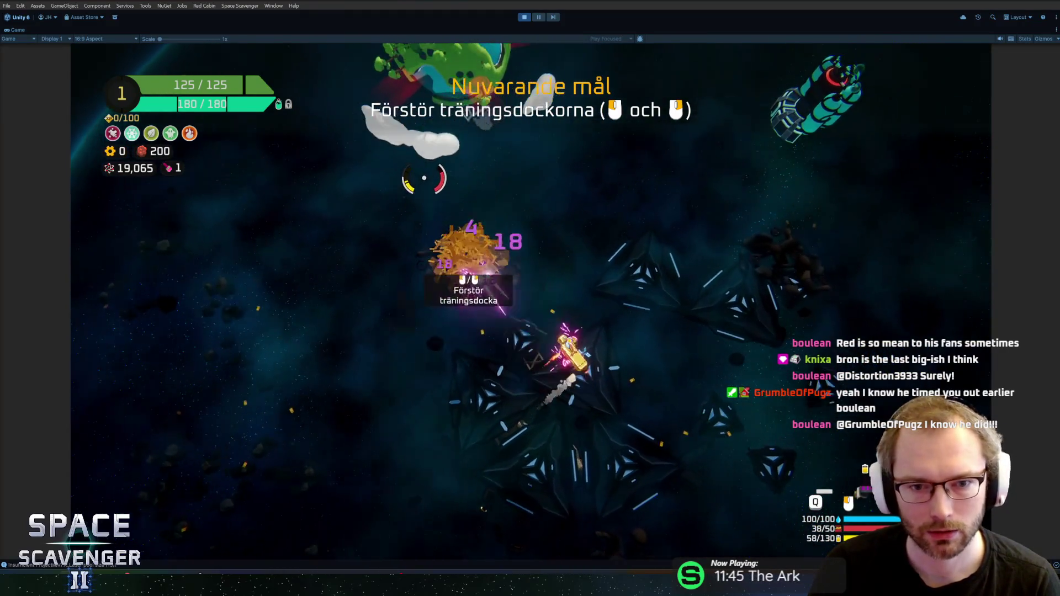
pyautogui.press('w')
# Step: Dash through the lightning line three times to complete the dash objective
pyautogui.press('space')
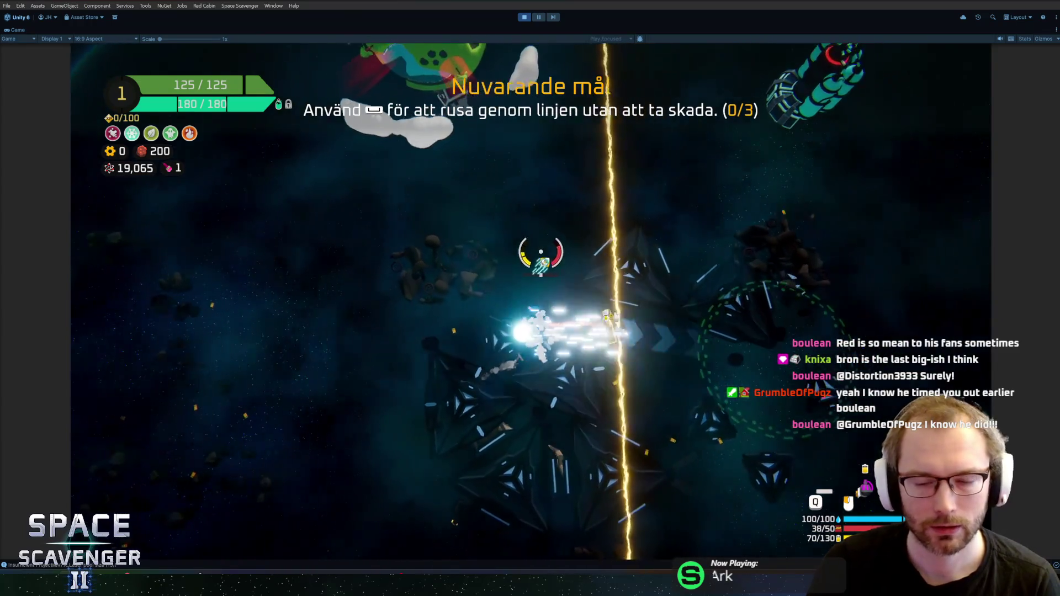
pyautogui.press('a')
pyautogui.press('space')
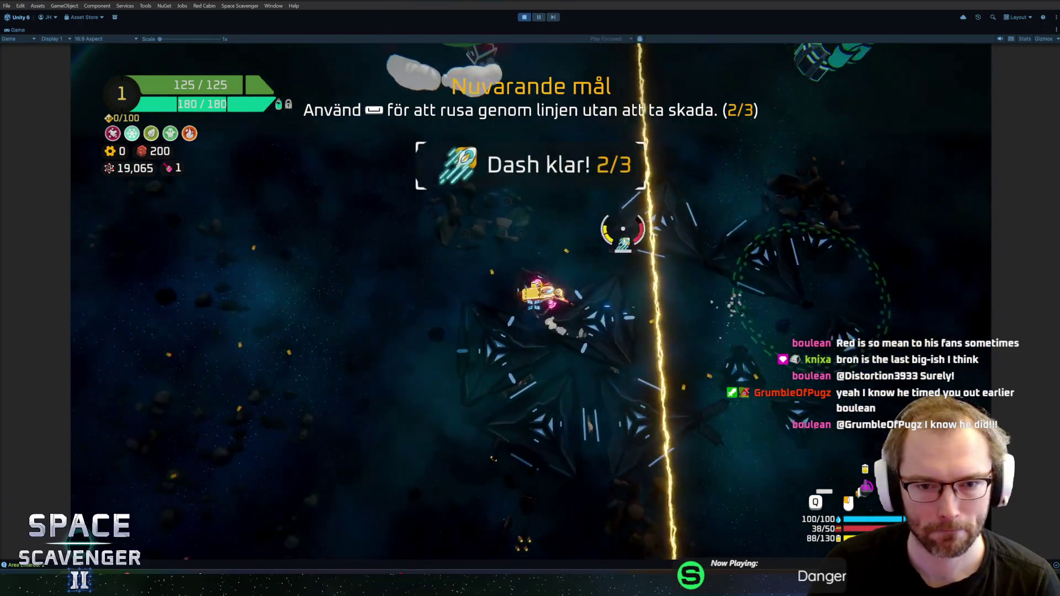
pyautogui.press('d')
pyautogui.press('space')
# Step: Scan the green planet, collect the warp core, and warp home through the Warp portal
pyautogui.press('s')
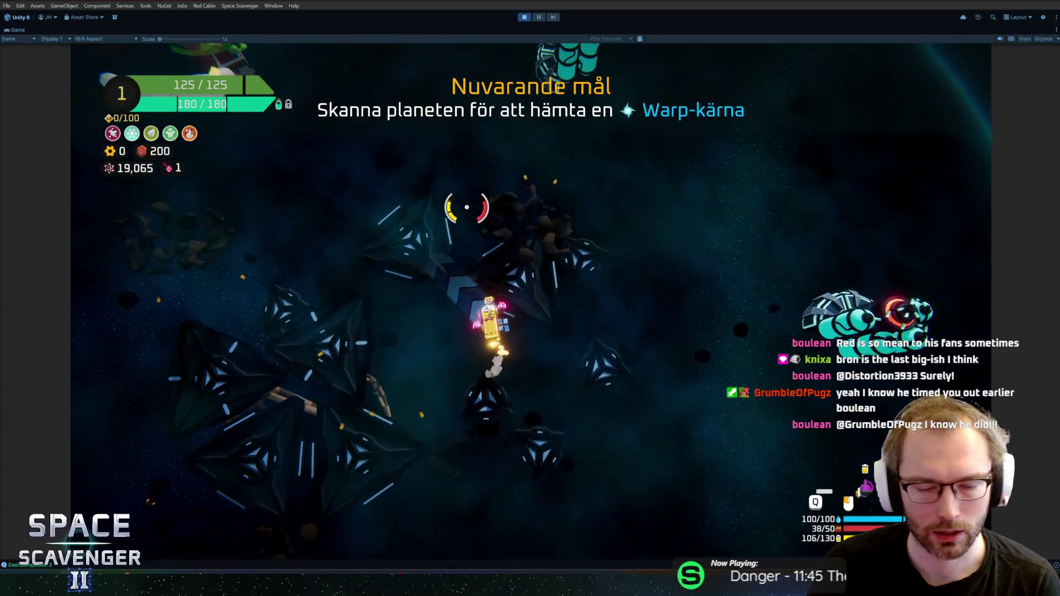
pyautogui.press('w')
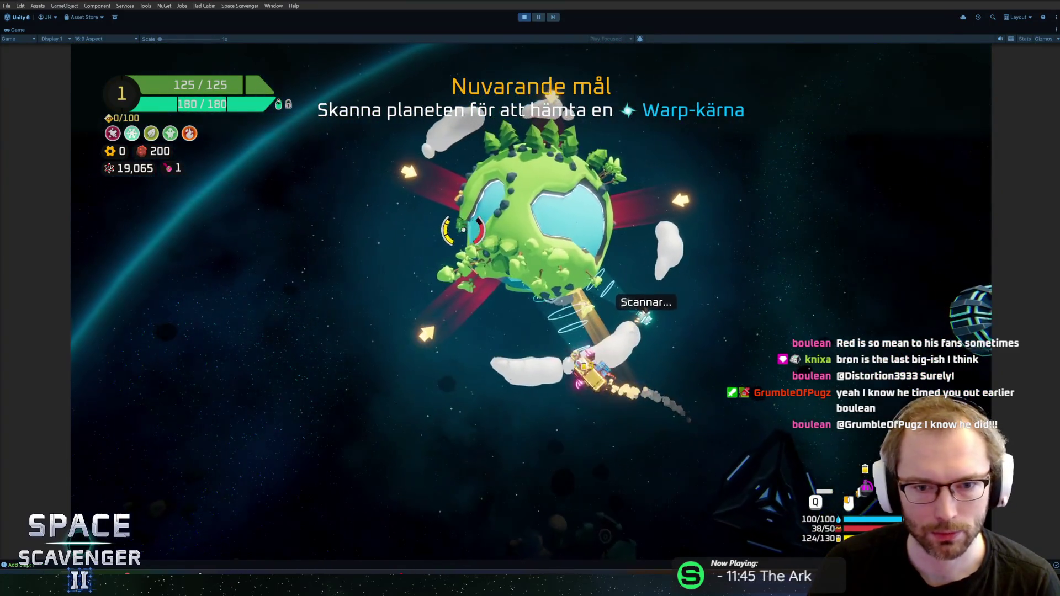
pyautogui.press('w')
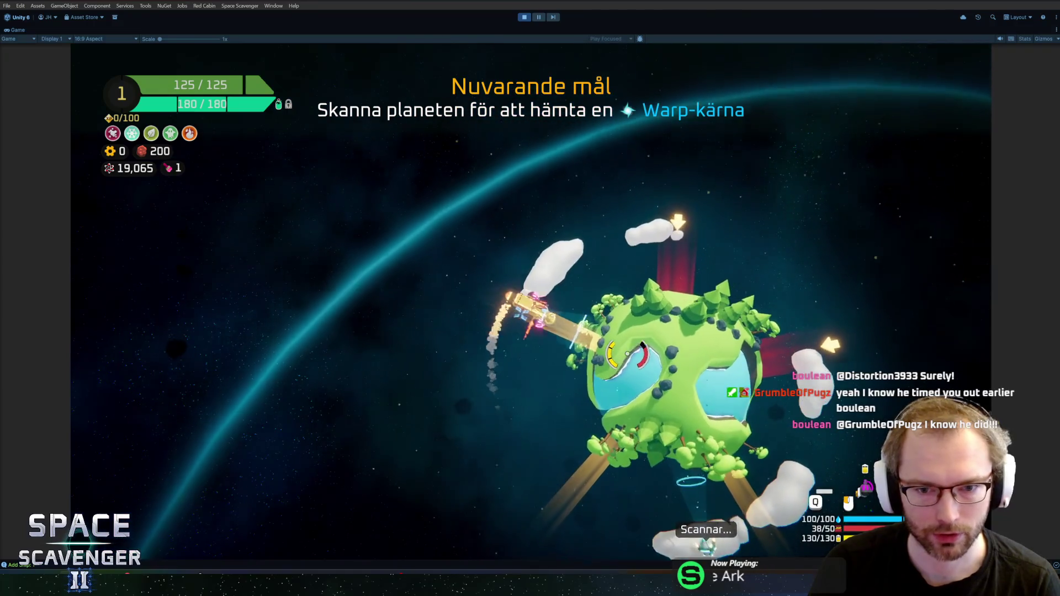
pyautogui.press('w')
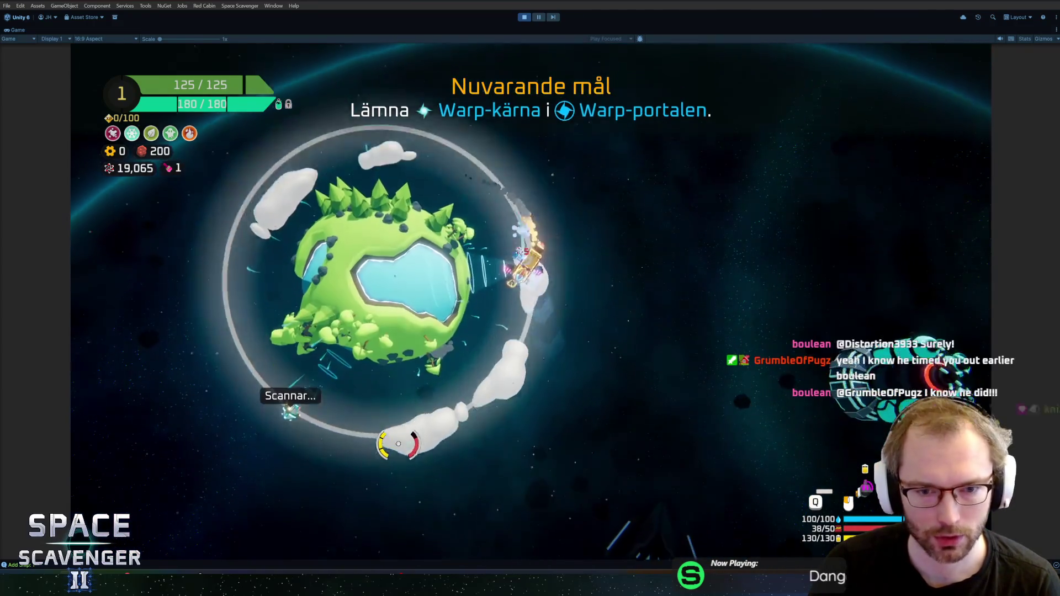
pyautogui.press('w')
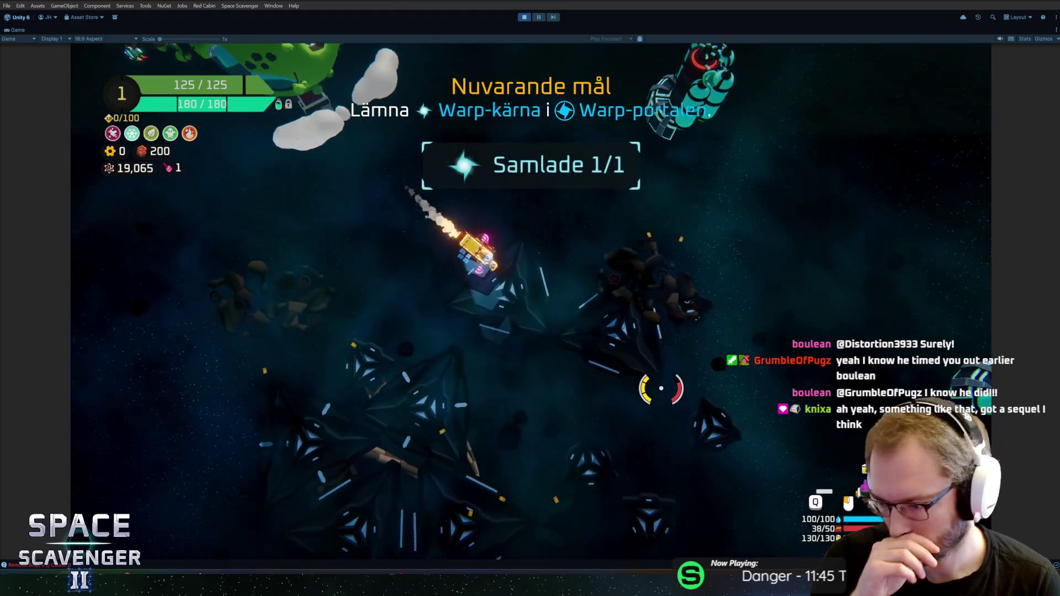
pyautogui.press('w')
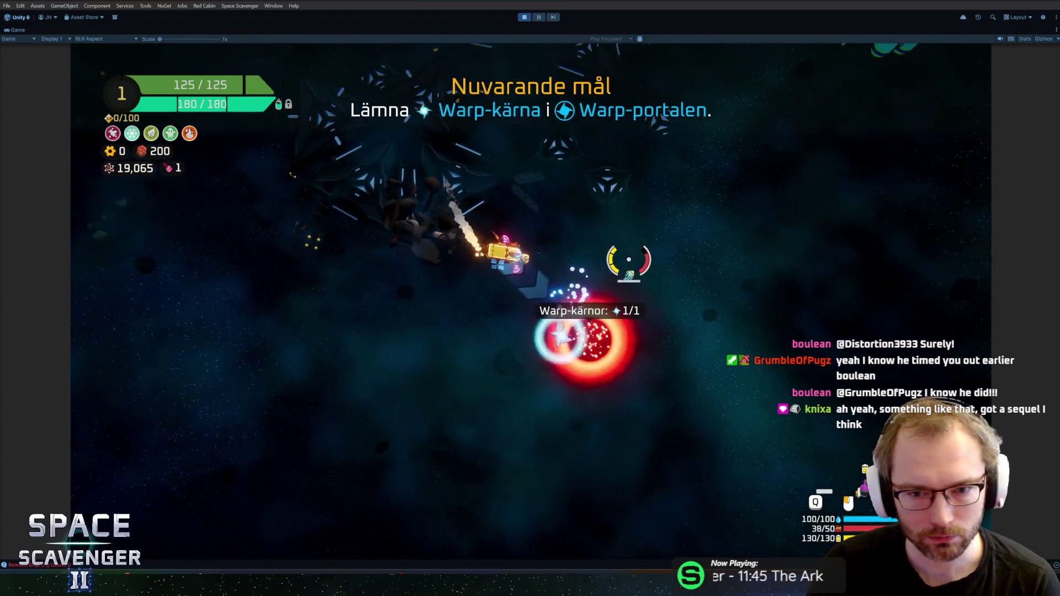
pyautogui.press('w')
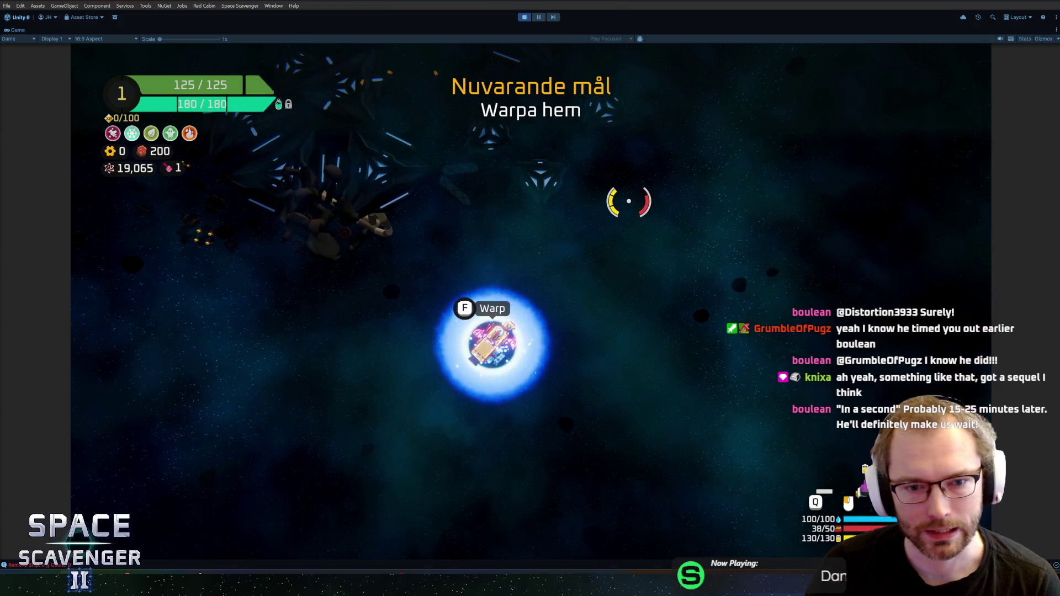
pyautogui.press('f')
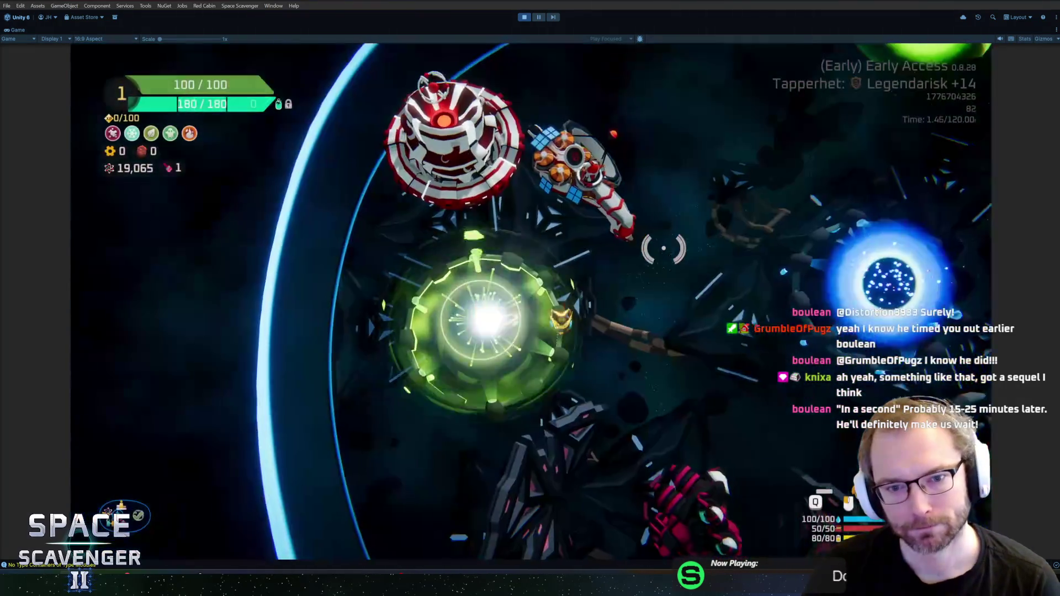
# Step: Start the challenge from the hub portal and lower valor to Hjältemodig +14
pyautogui.press('e')
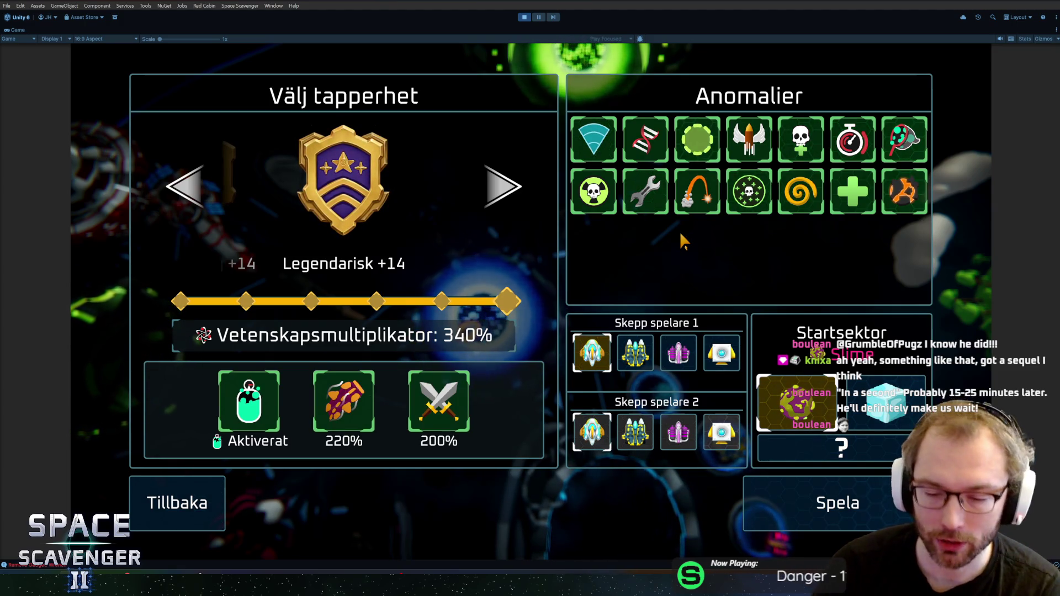
pyautogui.click(191, 195)
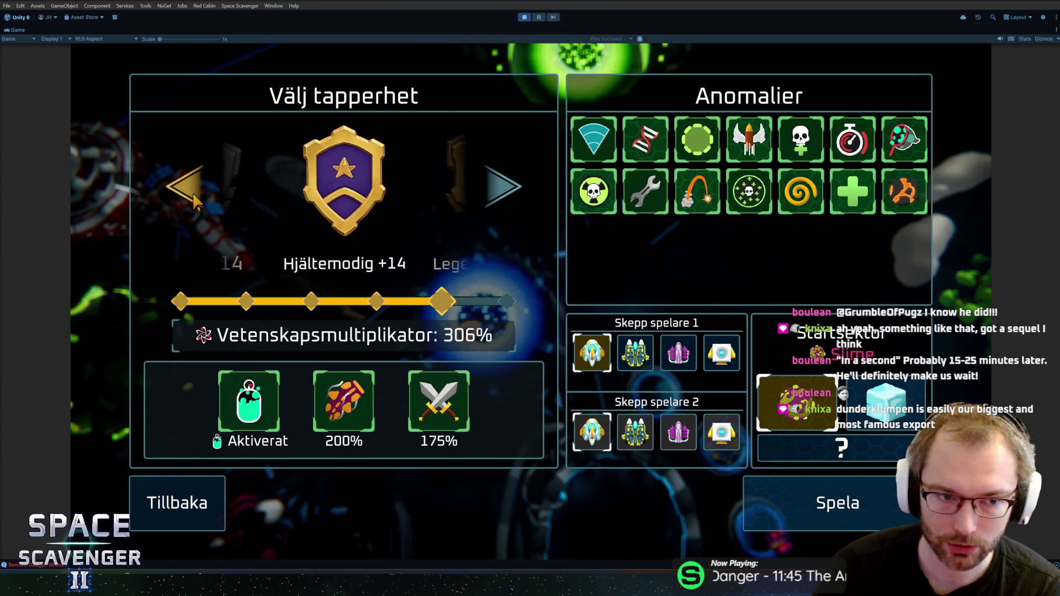
# Step: Step valor down to Stadigt +14, back up to Orädd +14, then stop Play mode
pyautogui.click(190, 196)
pyautogui.click(191, 196)
pyautogui.click(191, 196)
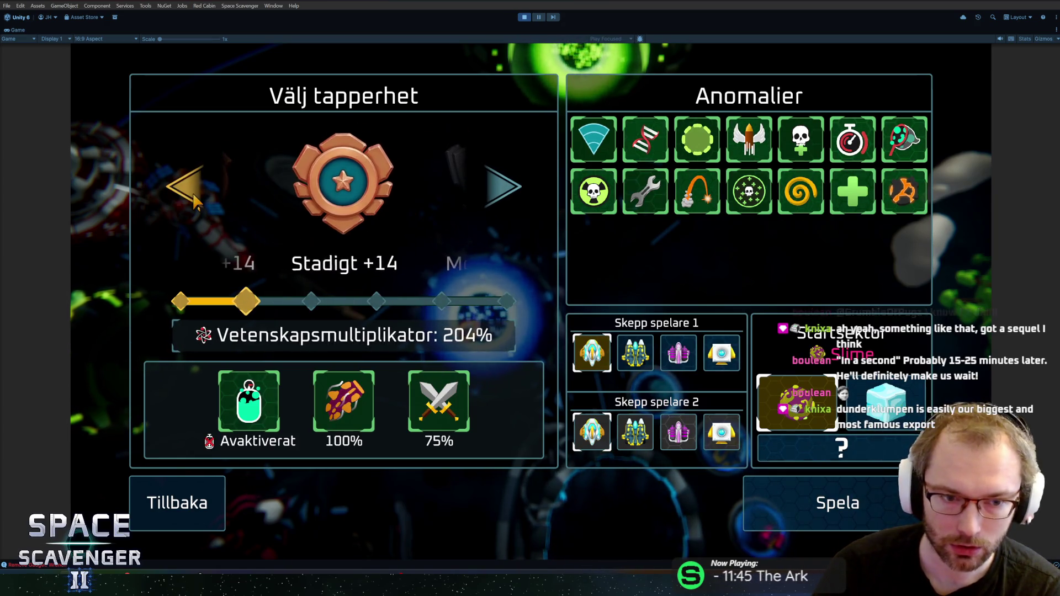
pyautogui.click(523, 189)
pyautogui.click(524, 189)
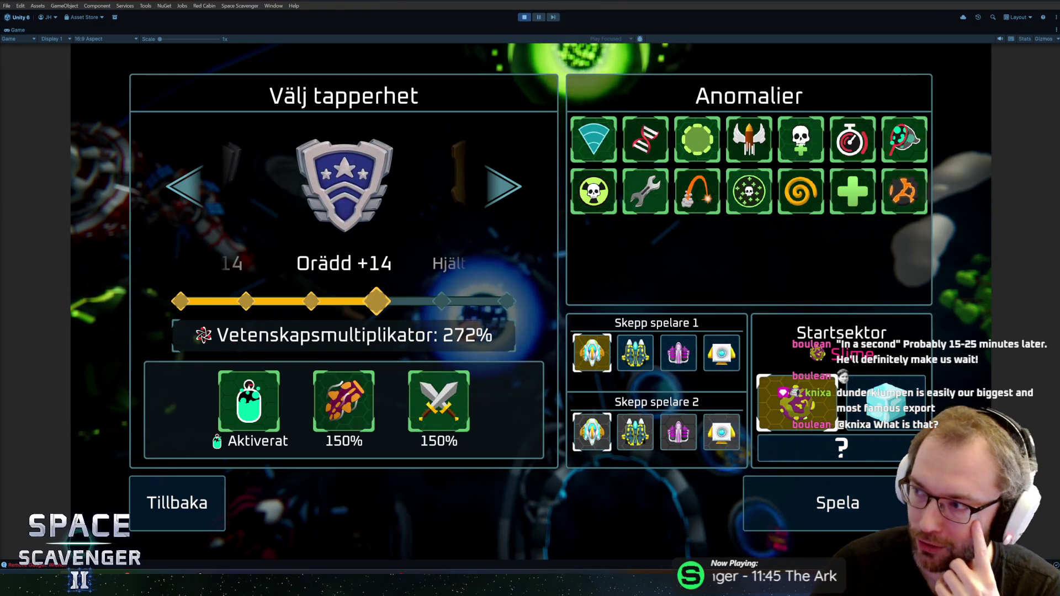
pyautogui.click(524, 17)
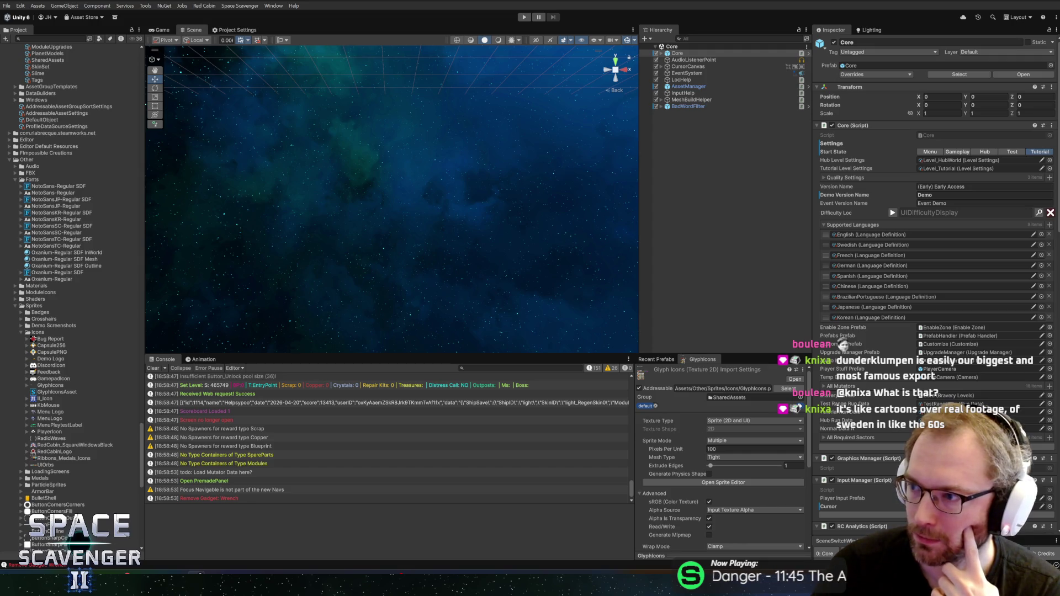
# Step: Maximise the browser, reload the Space Scavenger 2 store page, then go to The Sealed Ampoule
pyautogui.hotkey('alt', 'Tab')
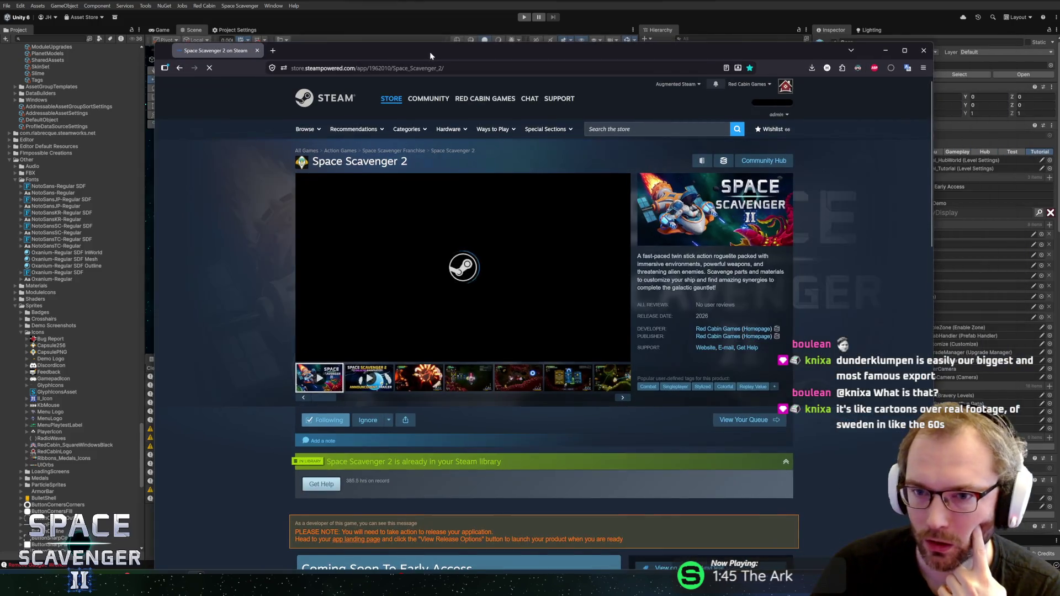
pyautogui.doubleClick(430, 52)
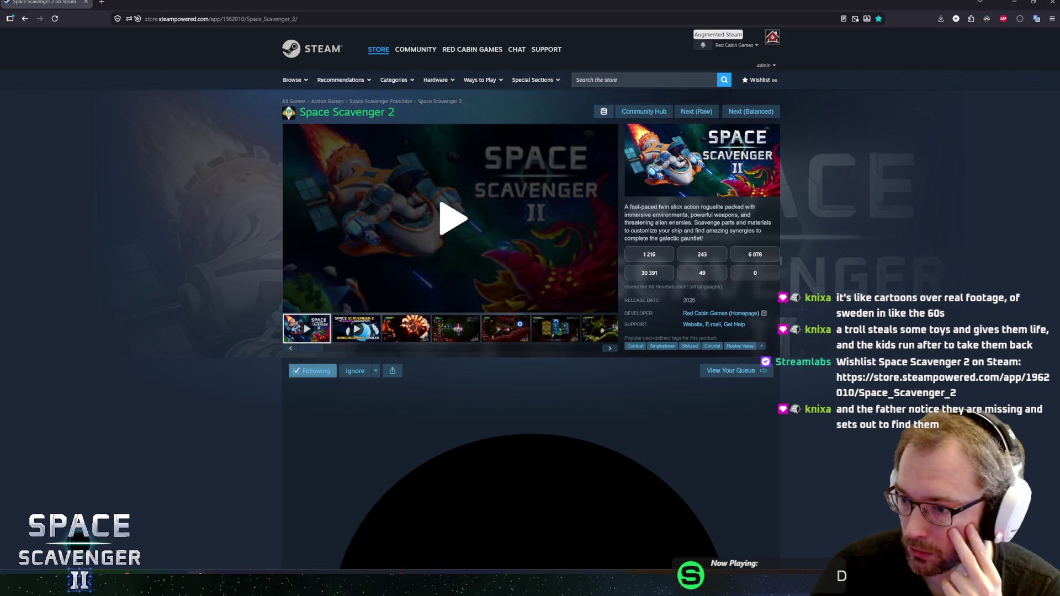
pyautogui.press('F5')
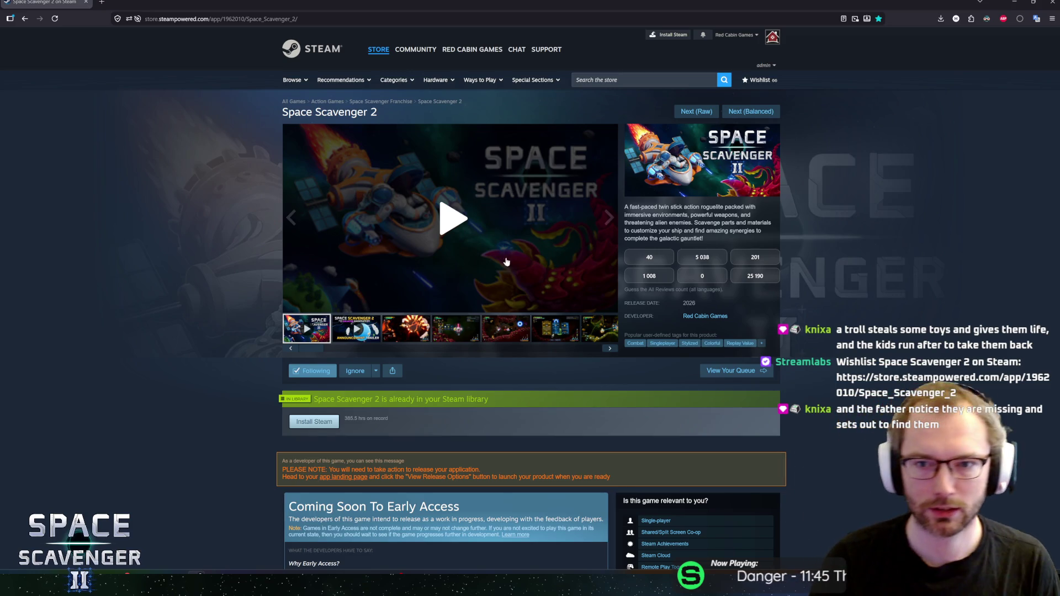
pyautogui.click(750, 112)
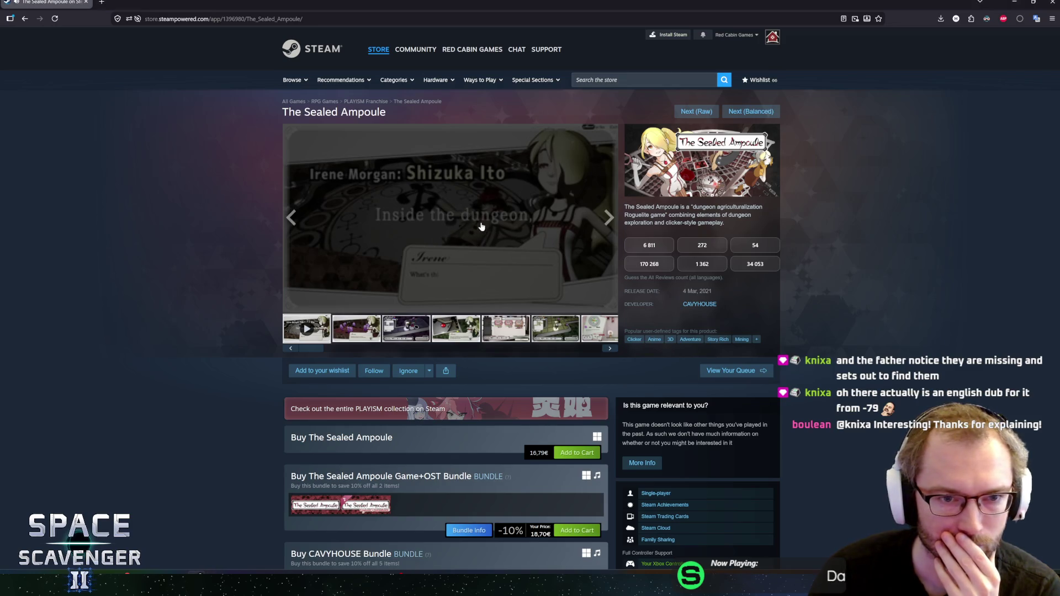
# Step: Play The Sealed Ampoule's main trailer video
pyautogui.click(442, 236)
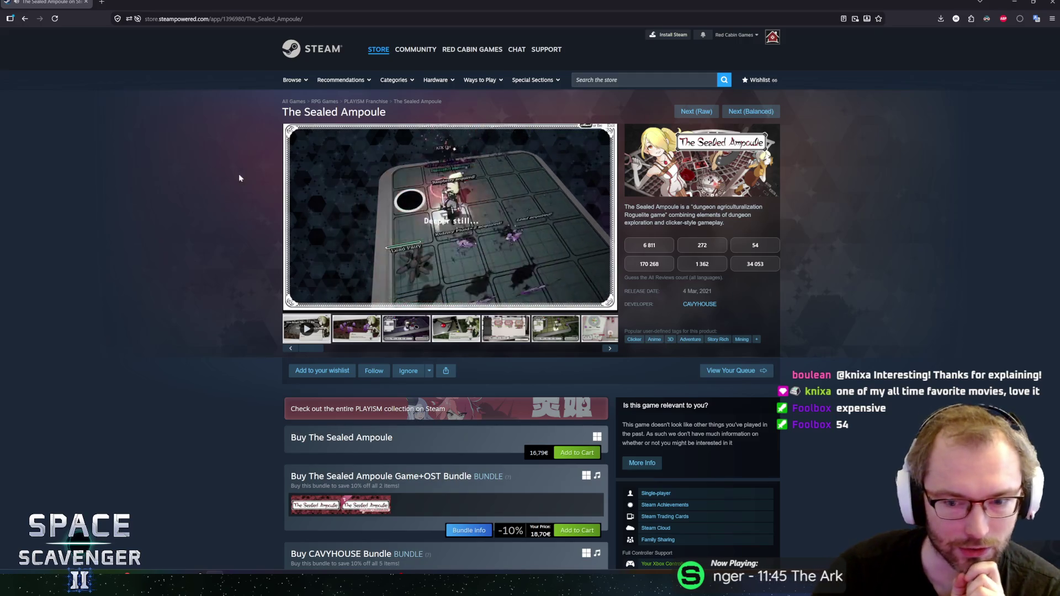
# Step: Look over The Sealed Ampoule's purchase bundles below the trailer, returning to the top
pyautogui.scroll(-4, 245, 251)
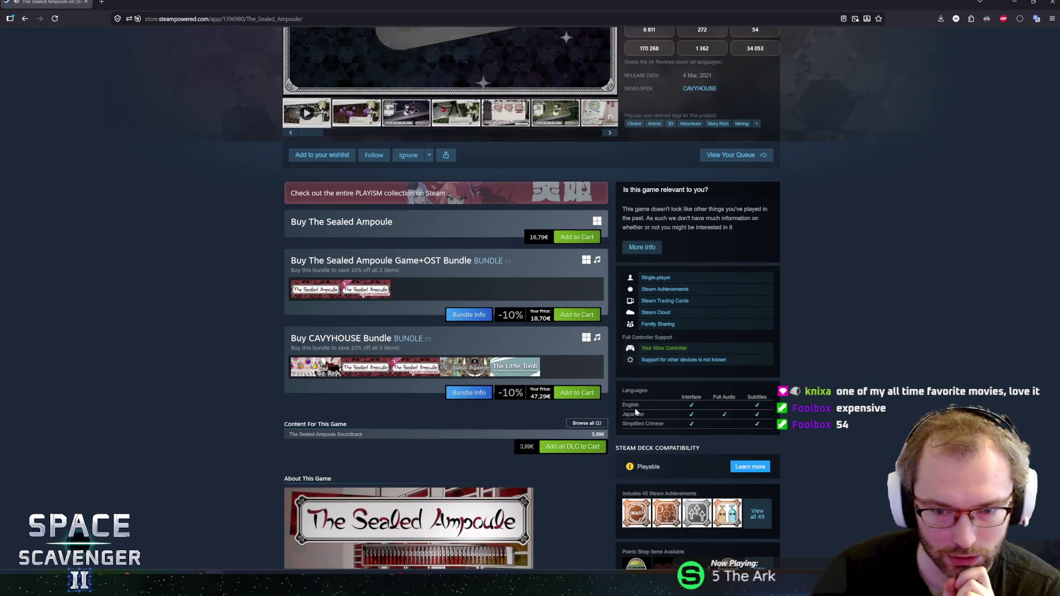
pyautogui.scroll(5, 173, 263)
pyautogui.scroll(-5, 163, 261)
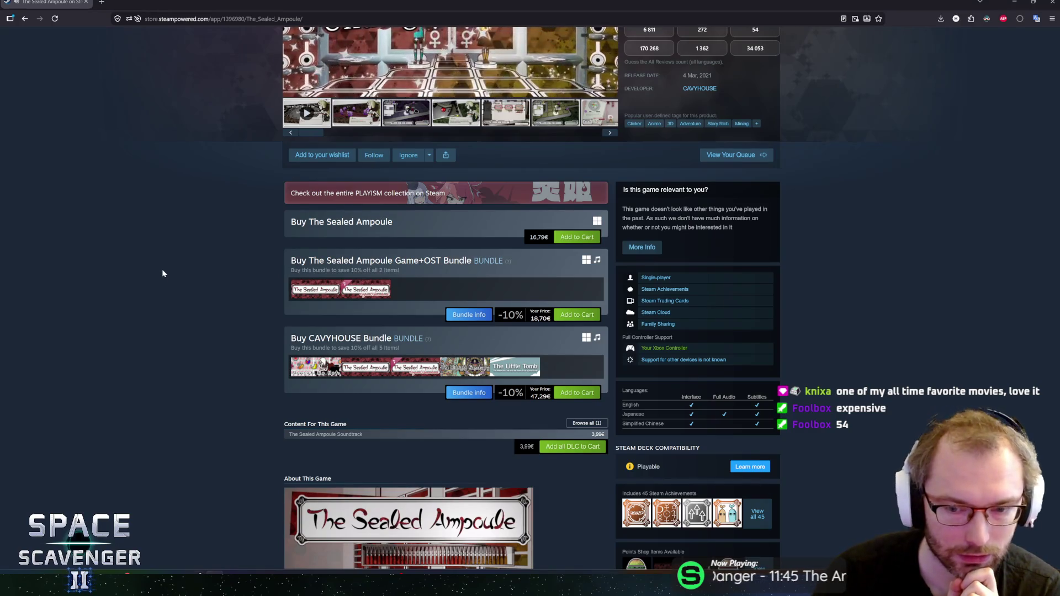
pyautogui.scroll(5, 162, 274)
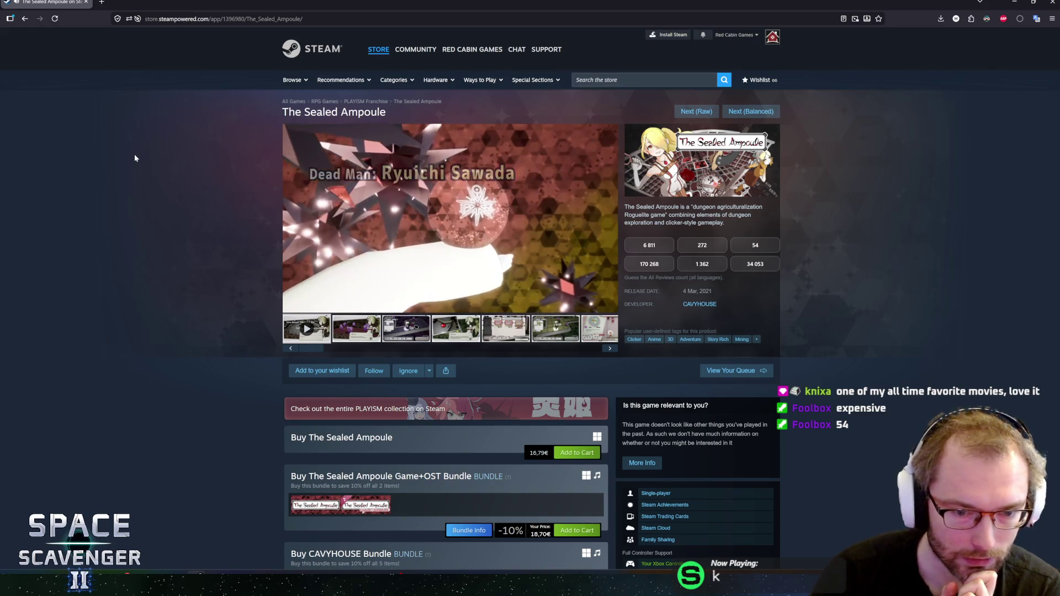
pyautogui.scroll(-4, 138, 158)
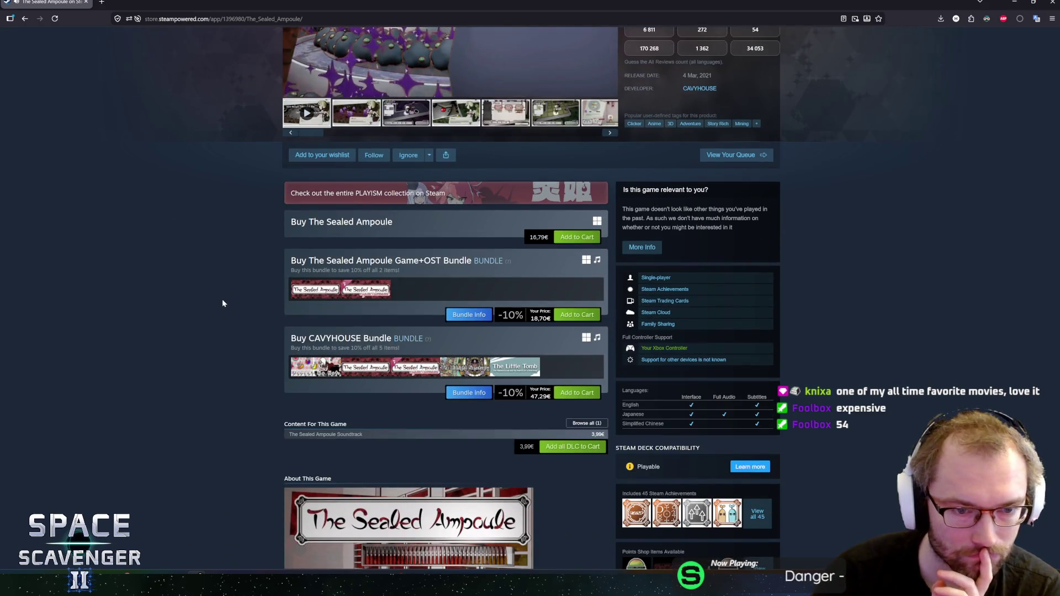
pyautogui.scroll(4, 223, 303)
# Step: Resume and pause the trailer a few times, then rewind it to 0:46
pyautogui.click(352, 245)
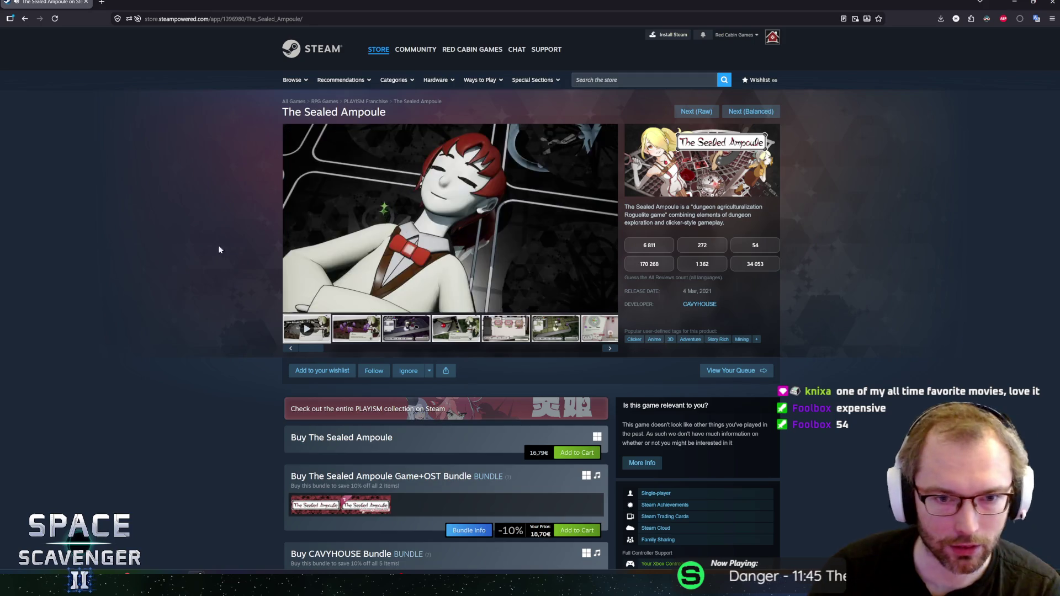
pyautogui.click(431, 228)
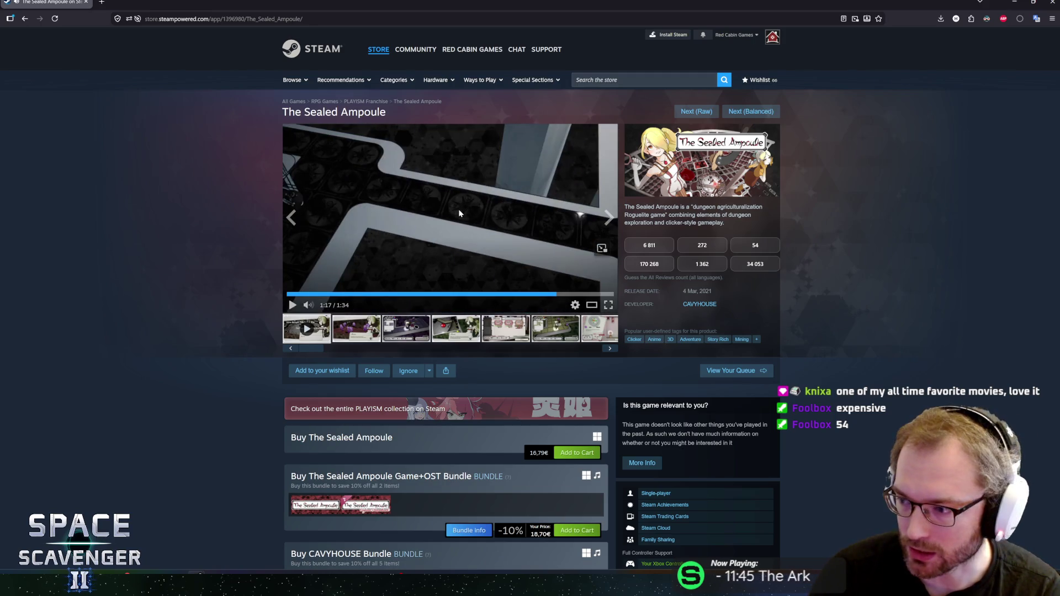
pyautogui.click(480, 219)
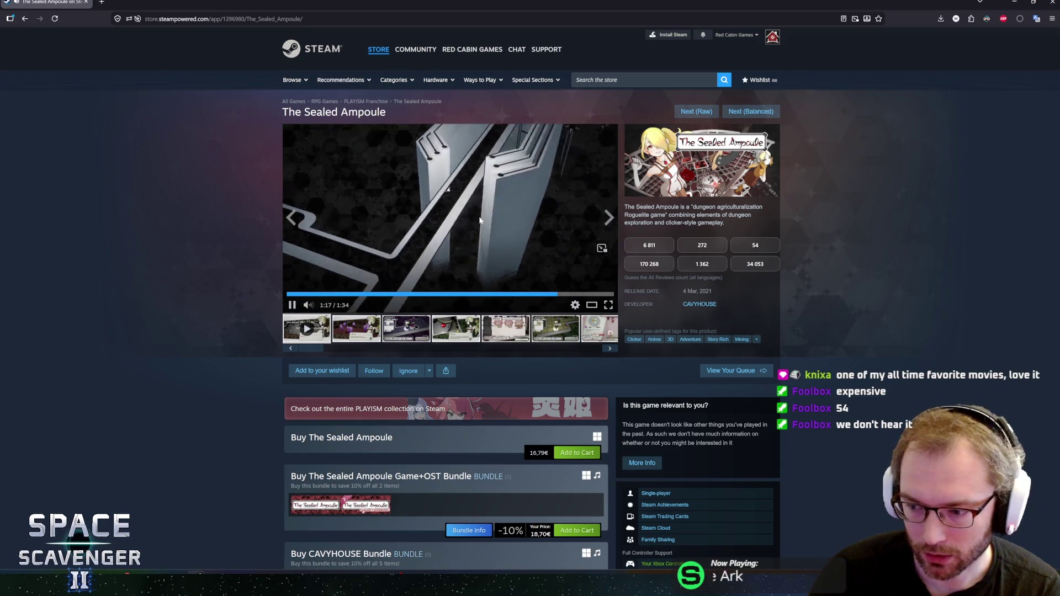
pyautogui.click(463, 221)
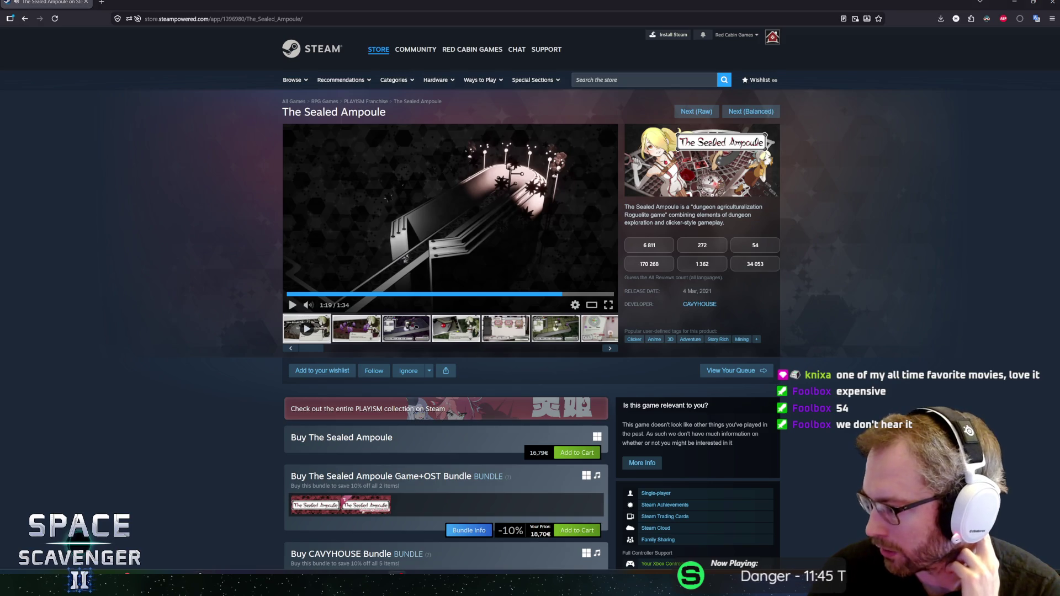
pyautogui.click(447, 293)
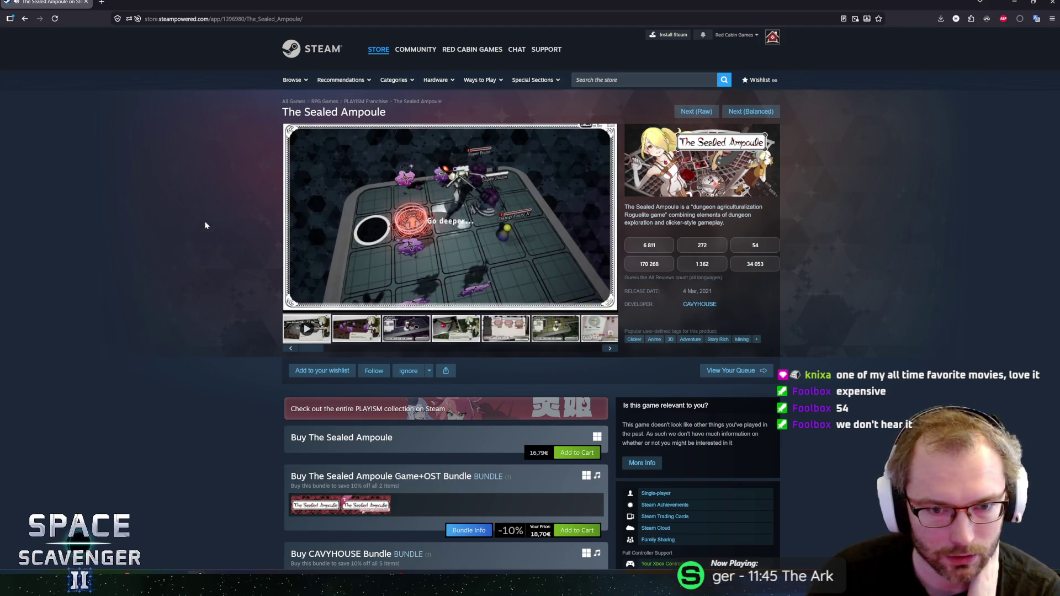
# Step: Scroll down to The Sealed Ampoule's purchase section and back up
pyautogui.moveTo(330, 308)
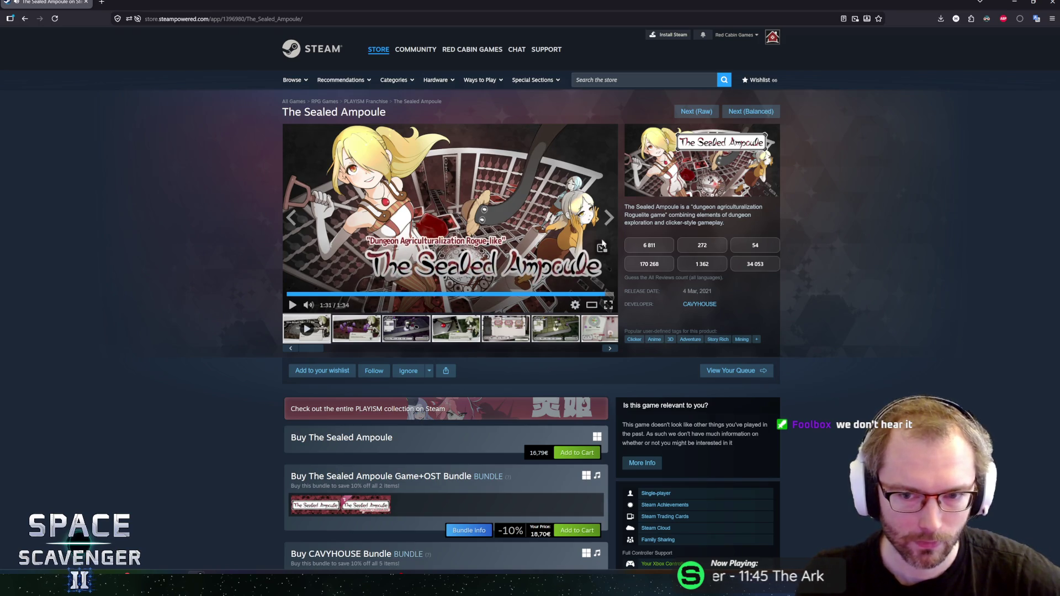
pyautogui.scroll(-5, 642, 339)
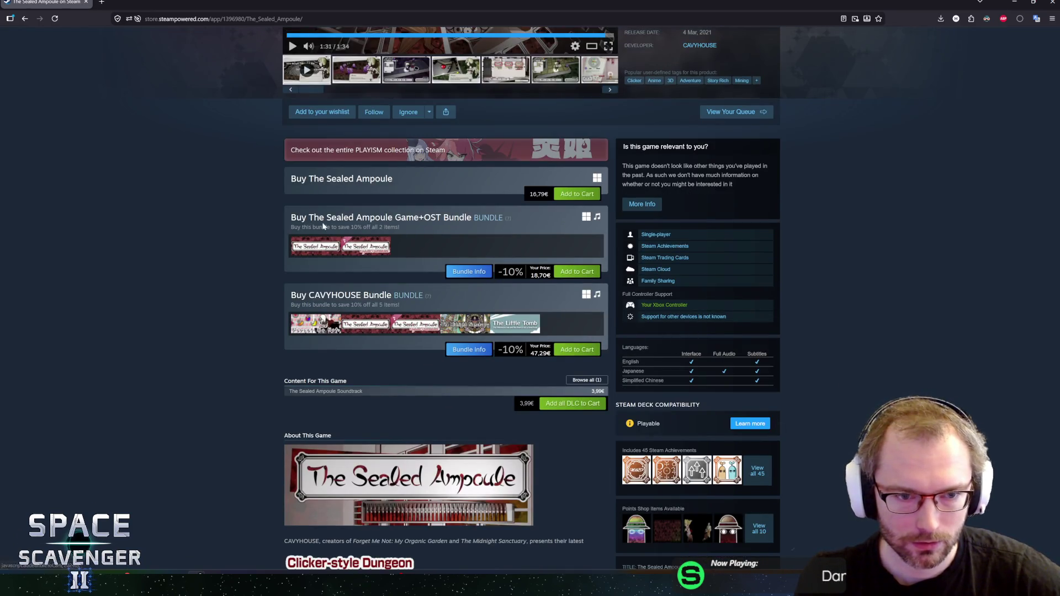
pyautogui.scroll(5, 230, 197)
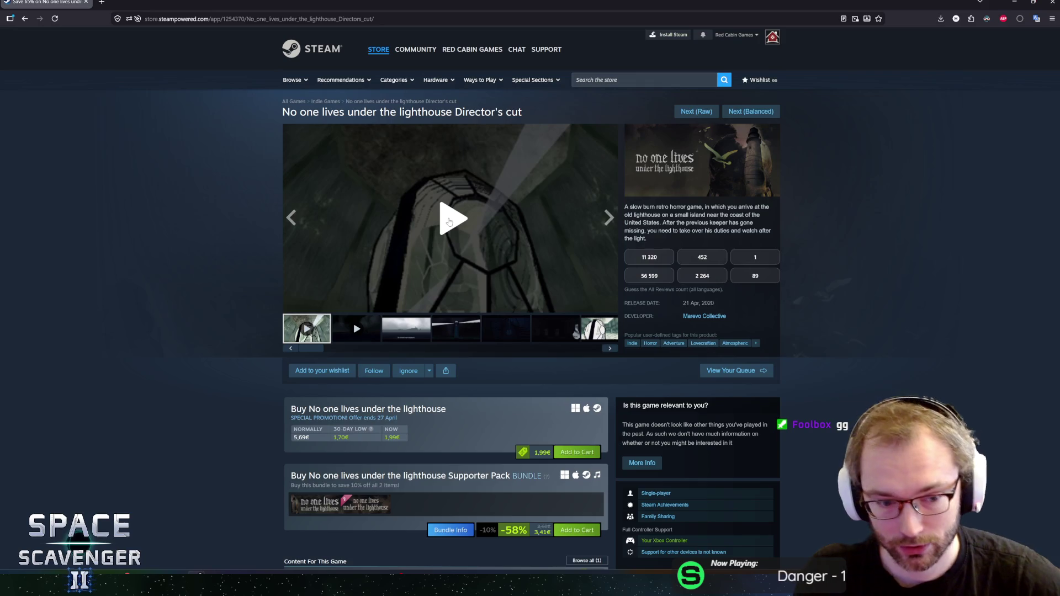
# Step: Play the No one lives under the lighthouse Director's cut trailer
pyautogui.click(449, 222)
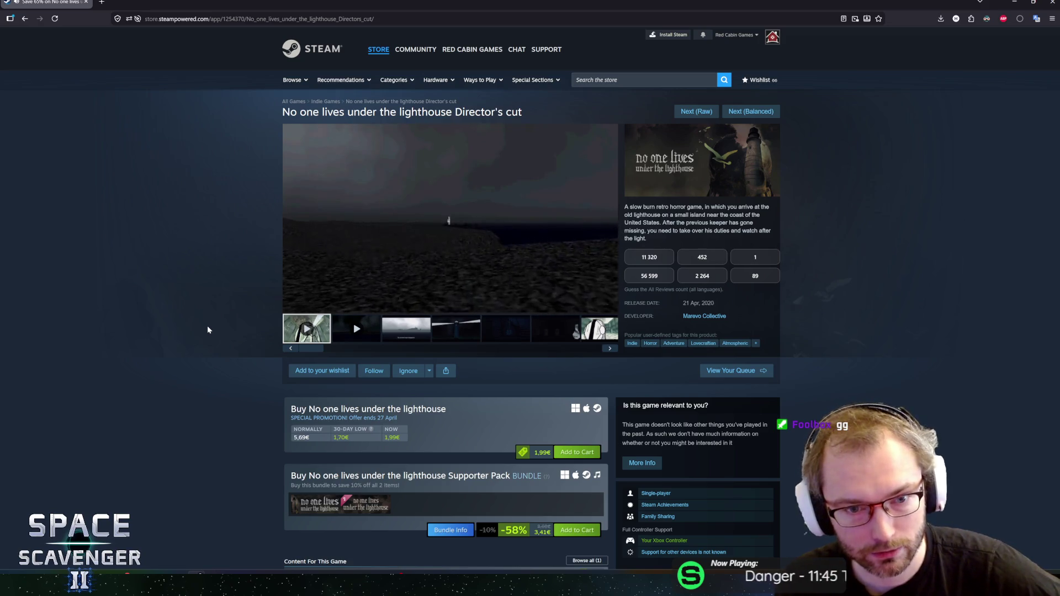
pyautogui.moveTo(326, 265)
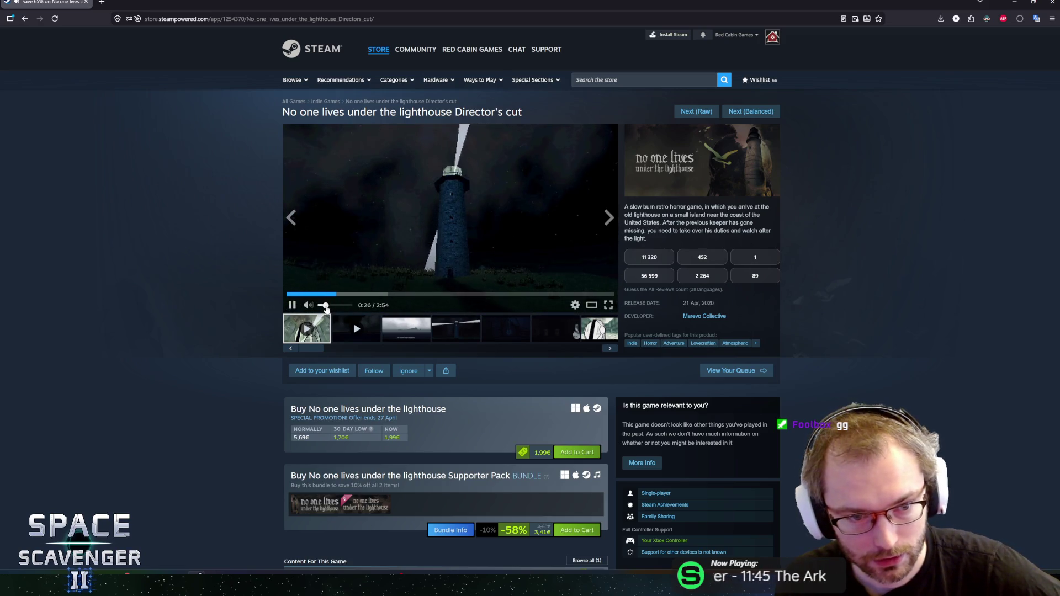
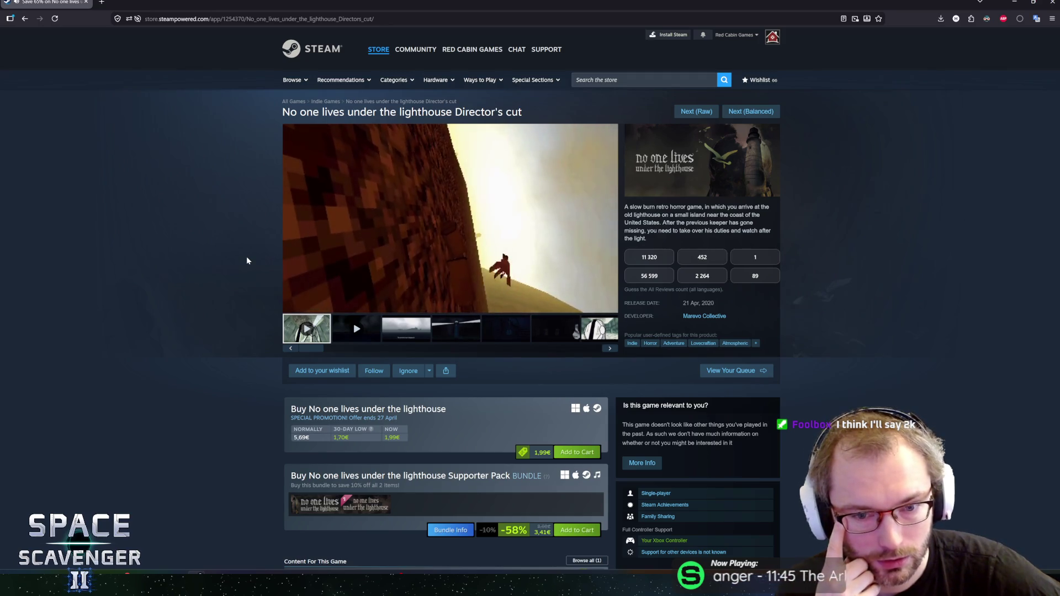
# Step: Pause the lighthouse game's second trailer at 0:19 of 1:59
pyautogui.moveTo(429, 184)
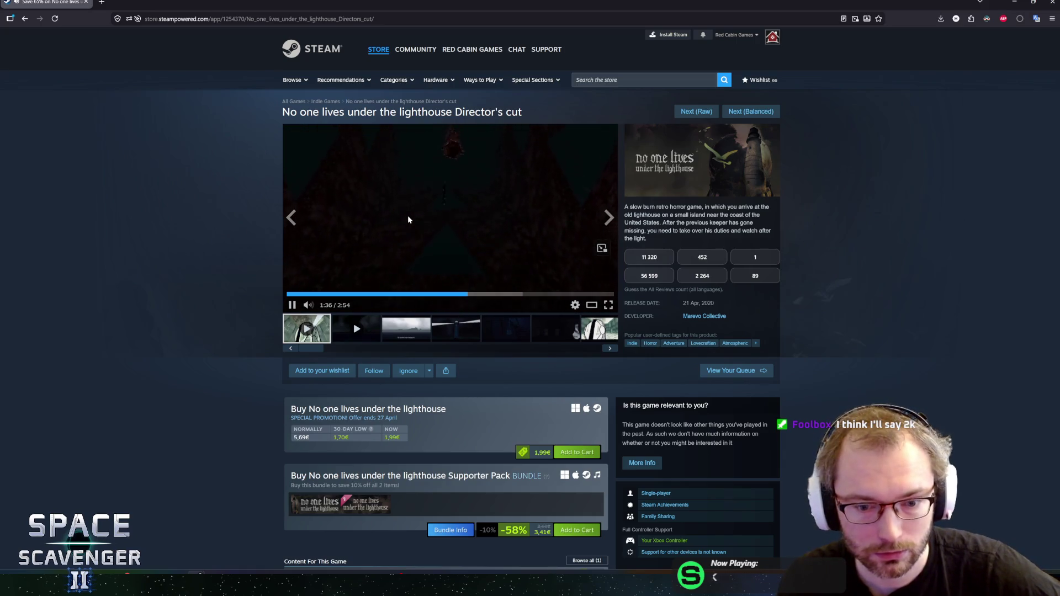
pyautogui.scroll(-4, 230, 318)
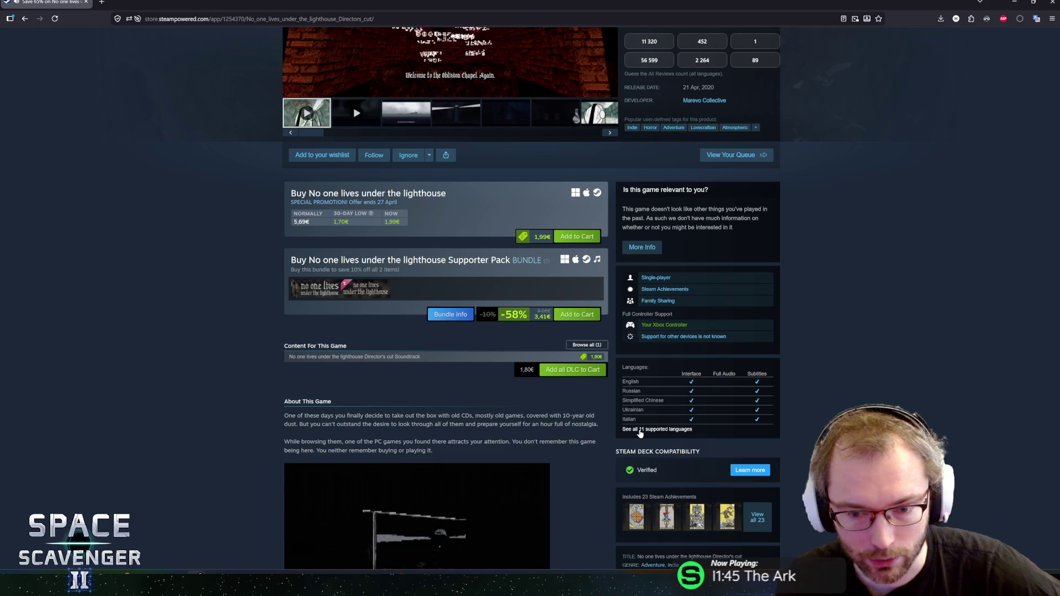
pyautogui.scroll(4, 232, 364)
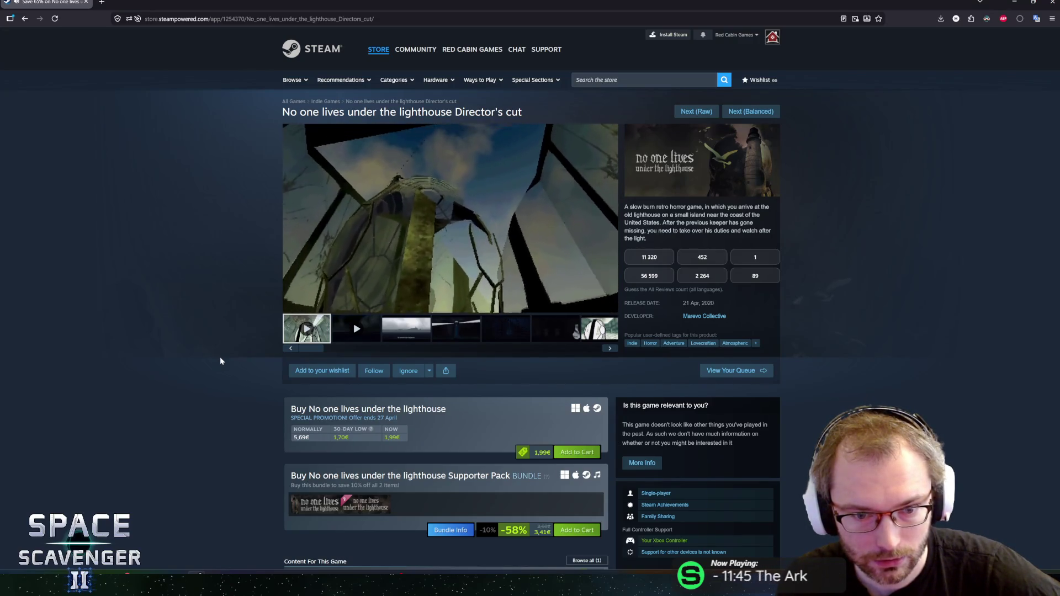
pyautogui.moveTo(308, 306)
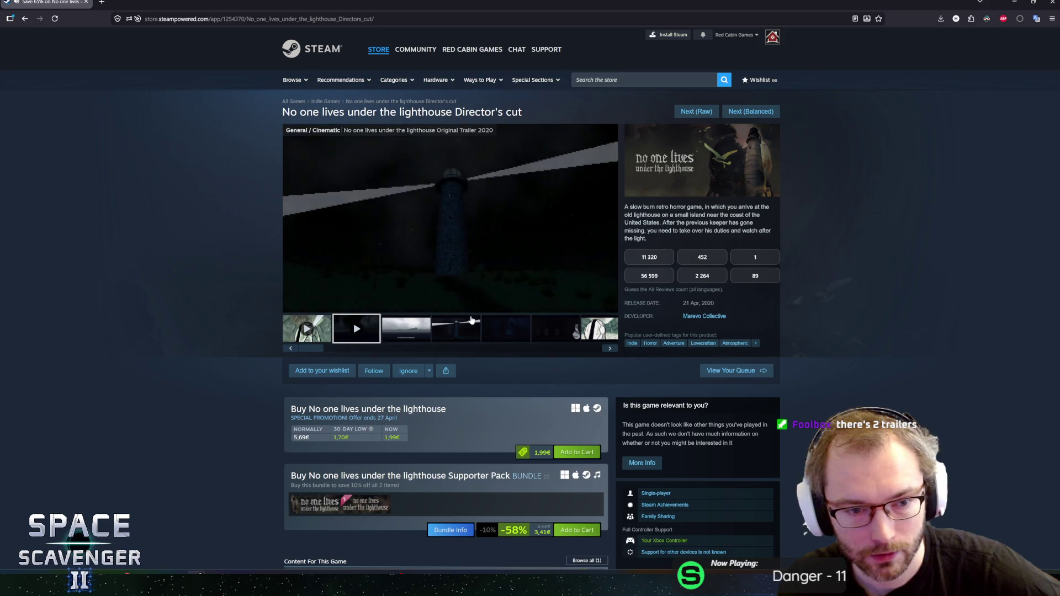
pyautogui.moveTo(458, 252)
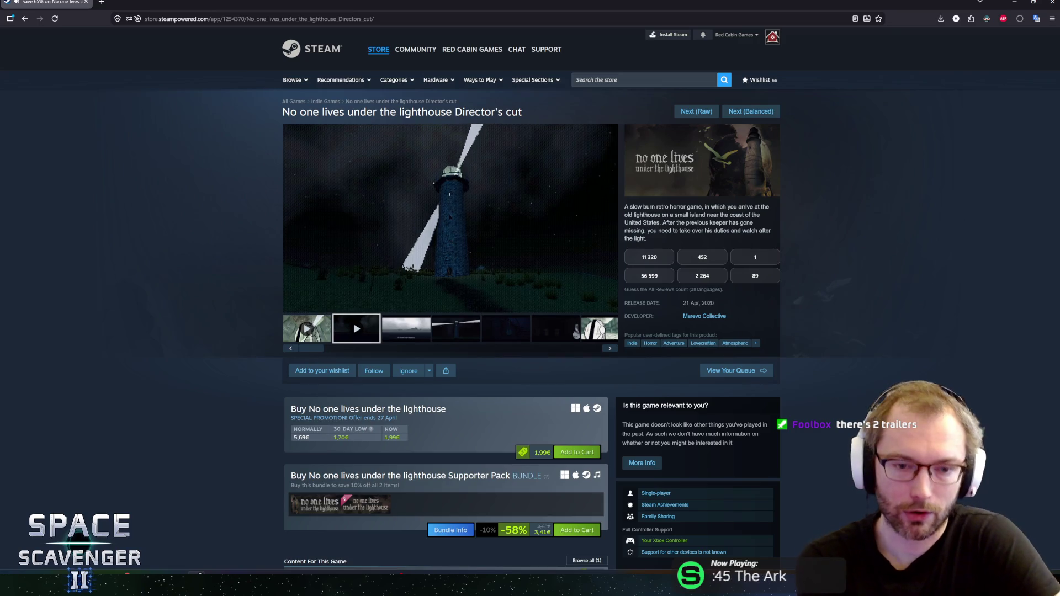
pyautogui.moveTo(471, 211)
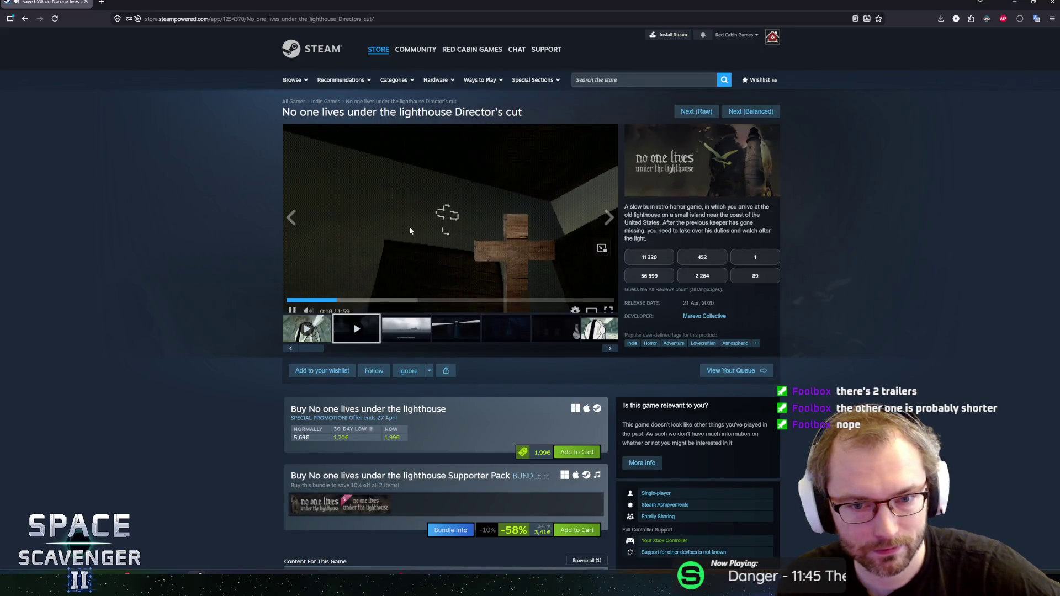
pyautogui.click(420, 228)
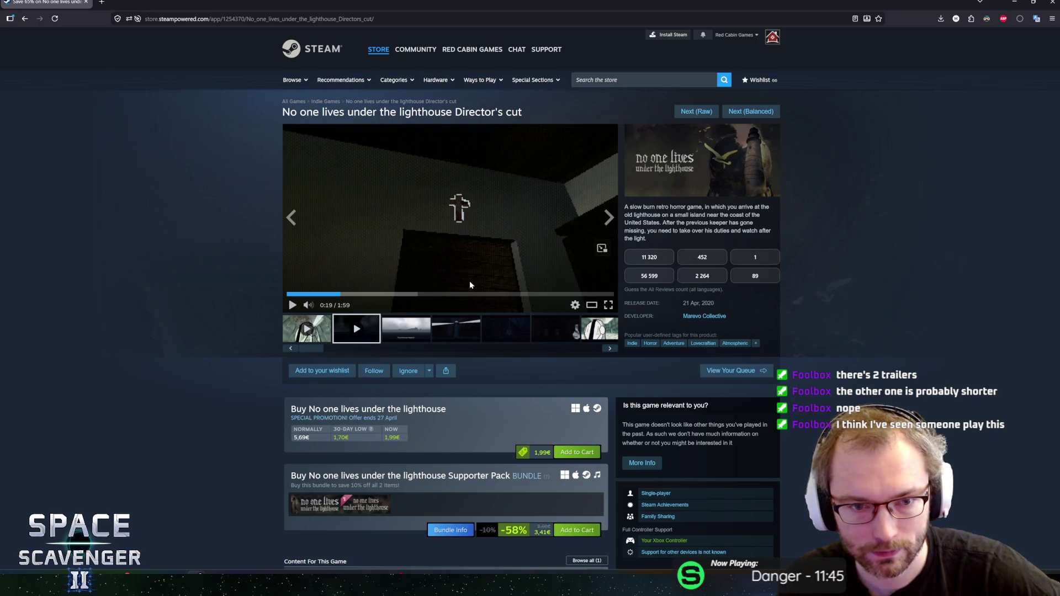
# Step: Switch from the trailer to the lighthouse game's screenshots and advance through several of them
pyautogui.click(415, 336)
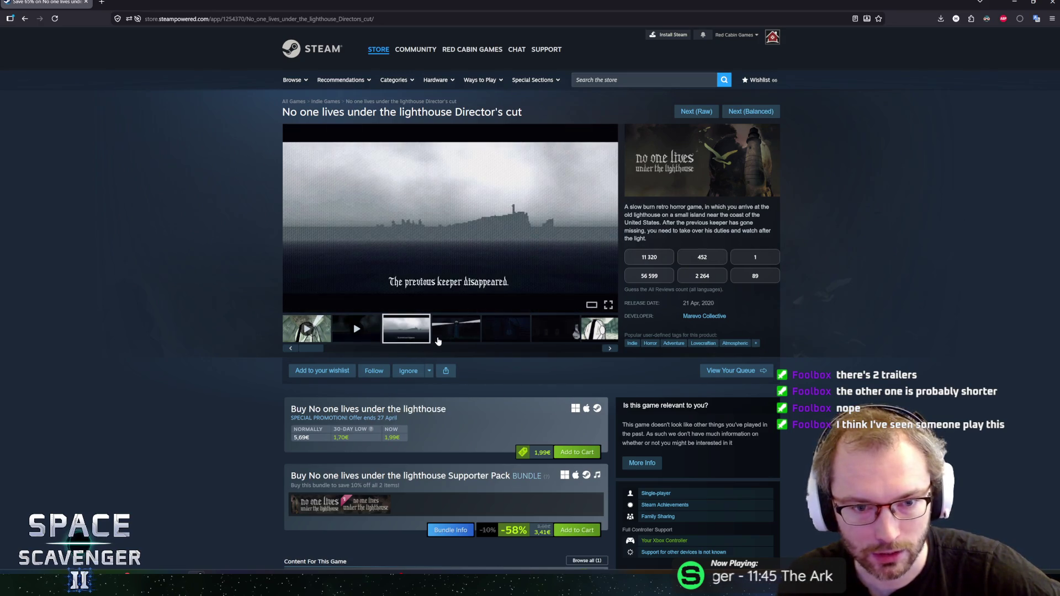
pyautogui.click(465, 328)
pyautogui.click(600, 219)
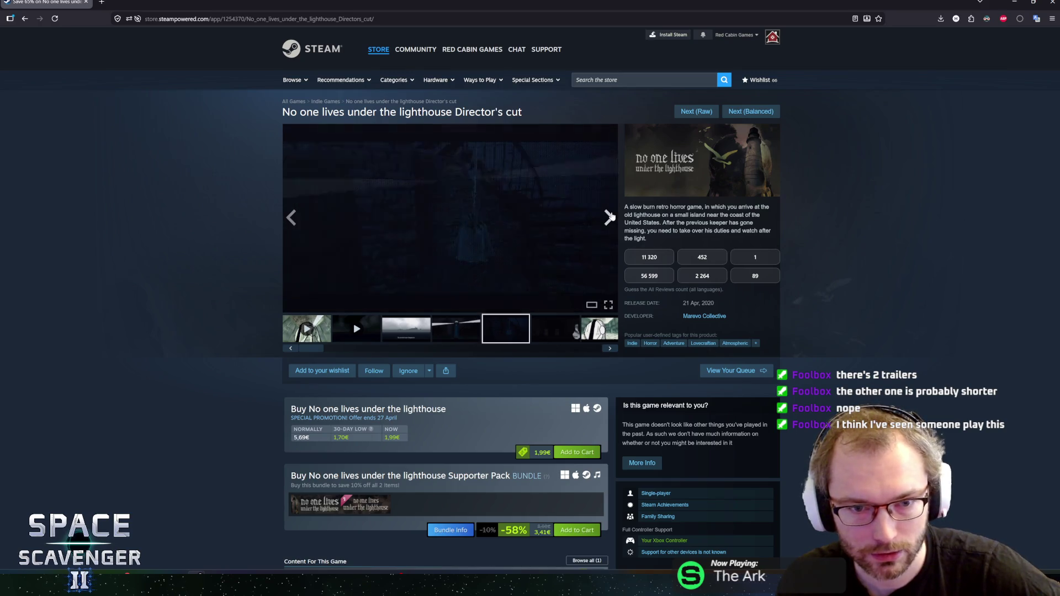
pyautogui.click(601, 224)
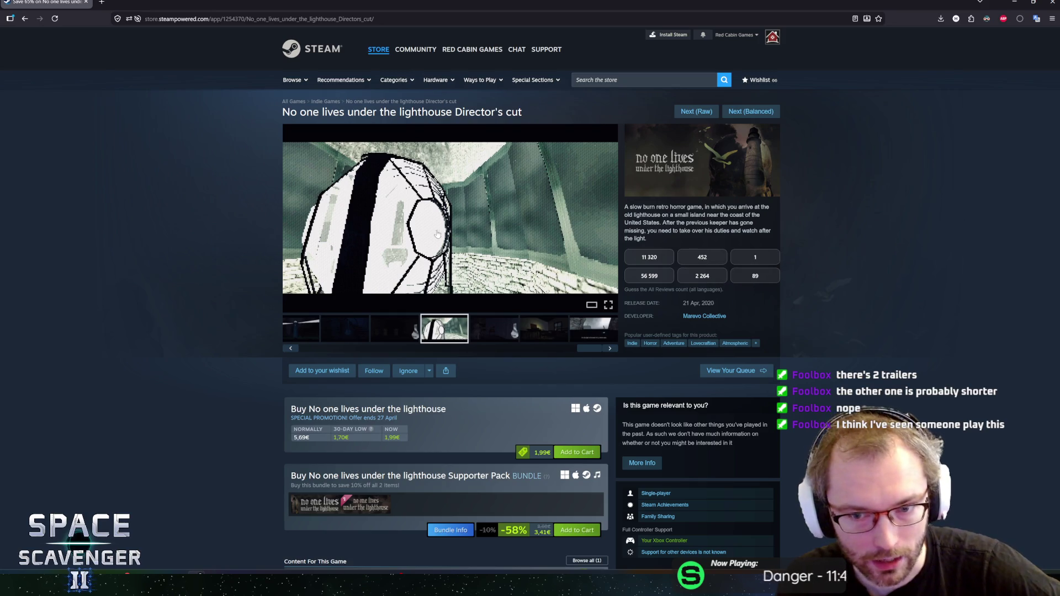
# Step: Open the bundled lighthouse game's store page in a second tab
pyautogui.scroll(-2, 260, 365)
pyautogui.scroll(2, 249, 367)
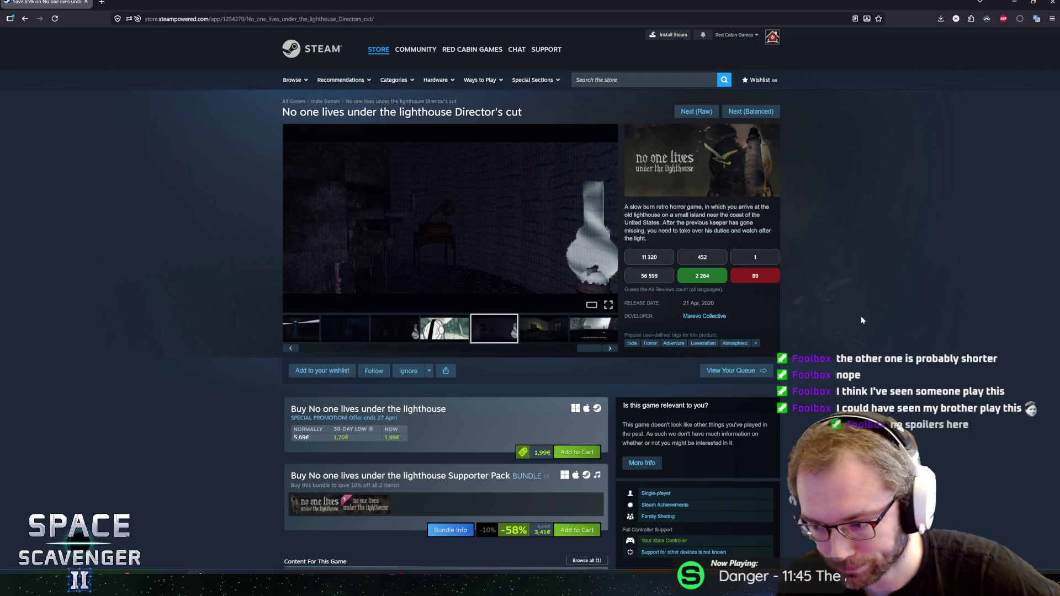
pyautogui.moveTo(305, 507)
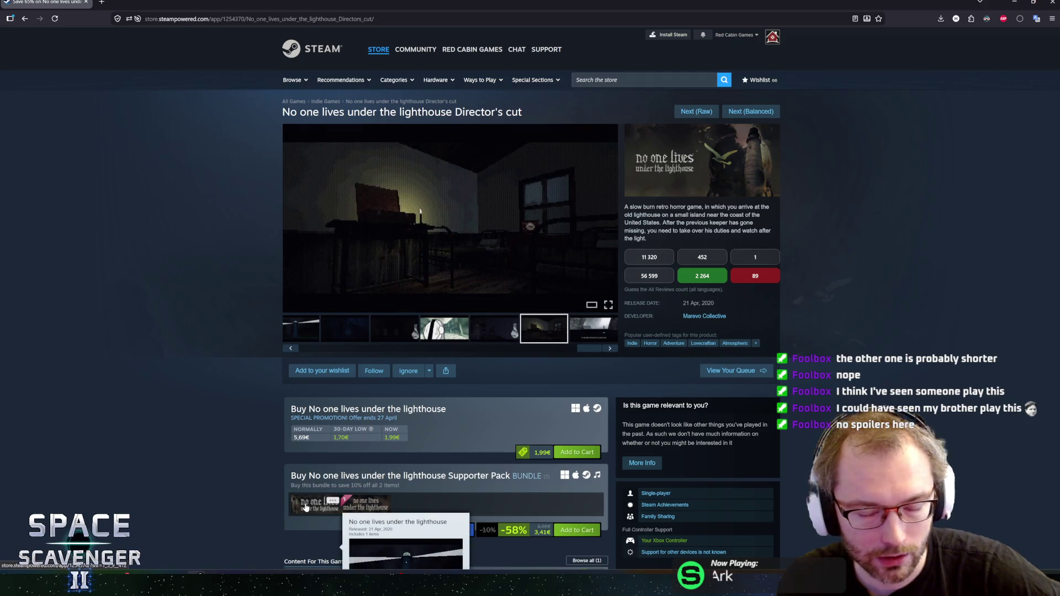
pyautogui.click(305, 507)
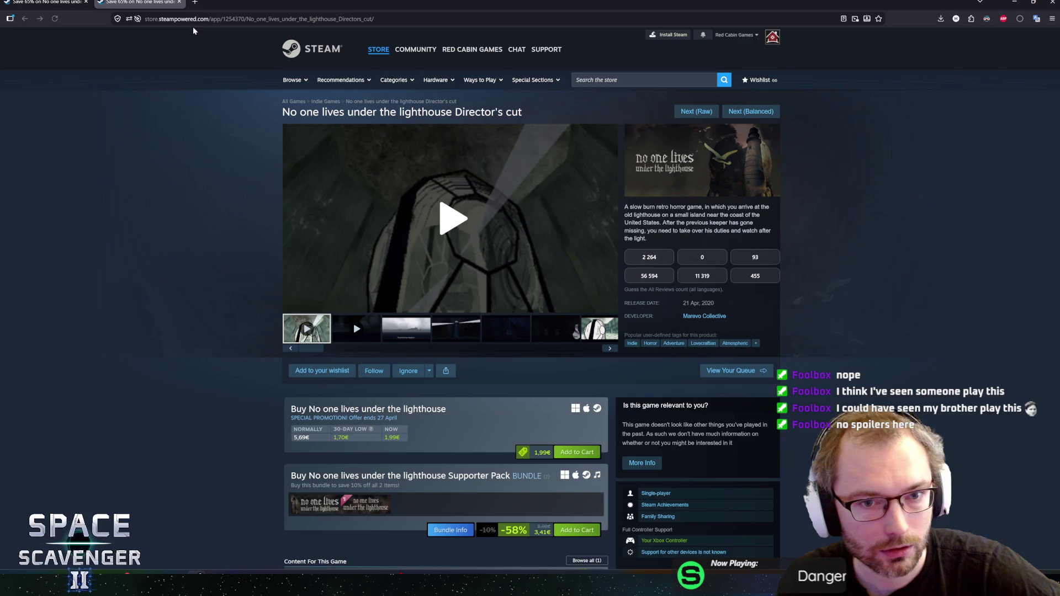
# Step: Close the duplicate lighthouse game tab
pyautogui.hotkey('ctrl', 'w')
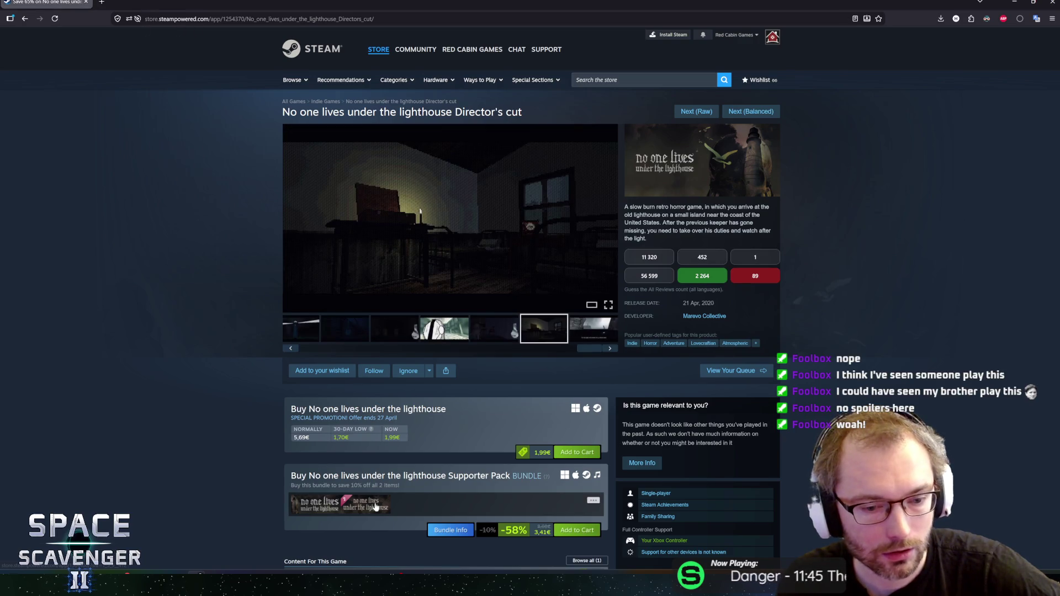
pyautogui.moveTo(375, 507)
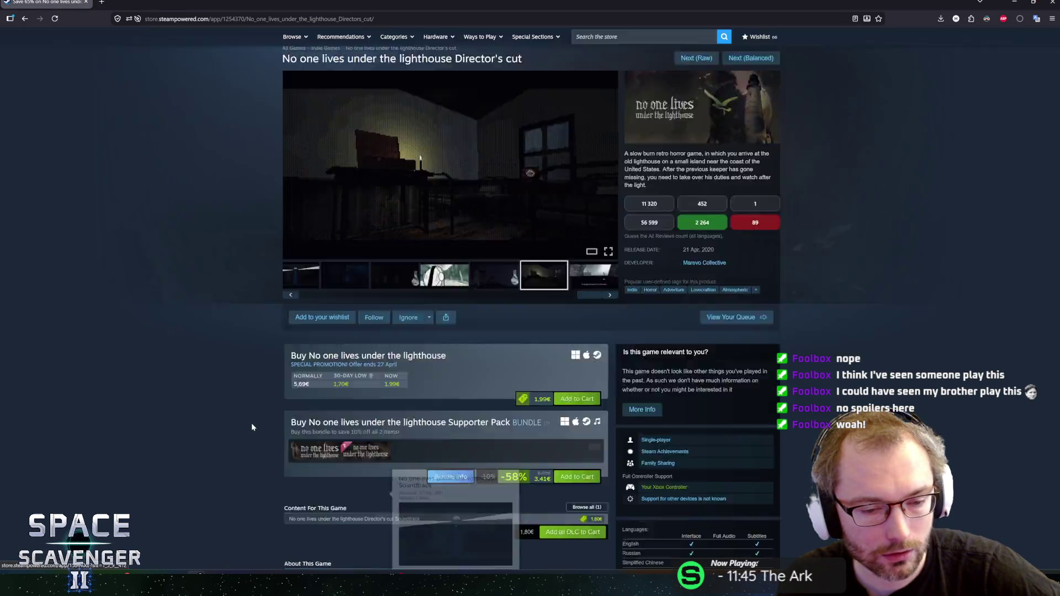
pyautogui.scroll(-5, 250, 423)
pyautogui.scroll(5, 247, 415)
# Step: Select part of the game title and autoscroll down through the lighthouse game's page
pyautogui.moveTo(454, 112)
pyautogui.mouseDown()
pyautogui.moveTo(525, 112)
pyautogui.moveTo(512, 112)
pyautogui.mouseUp()
pyautogui.scroll(-4, 403, 325)
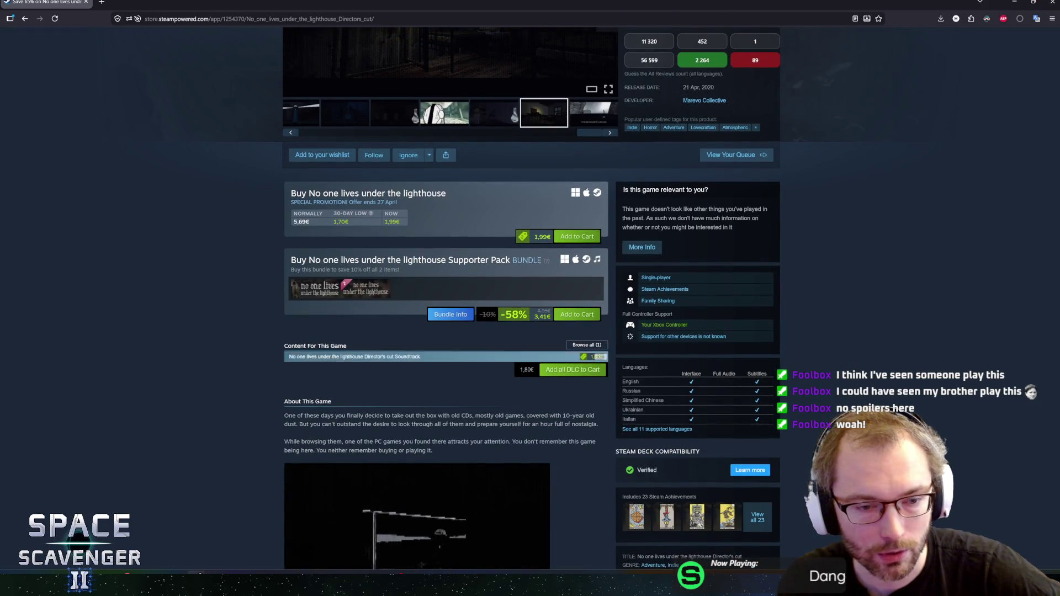
pyautogui.scroll(-5, 269, 362)
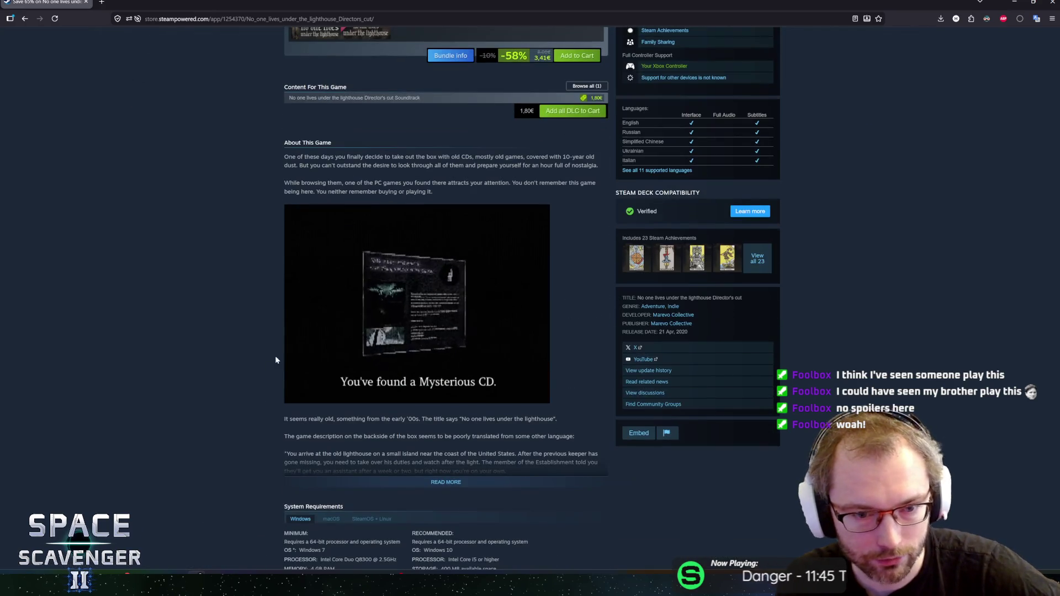
pyautogui.scroll(-6, 243, 385)
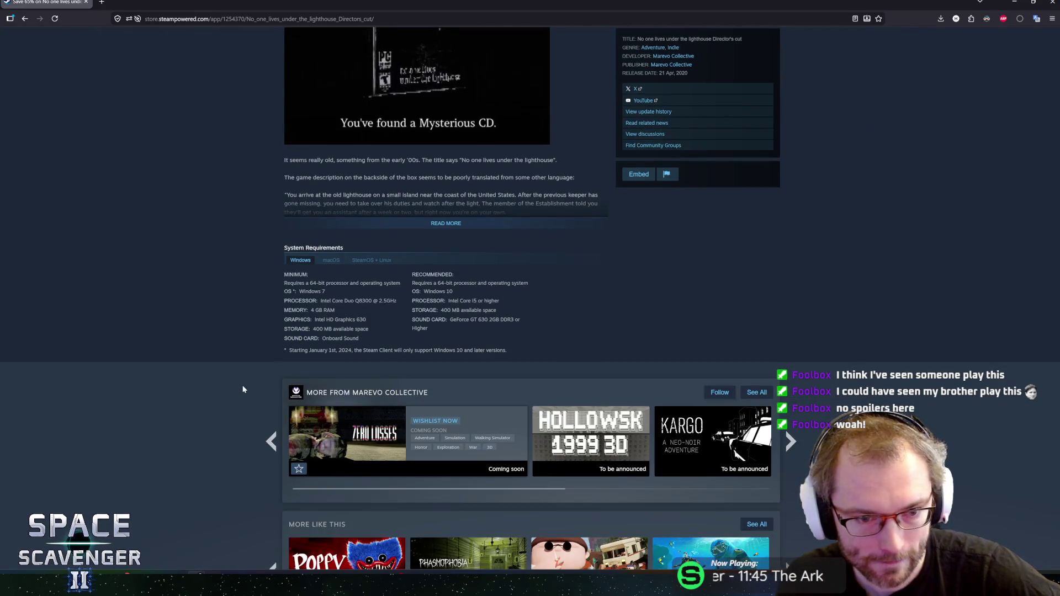
pyautogui.middleClick(196, 368)
pyautogui.scroll(20, 108, 47)
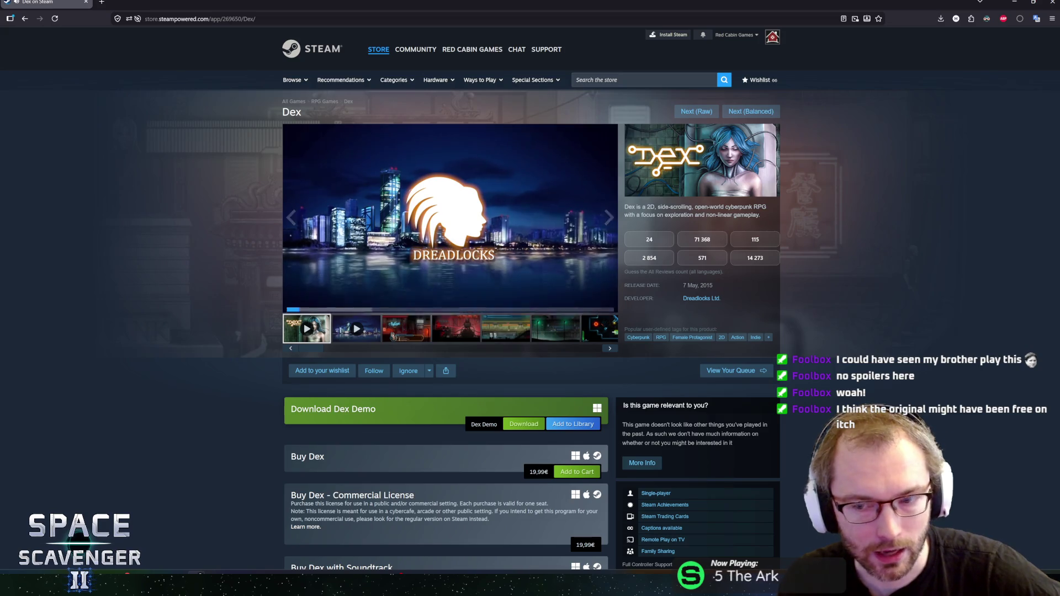
# Step: Open Dex's trailer in the enlarged Trailers & Screenshots viewer, first of 9 items
pyautogui.moveTo(720, 286)
pyautogui.mouseDown()
pyautogui.moveTo(675, 282)
pyautogui.moveTo(687, 285)
pyautogui.mouseUp()
pyautogui.click(687, 285)
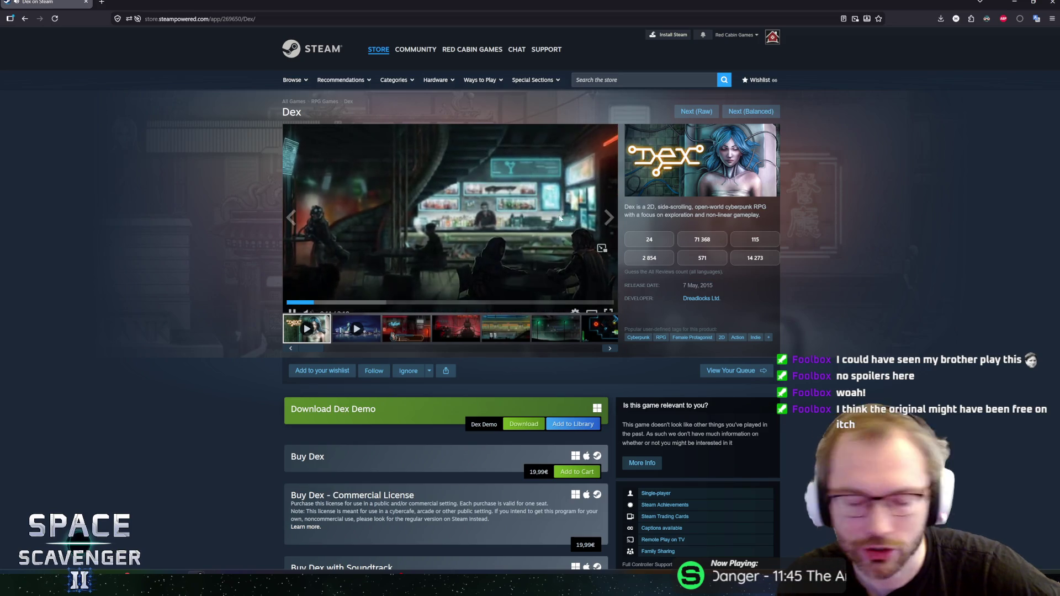
pyautogui.click(594, 307)
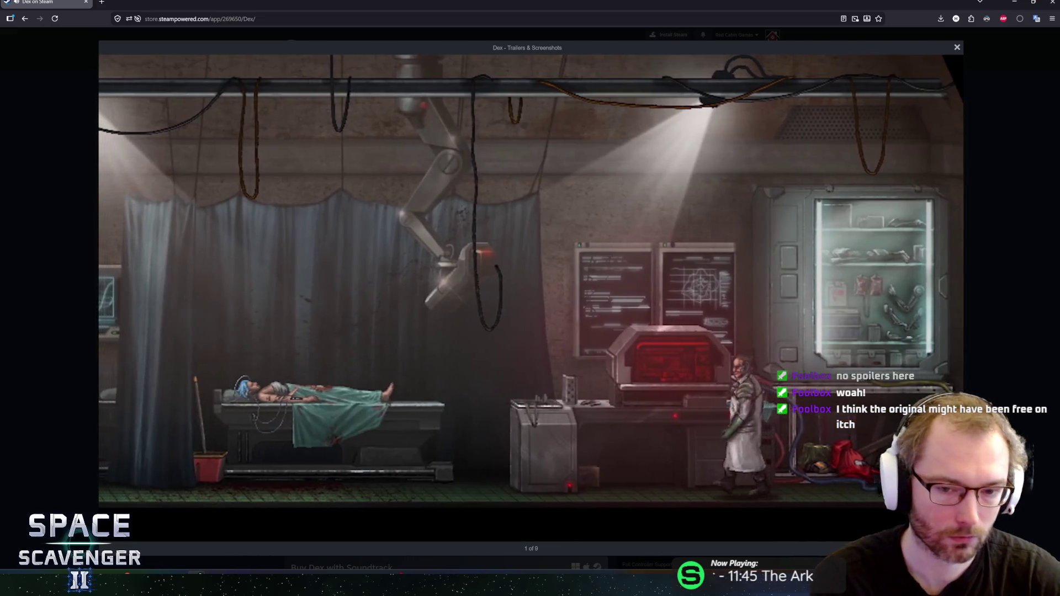
# Step: Close the enlarged viewer and select the opening words of the Dex description
pyautogui.press('Escape')
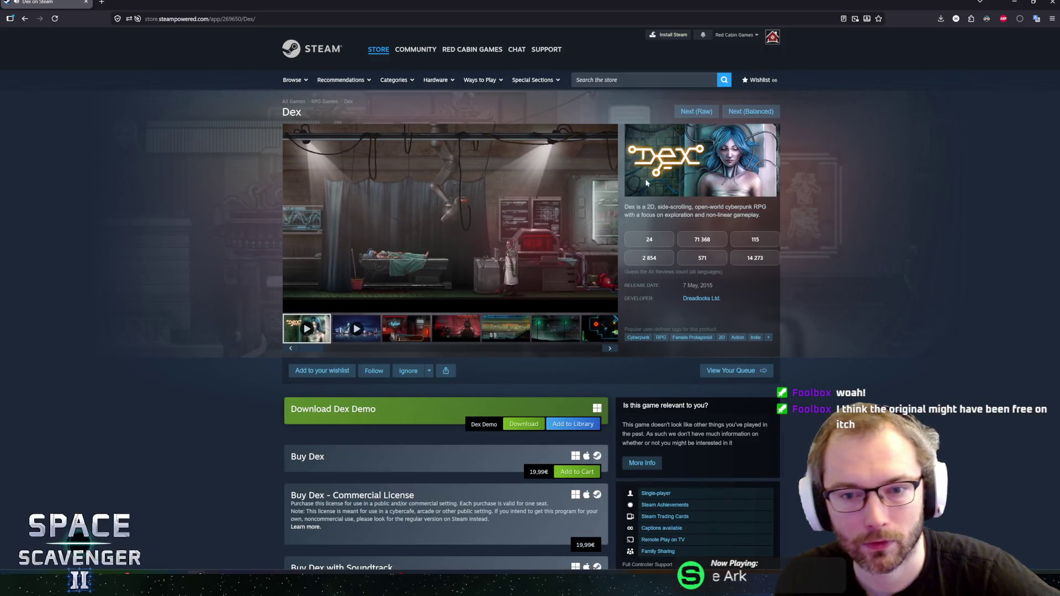
pyautogui.moveTo(628, 206)
pyautogui.mouseDown()
pyautogui.moveTo(753, 207)
pyautogui.moveTo(713, 214)
pyautogui.mouseUp()
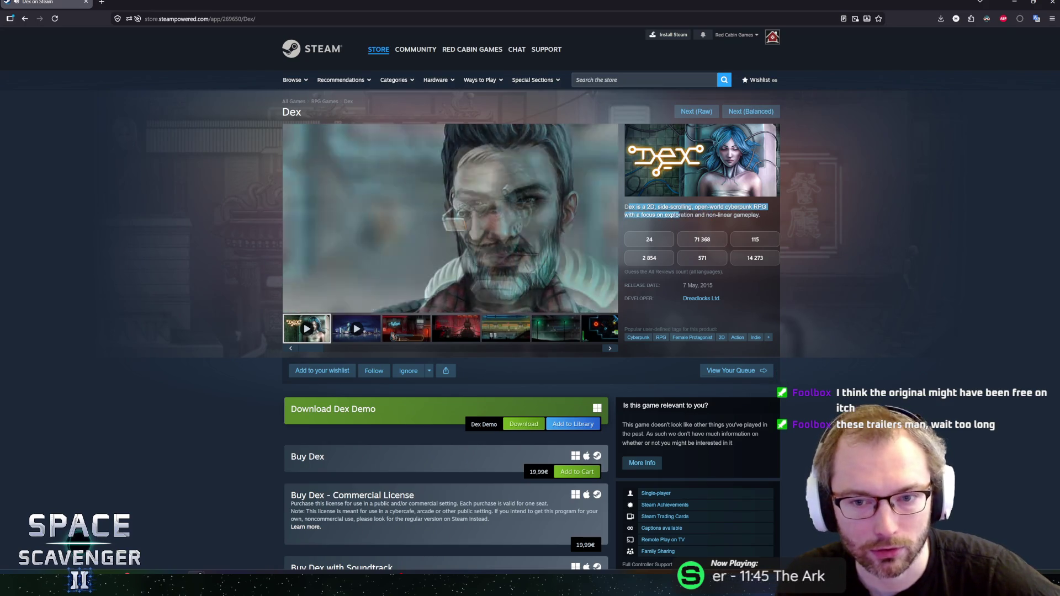
pyautogui.moveTo(657, 206); pyautogui.dragTo(752, 214)
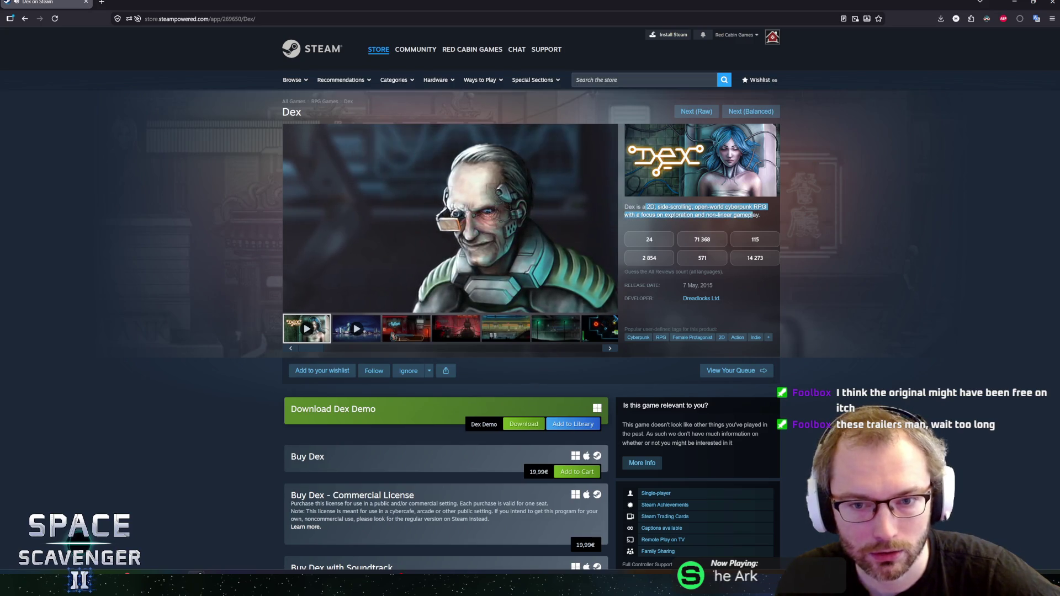
pyautogui.moveTo(635, 207); pyautogui.dragTo(731, 208)
# Step: Clear the selection, then pause and resume the Dex trailer on the page
pyautogui.click(745, 213)
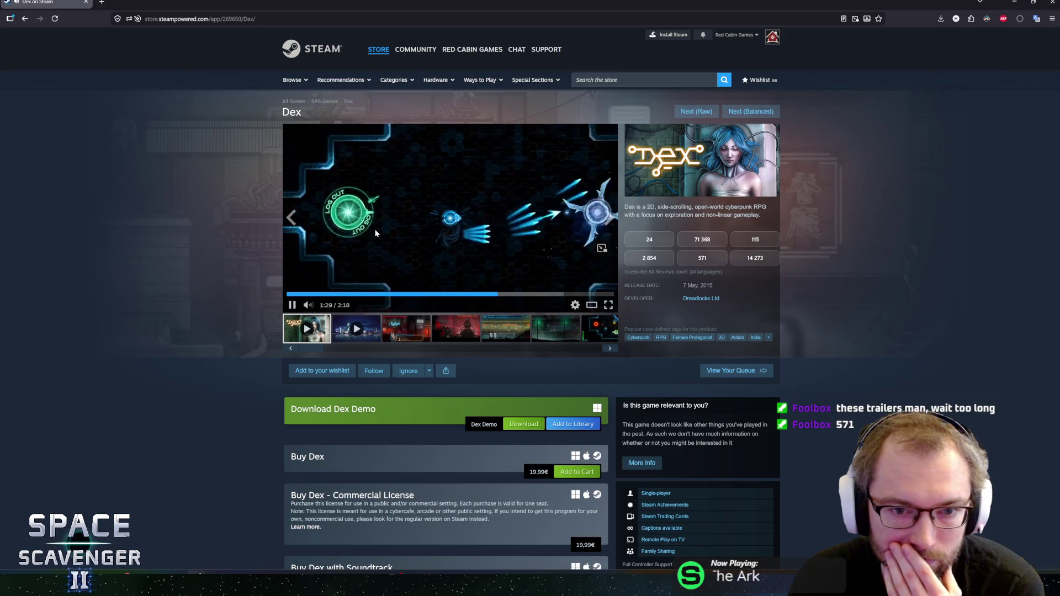
pyautogui.click(460, 227)
pyautogui.click(477, 225)
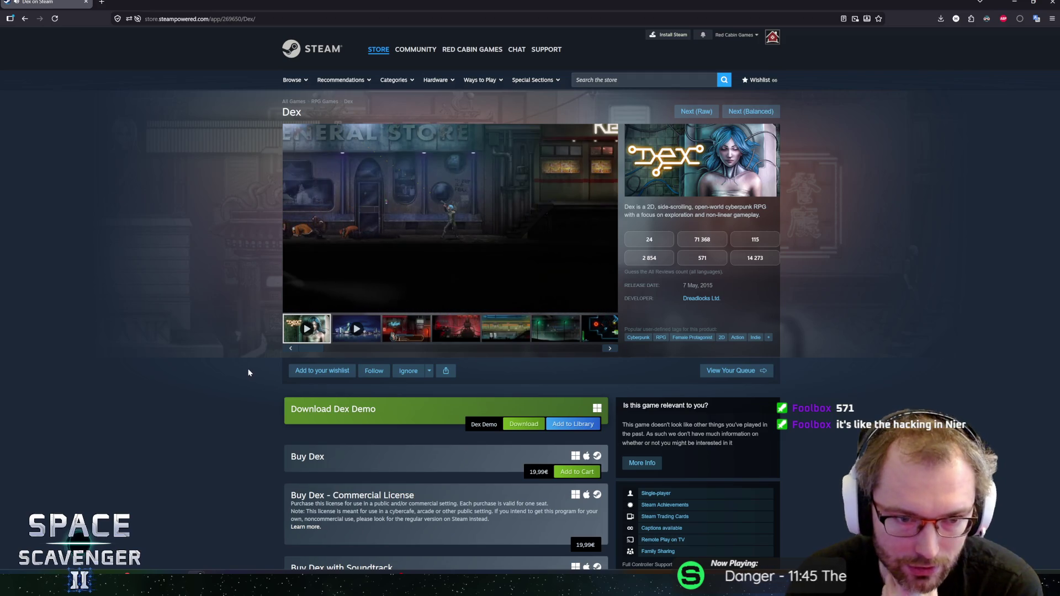
# Step: Switch the Dex page's media area to the third item, then the next screenshot
pyautogui.scroll(-2, 242, 331)
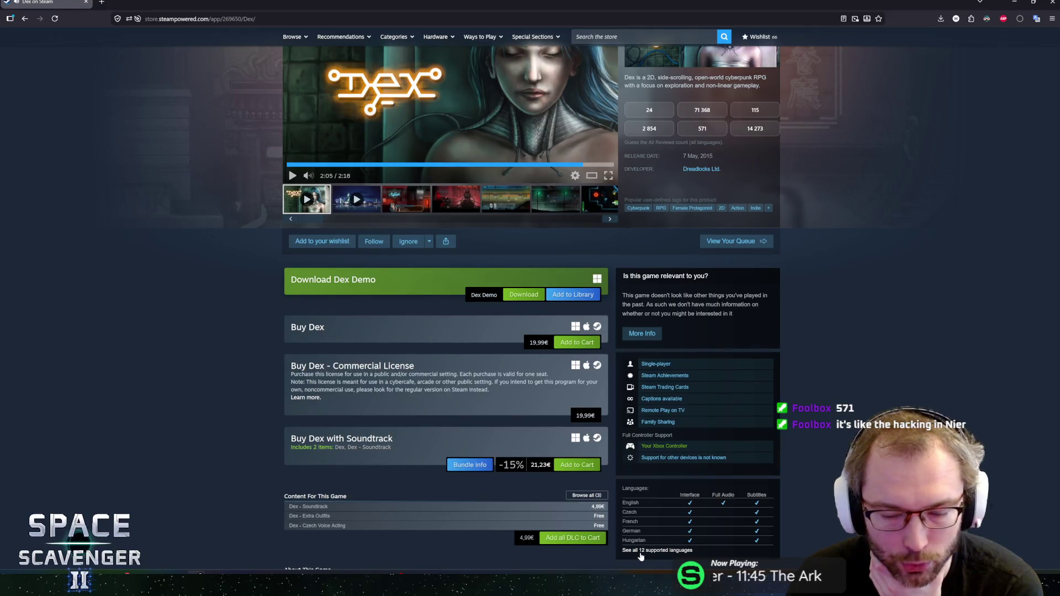
pyautogui.scroll(-2, 247, 307)
pyautogui.scroll(2, 247, 307)
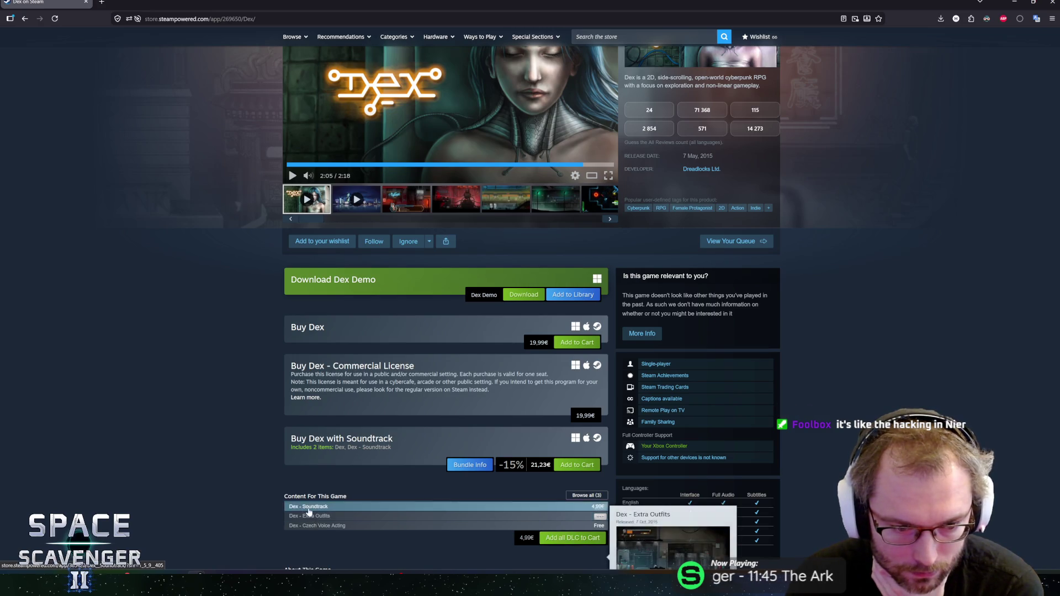
pyautogui.scroll(-4, 201, 384)
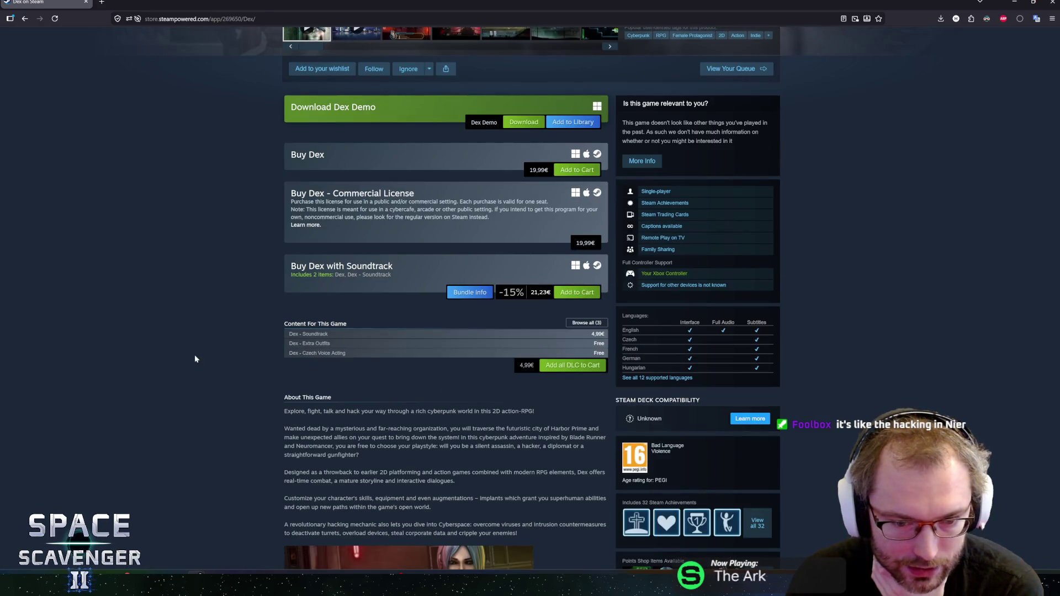
pyautogui.scroll(7, 200, 290)
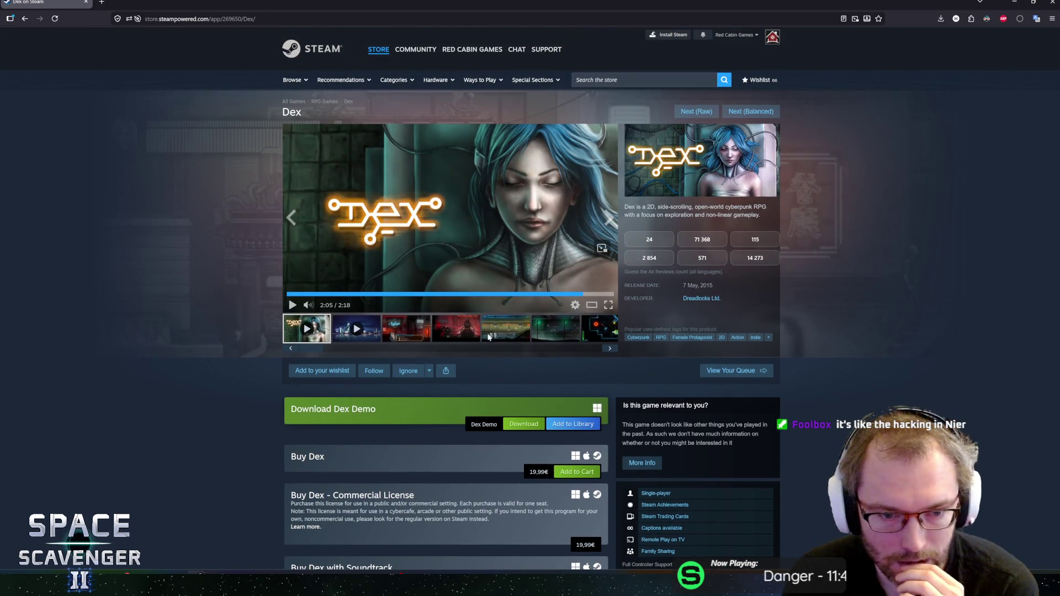
pyautogui.click(422, 333)
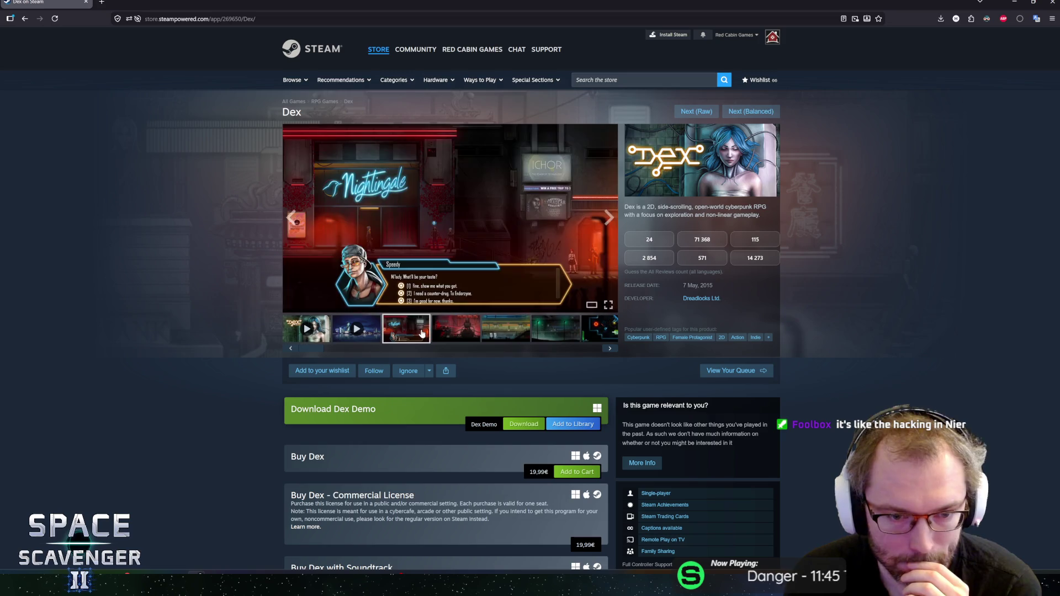
pyautogui.click(610, 228)
# Step: View the Dex screenshots at full size up to the eighth, then close the gallery
pyautogui.click(588, 307)
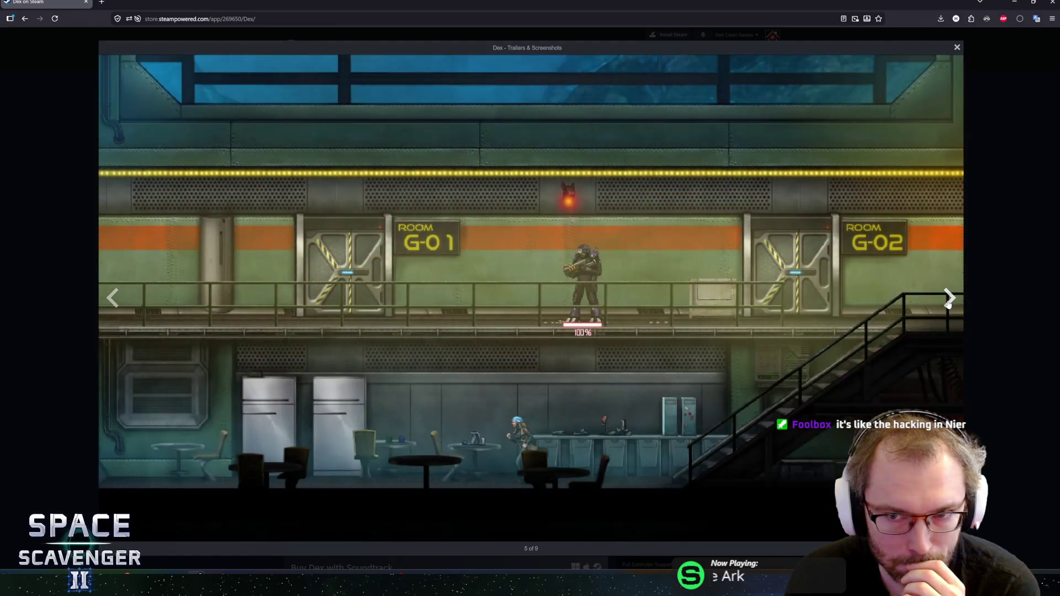
pyautogui.click(948, 301)
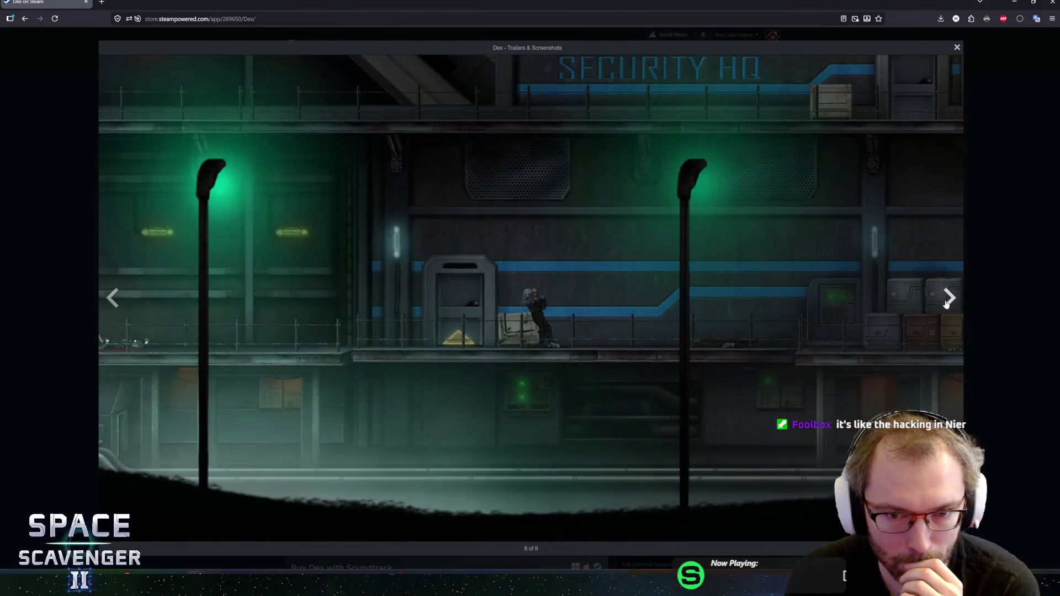
pyautogui.click(947, 301)
pyautogui.click(946, 305)
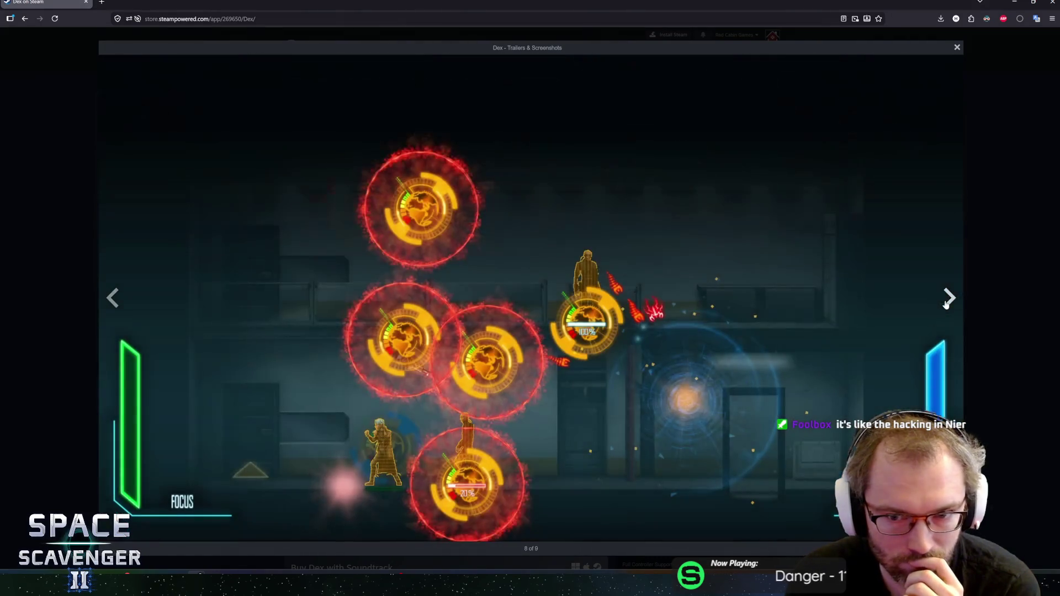
pyautogui.press('Escape')
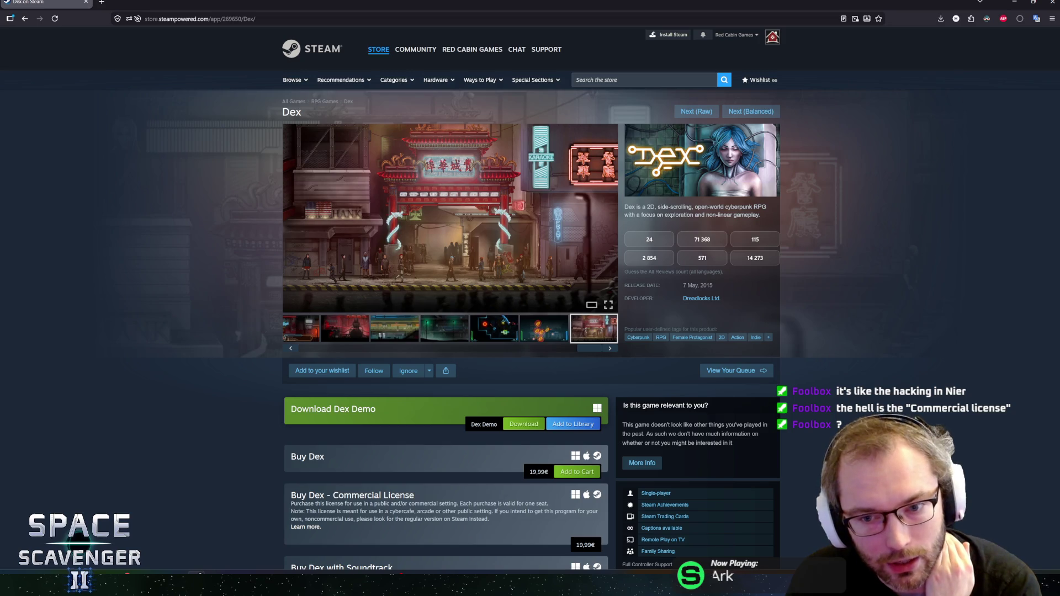
pyautogui.moveTo(713, 286); pyautogui.dragTo(692, 285)
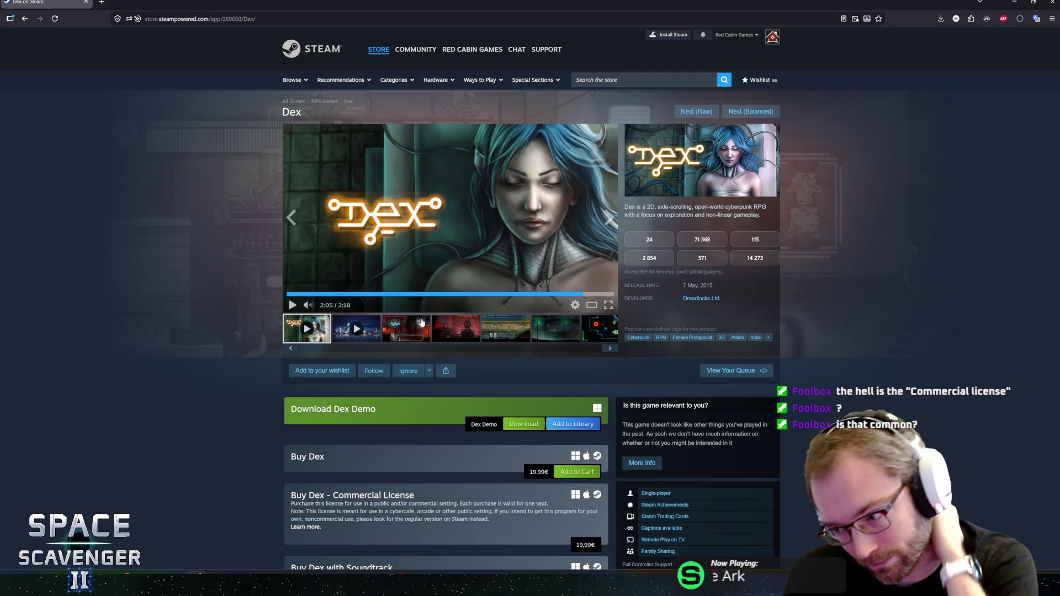
pyautogui.scroll(-1, 250, 307)
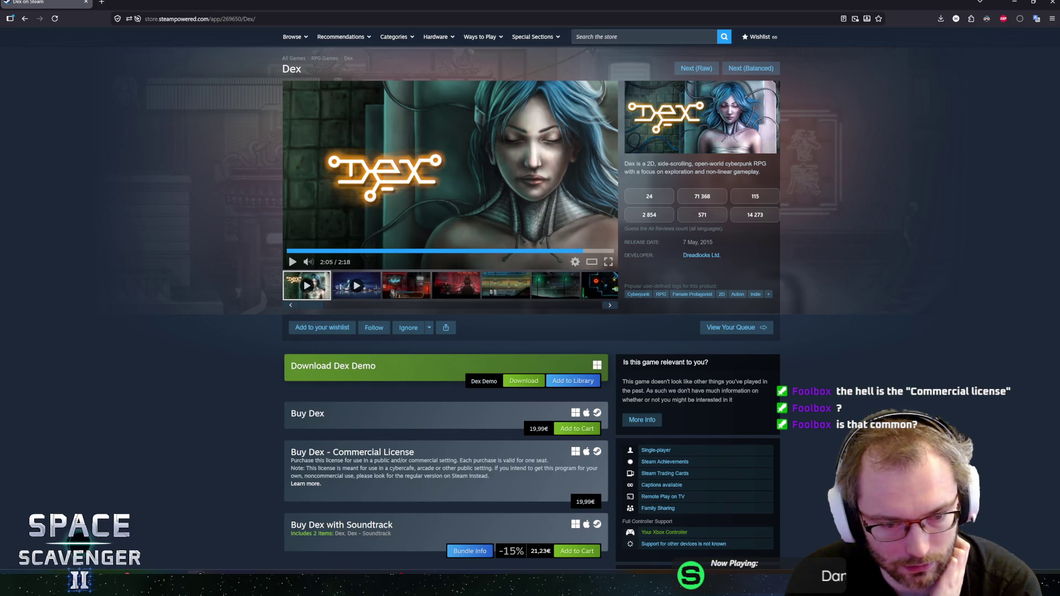
pyautogui.moveTo(352, 468)
pyautogui.mouseDown()
pyautogui.moveTo(468, 470)
pyautogui.moveTo(324, 475)
pyautogui.mouseUp()
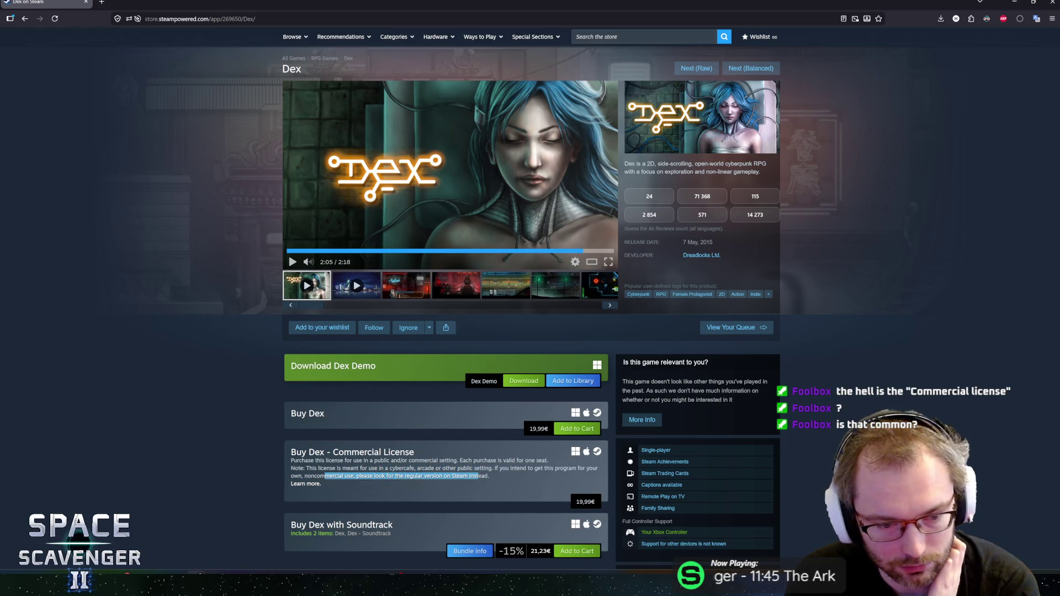
pyautogui.doubleClick(706, 241)
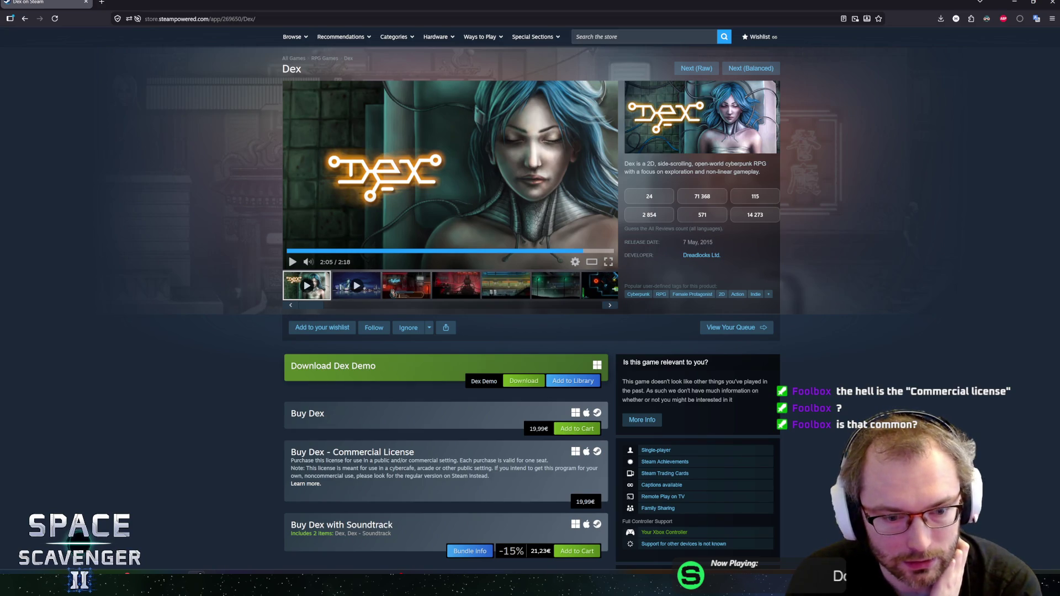
pyautogui.moveTo(285, 457); pyautogui.dragTo(405, 476)
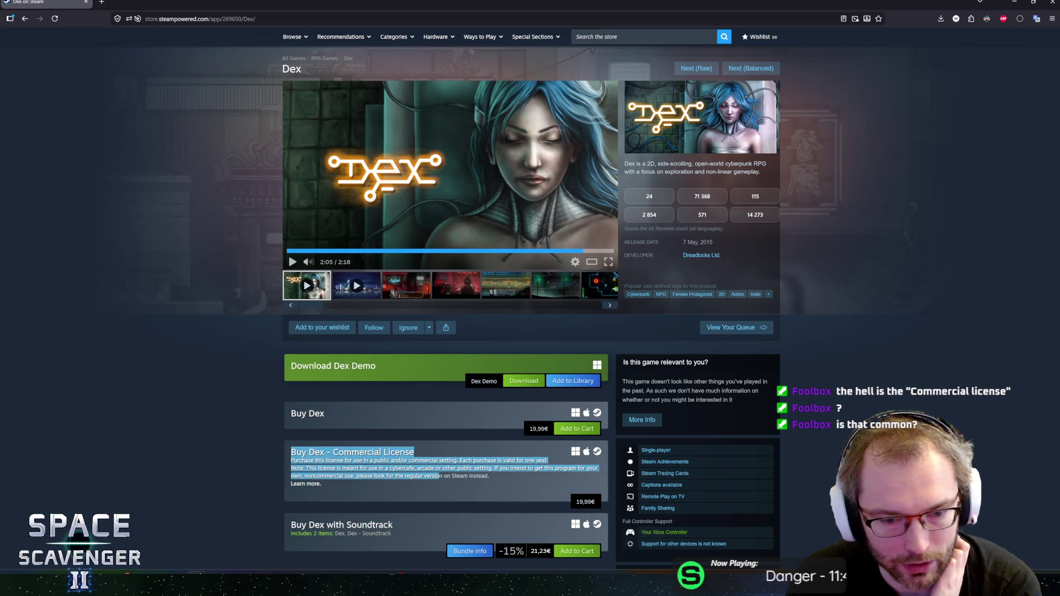
pyautogui.moveTo(314, 461); pyautogui.dragTo(482, 476)
pyautogui.moveTo(293, 461); pyautogui.dragTo(296, 452)
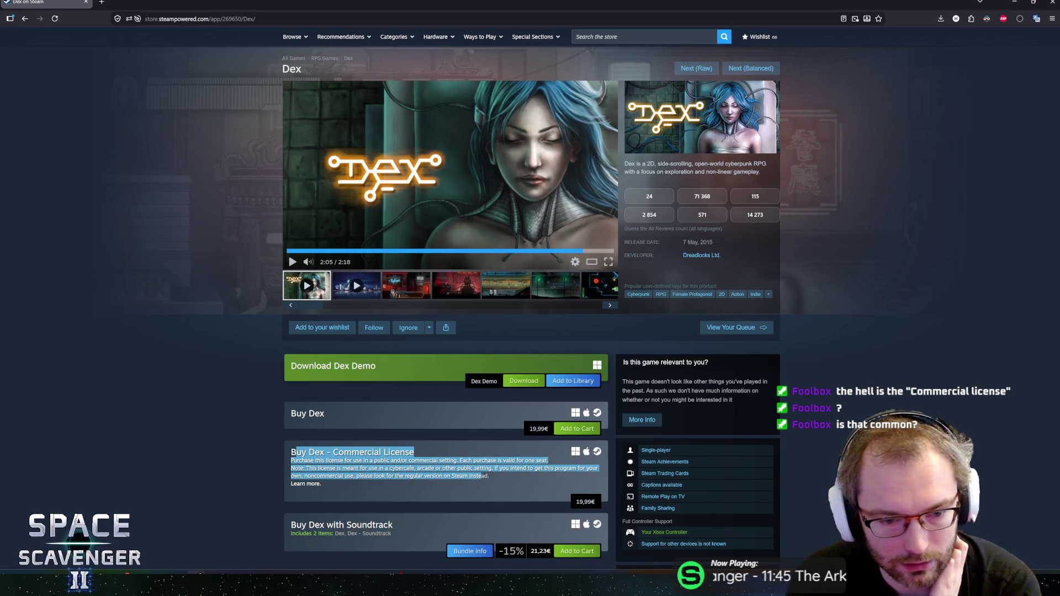
pyautogui.click(296, 452)
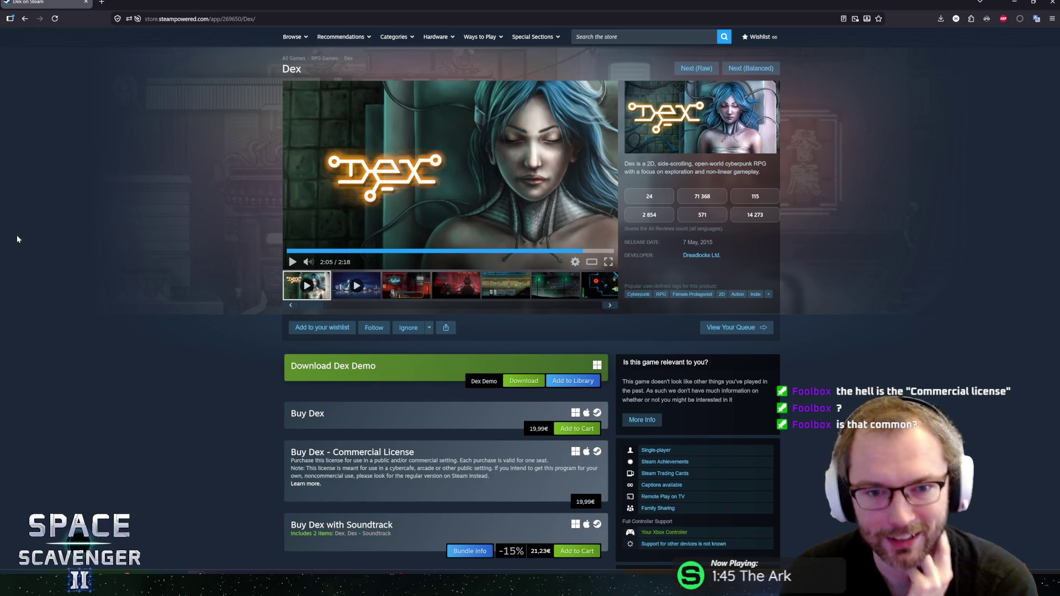
pyautogui.moveTo(615, 286)
pyautogui.scroll(1, 615, 286)
pyautogui.scroll(-1, 614, 304)
pyautogui.moveTo(406, 468)
pyautogui.mouseDown()
pyautogui.moveTo(491, 475)
pyautogui.moveTo(283, 458)
pyautogui.mouseUp()
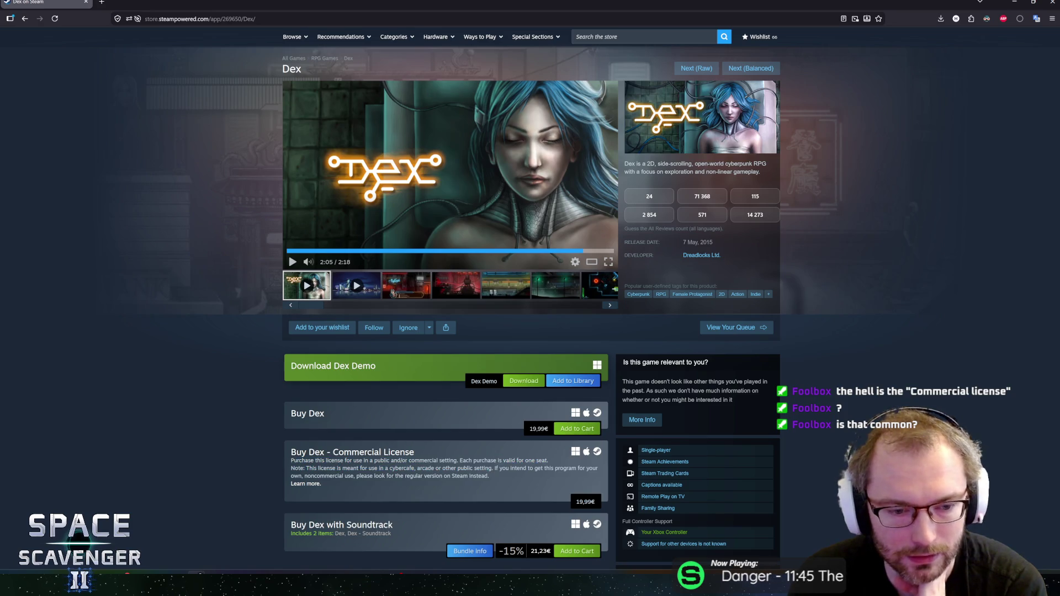
pyautogui.click(283, 459)
pyautogui.moveTo(683, 242); pyautogui.dragTo(712, 242)
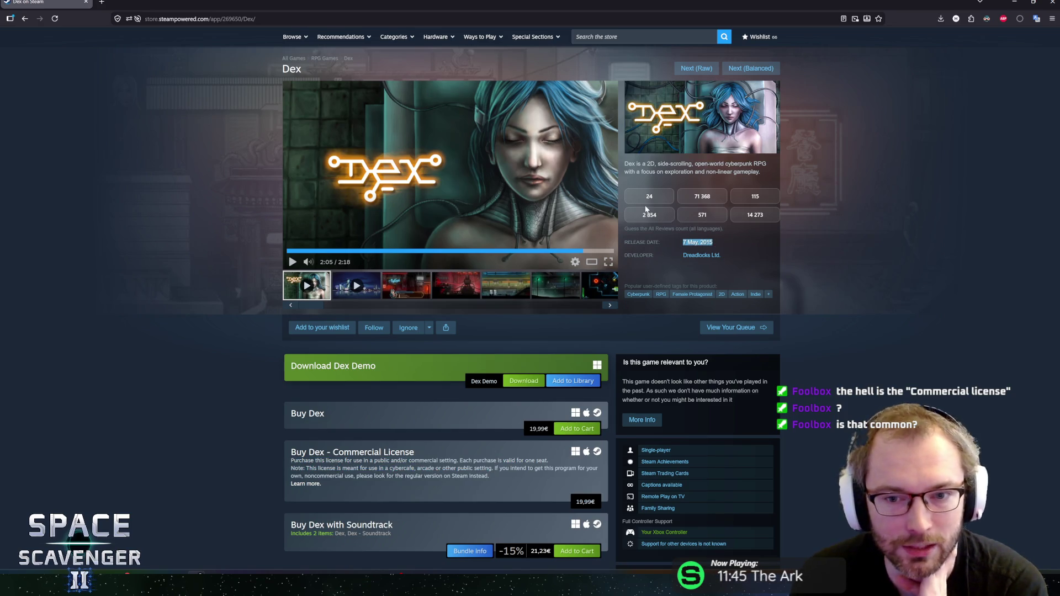
pyautogui.click(844, 345)
pyautogui.scroll(-4, 841, 356)
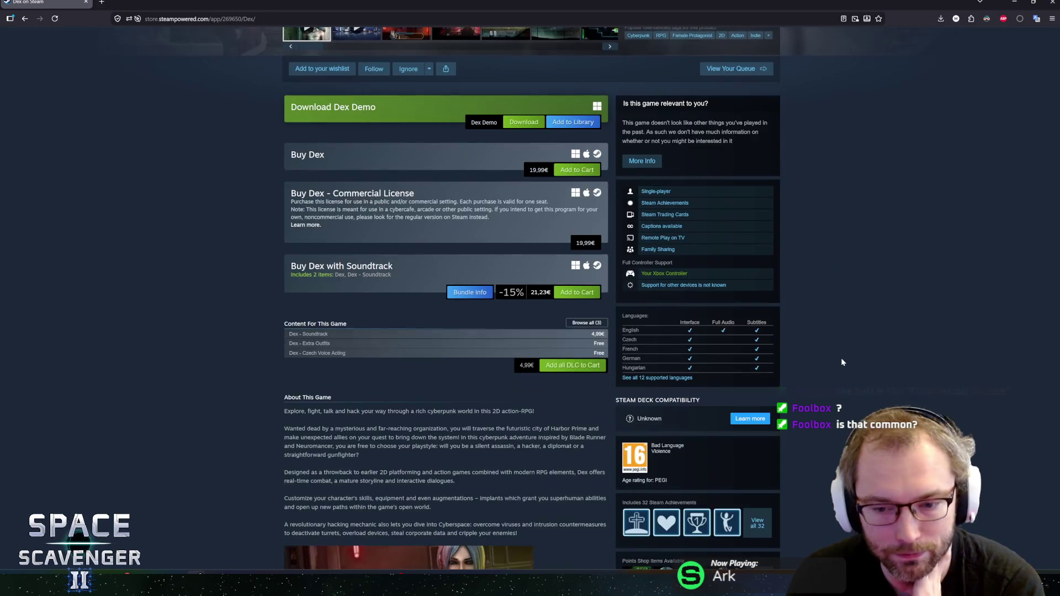
pyautogui.scroll(5, 843, 356)
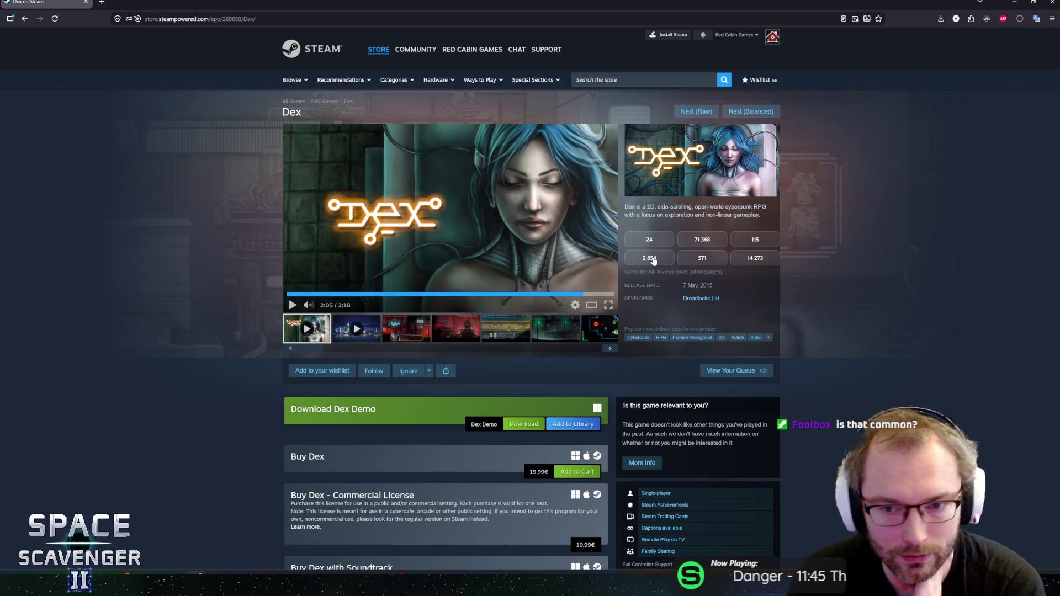
pyautogui.click(654, 260)
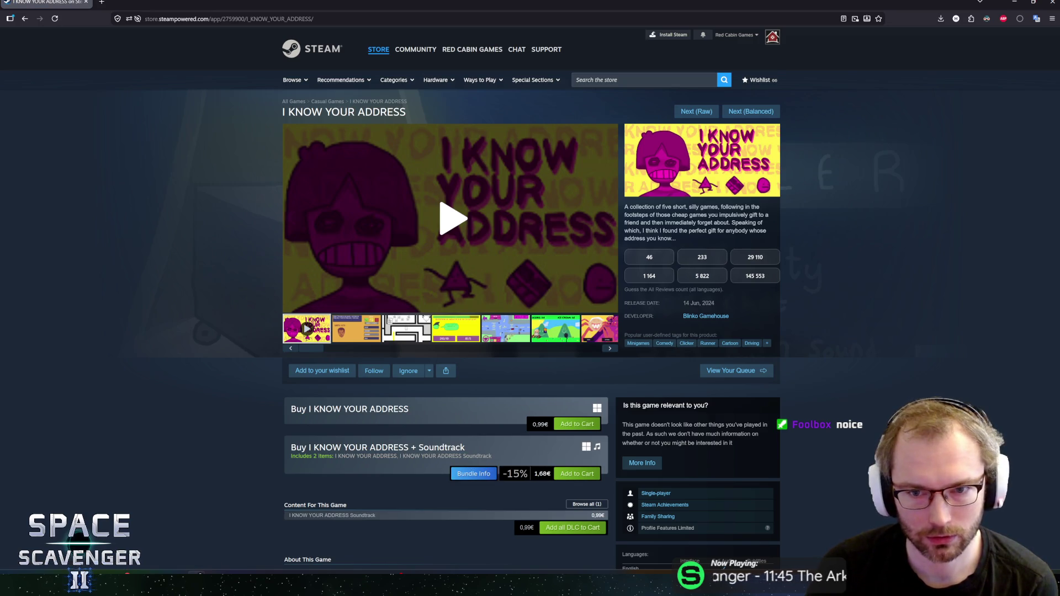
# Step: Scroll down the store page and back up
pyautogui.scroll(-4, 662, 258)
pyautogui.scroll(-2, 597, 402)
pyautogui.scroll(5, 590, 375)
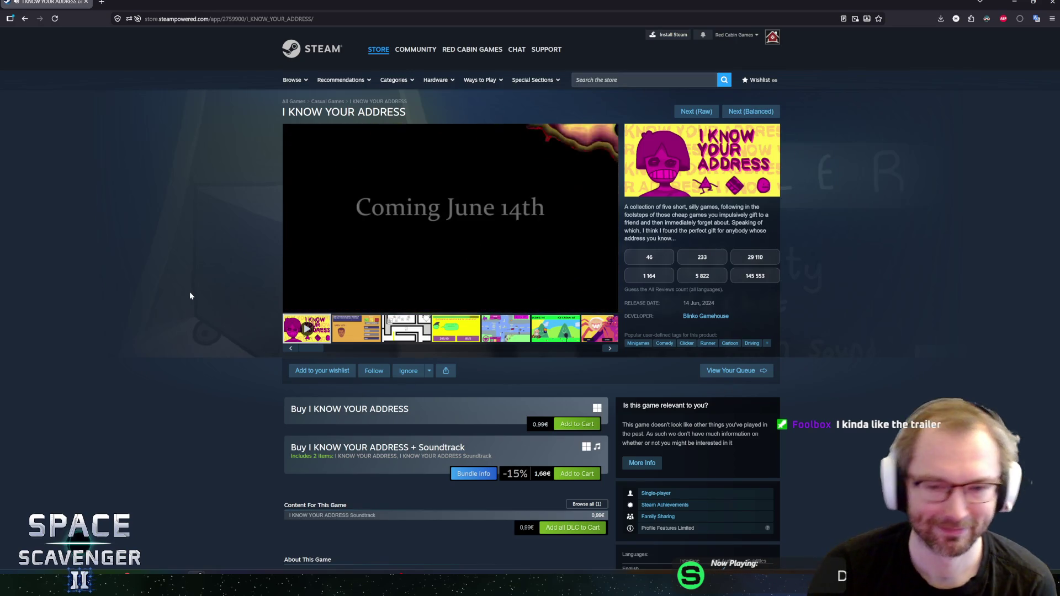
# Step: Pause the I KNOW YOUR ADDRESS trailer and view its second, maze and yellow quiz screenshots
pyautogui.moveTo(456, 263)
pyautogui.click(427, 213)
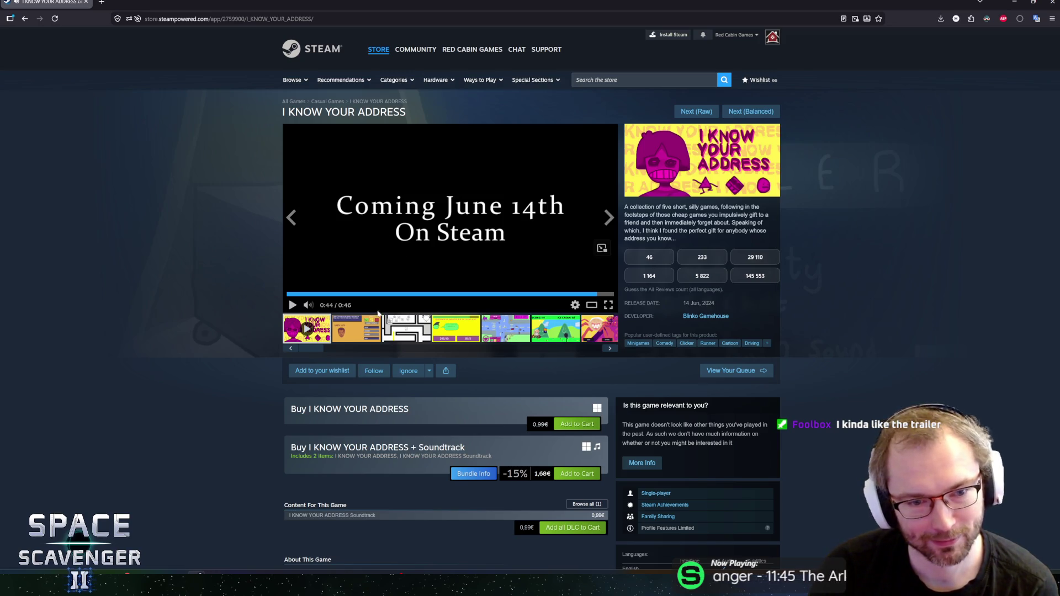
pyautogui.click(357, 327)
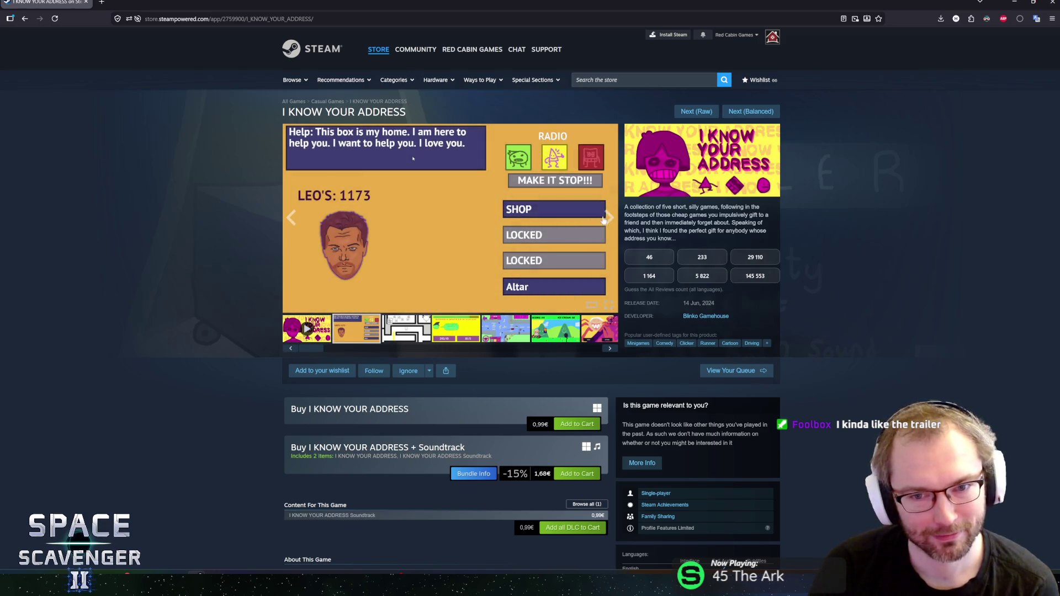
pyautogui.click(607, 218)
pyautogui.click(608, 217)
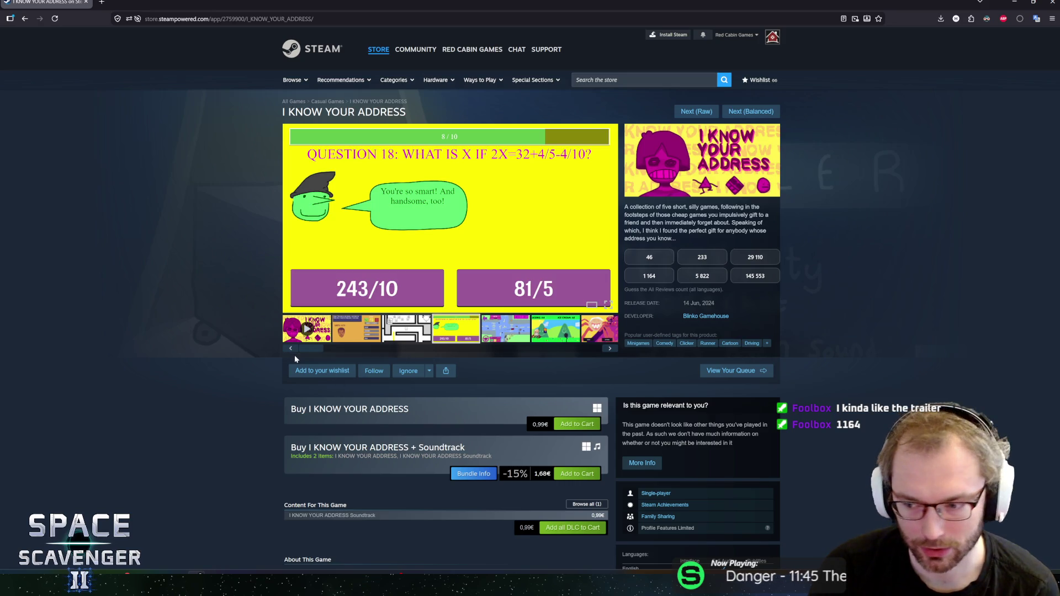
pyautogui.scroll(-5, 304, 356)
pyautogui.scroll(5, 293, 375)
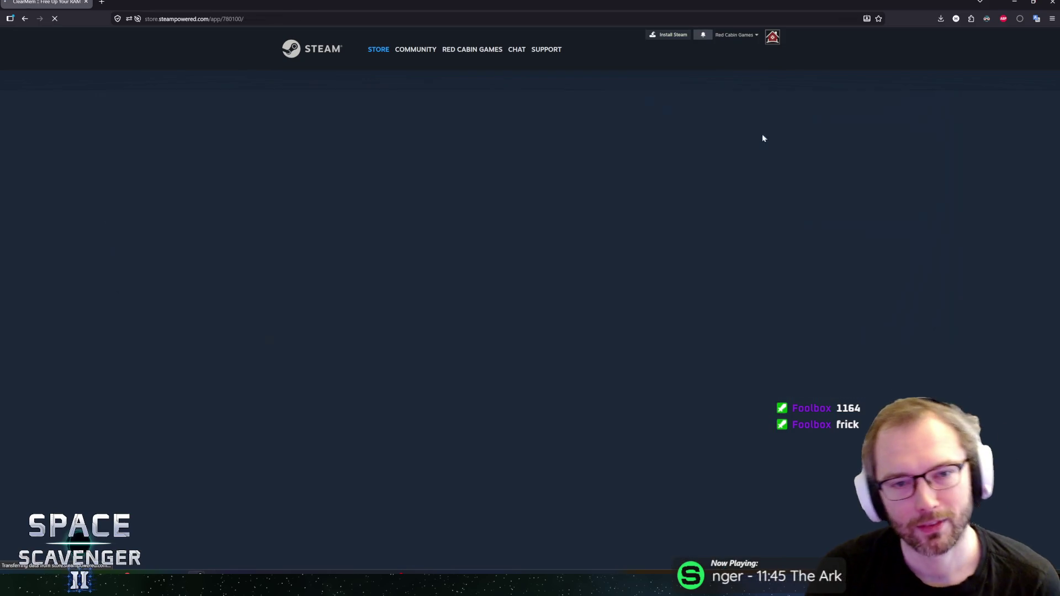
# Step: Play the ClearMem trailer briefly, then advance the queue to the Black Desert page
pyautogui.moveTo(469, 49)
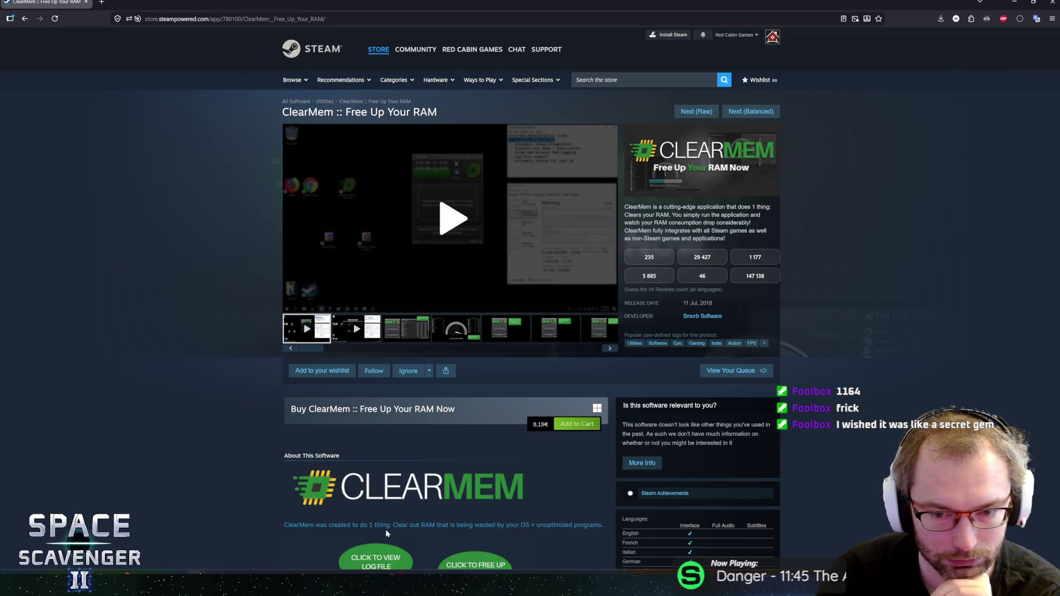
pyautogui.click(461, 234)
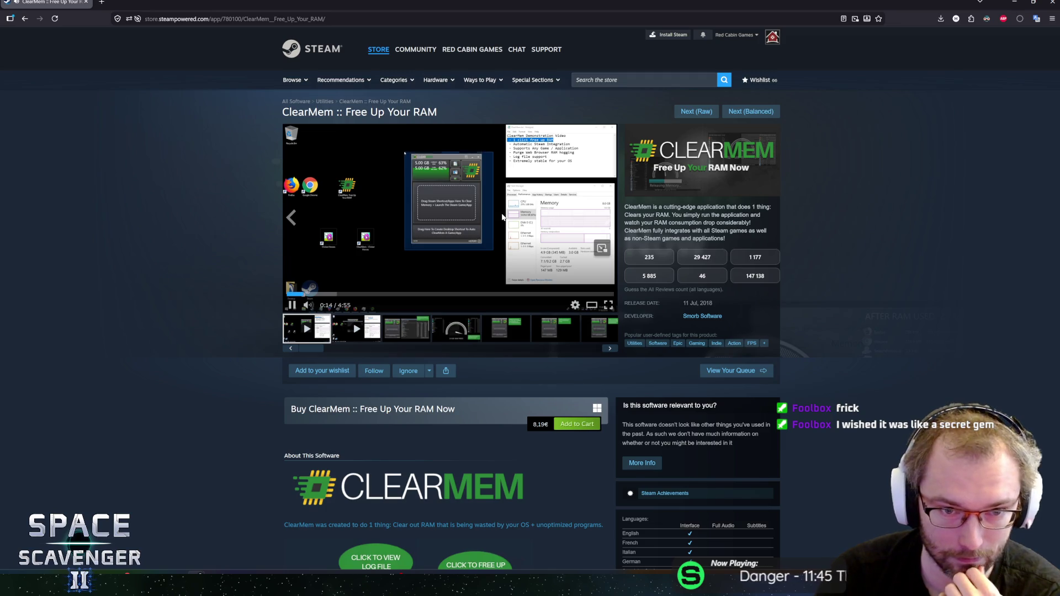
pyautogui.scroll(-10, 180, 437)
pyautogui.scroll(5, 226, 358)
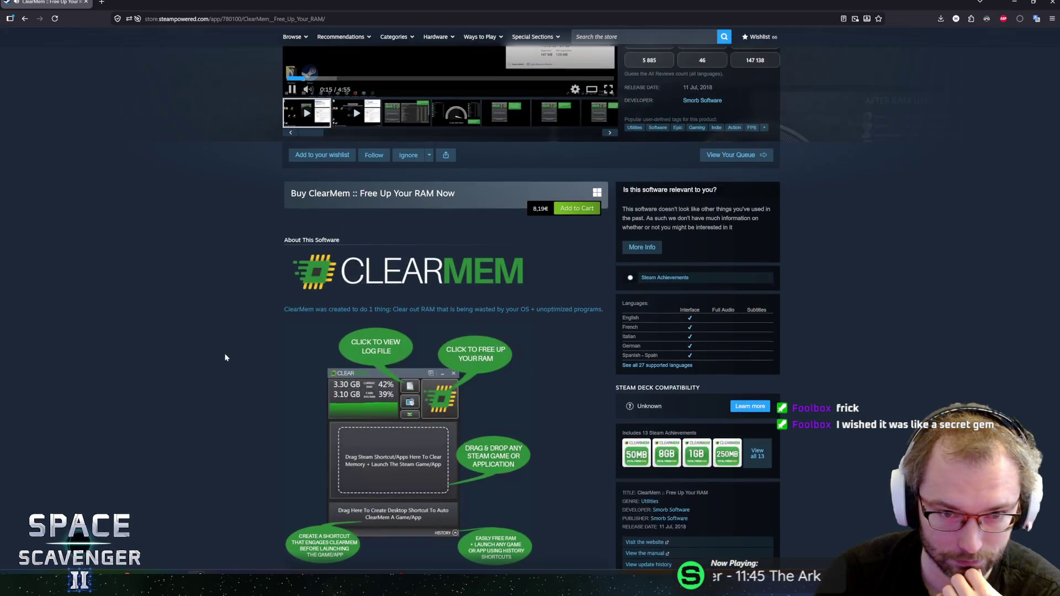
pyautogui.scroll(4, 211, 365)
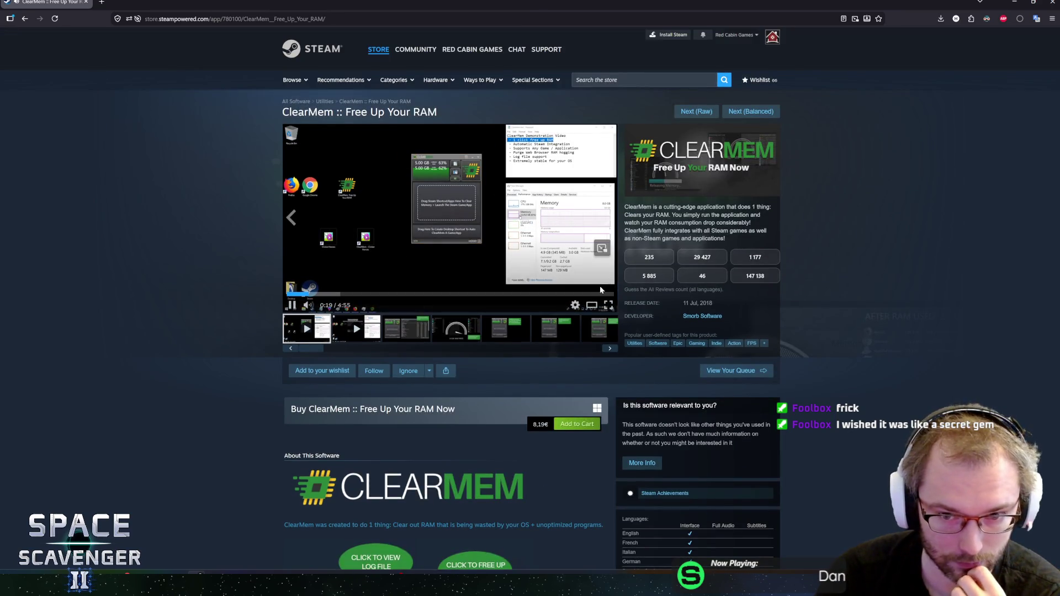
pyautogui.click(723, 114)
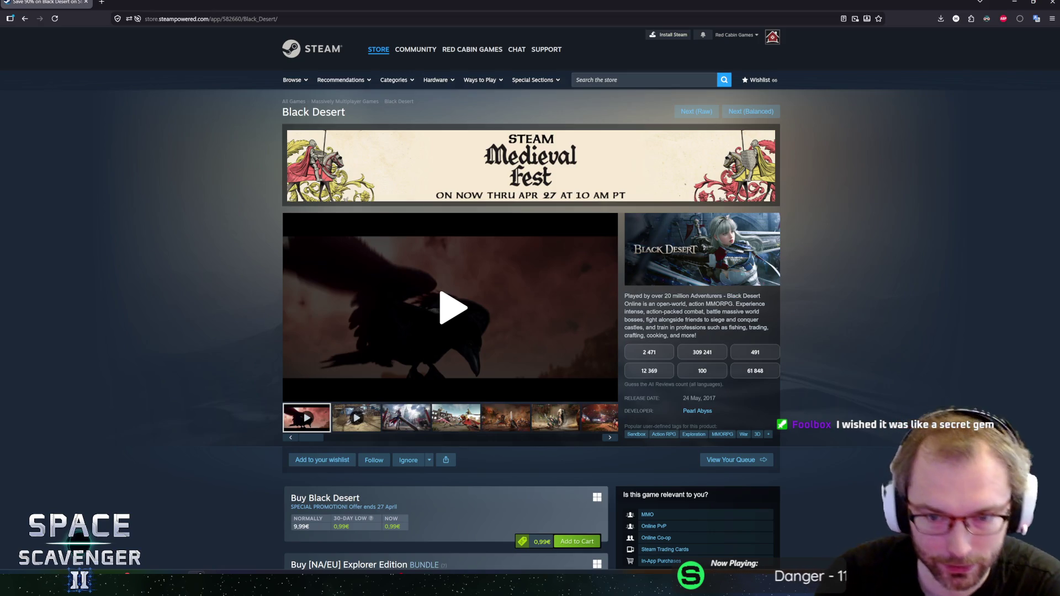
pyautogui.click(488, 279)
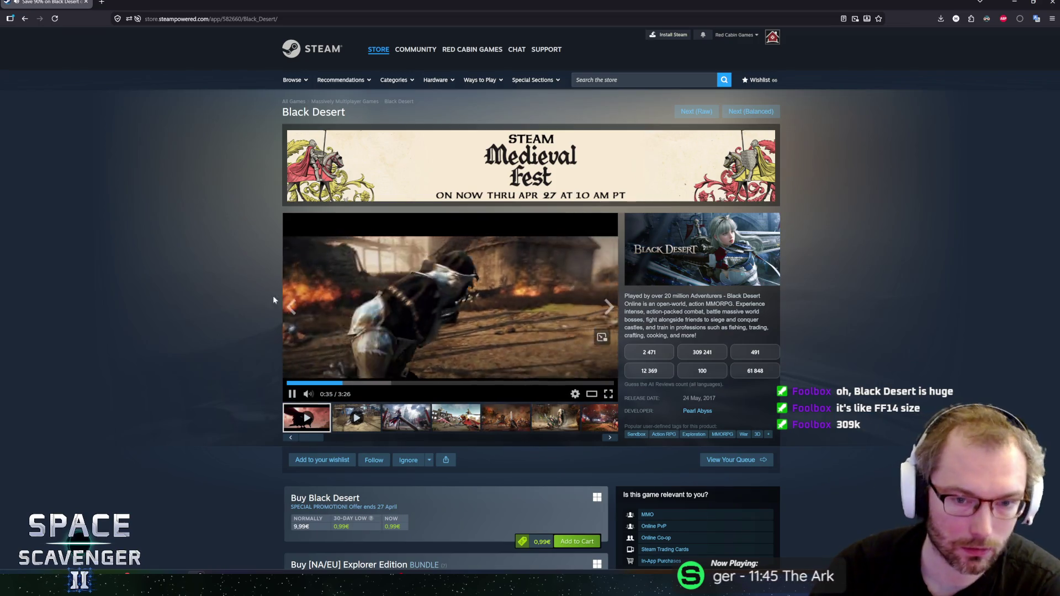
pyautogui.scroll(-4, 117, 451)
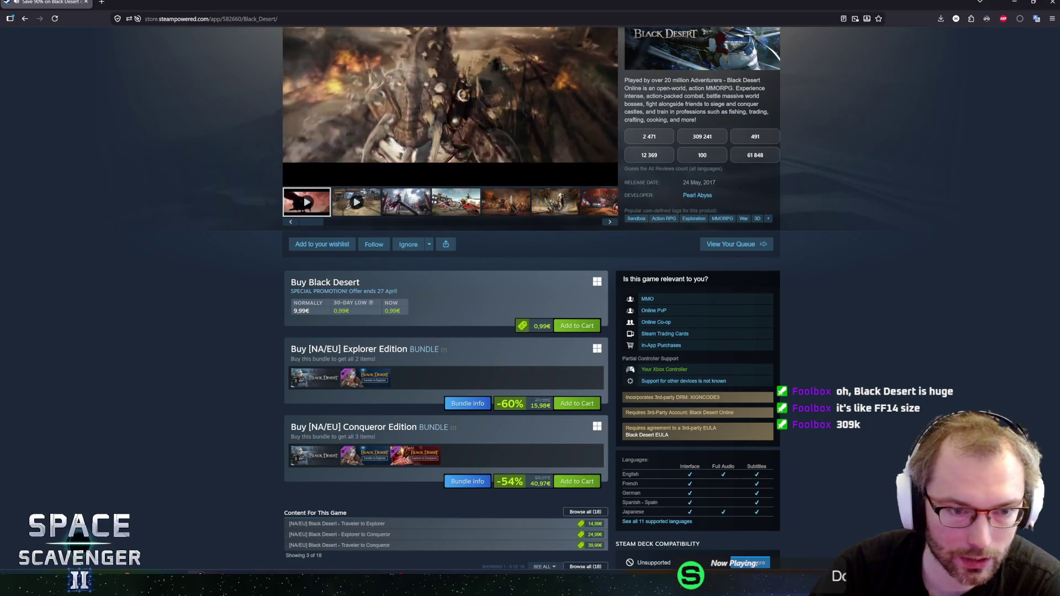
pyautogui.moveTo(263, 320); pyautogui.dragTo(363, 312)
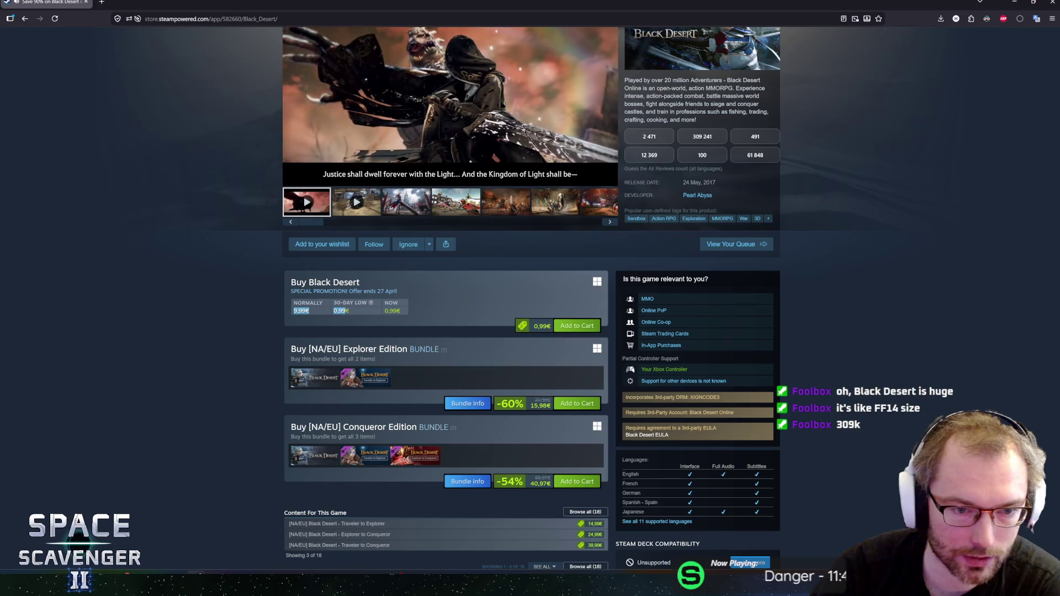
pyautogui.click(216, 324)
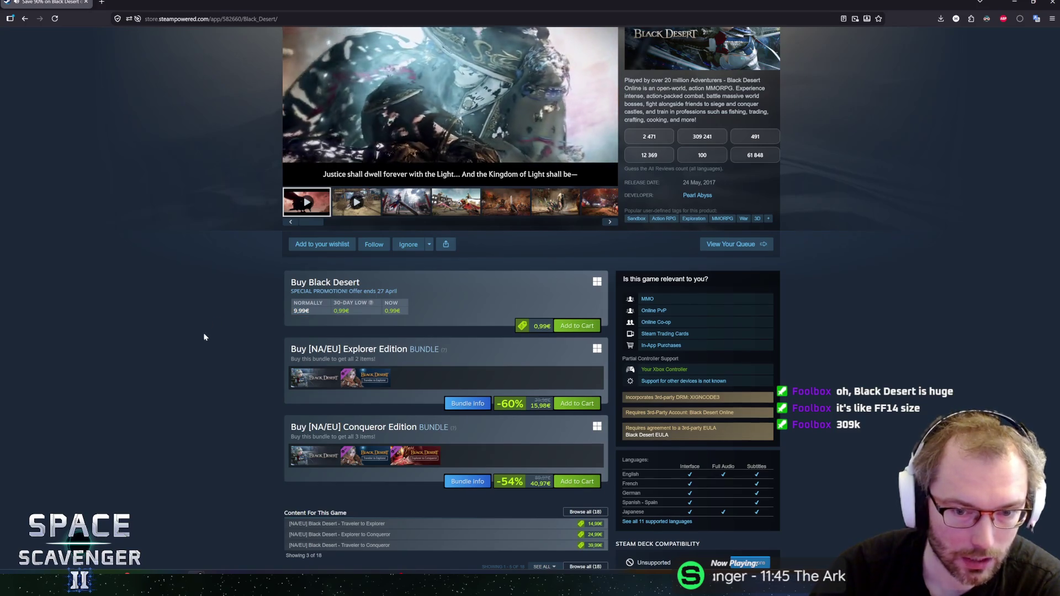
pyautogui.scroll(3, 203, 332)
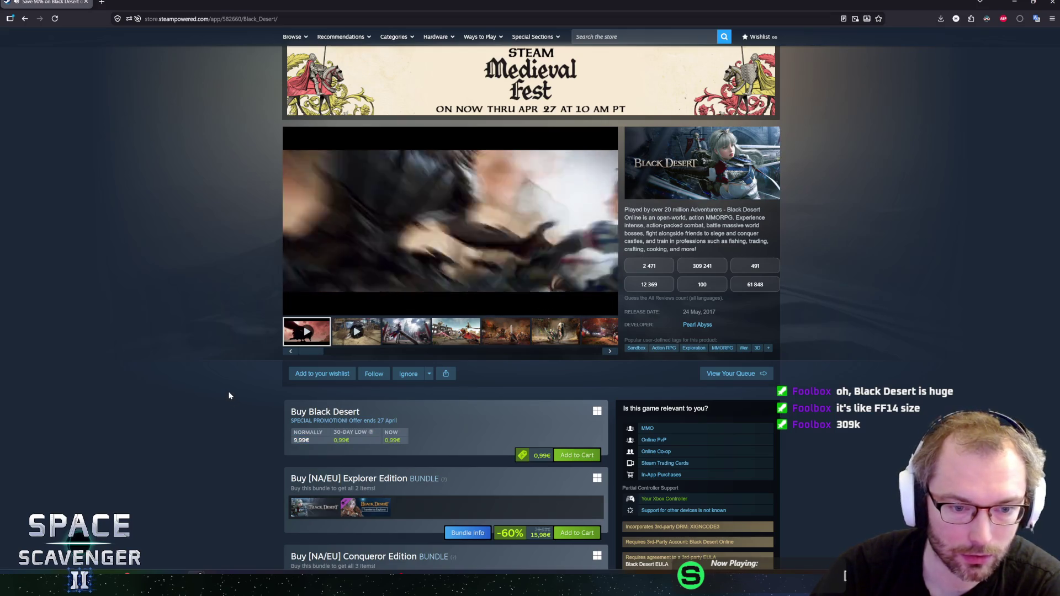
pyautogui.scroll(-3, 230, 395)
pyautogui.scroll(-5, 231, 375)
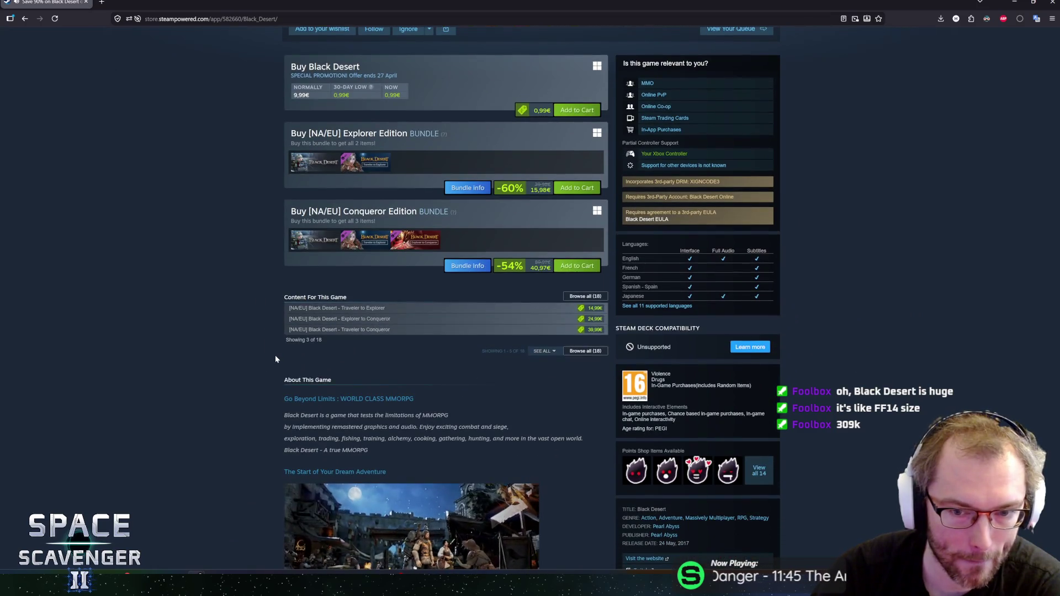
pyautogui.scroll(-2, 271, 357)
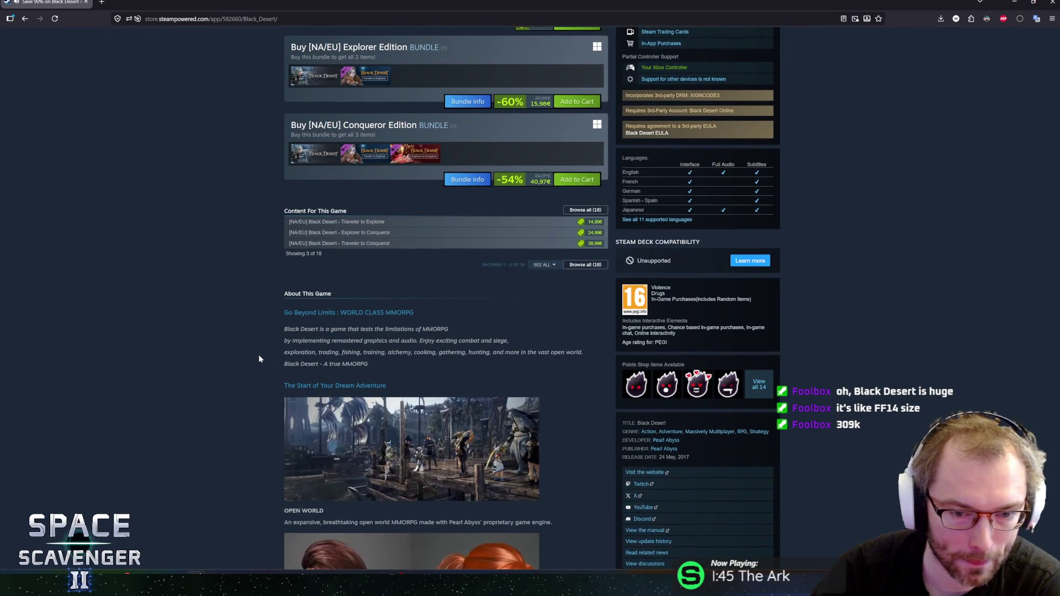
pyautogui.scroll(2, 250, 368)
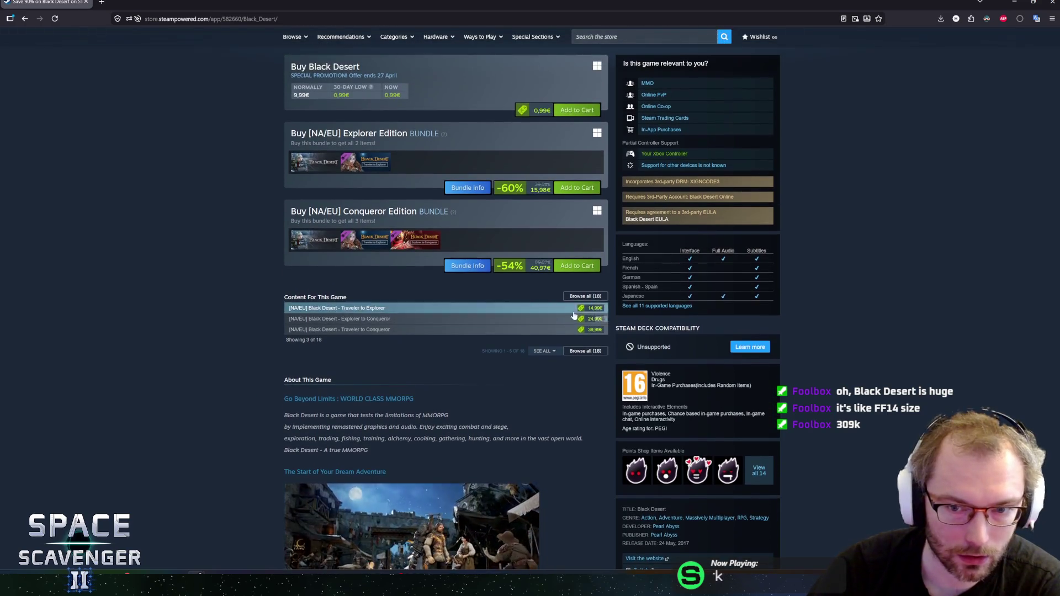
pyautogui.scroll(10, 196, 415)
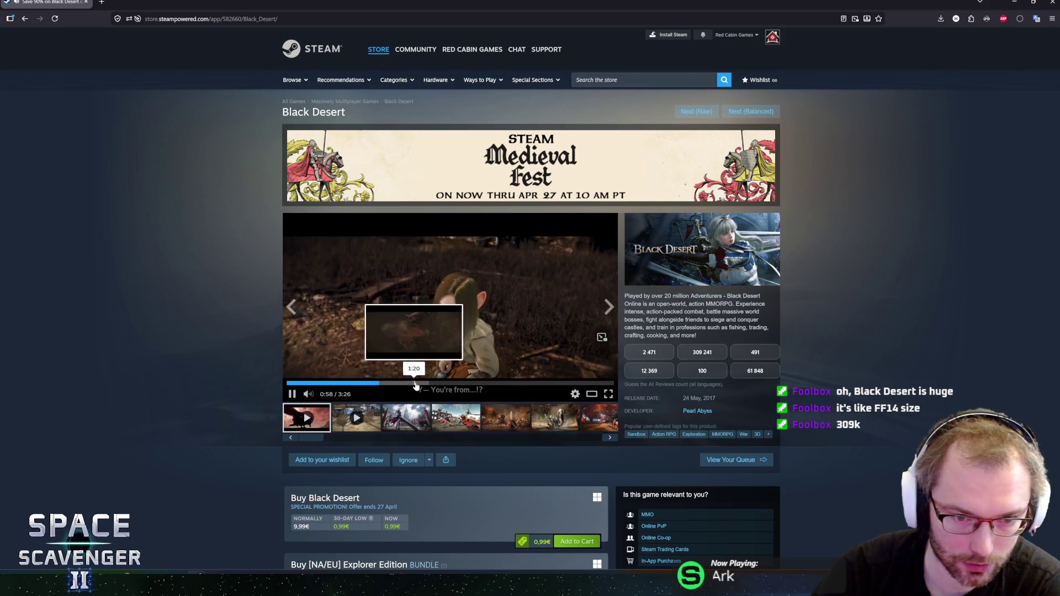
# Step: Skip ahead in Black Desert's second trailer and turn its volume to minimum
pyautogui.click(421, 383)
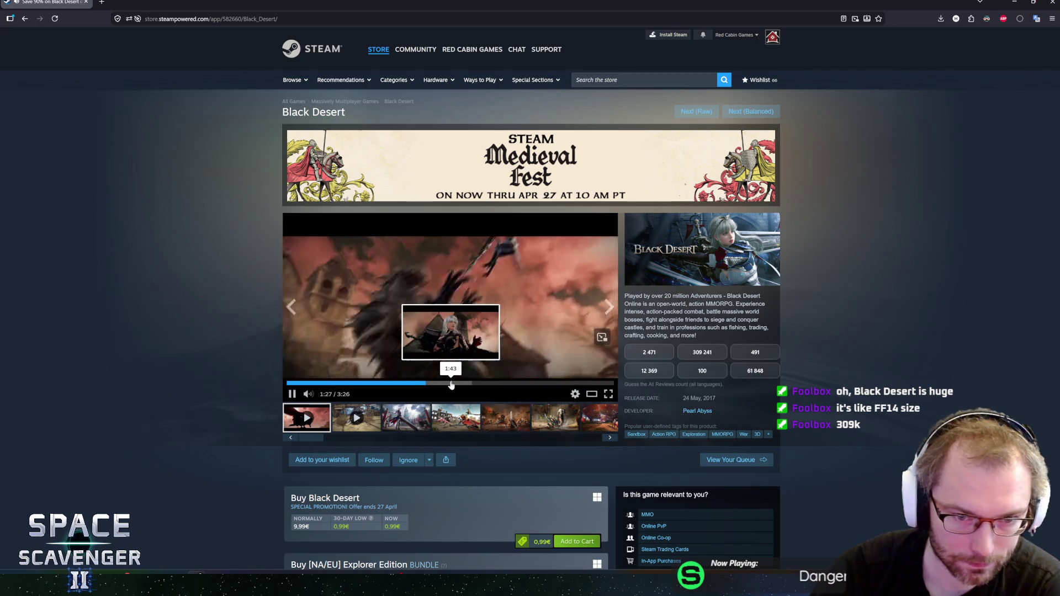
pyautogui.click(352, 423)
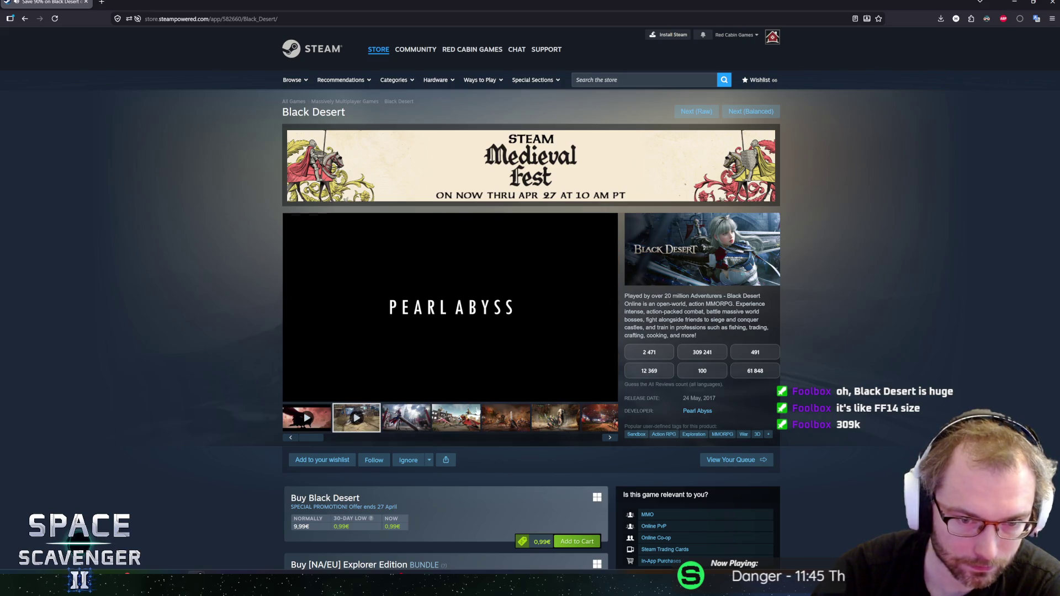
pyautogui.click(367, 384)
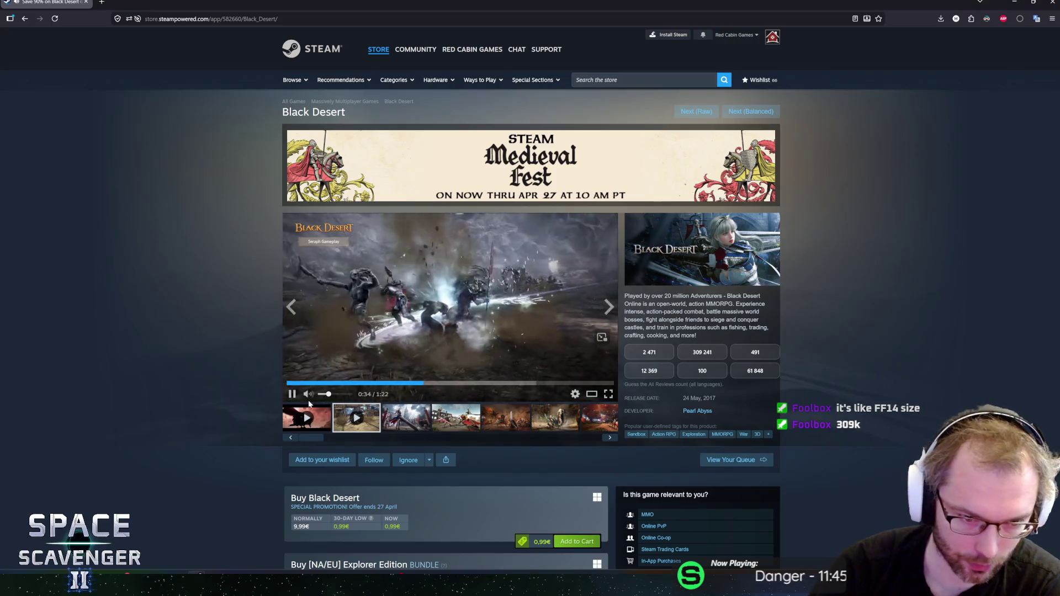
pyautogui.moveTo(327, 395)
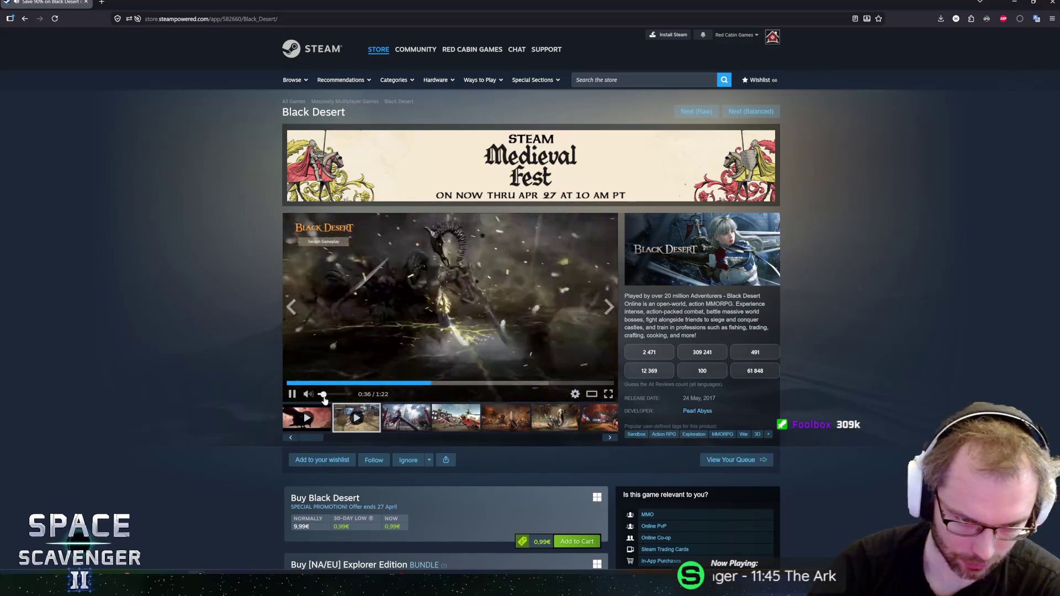
pyautogui.moveTo(327, 395); pyautogui.dragTo(320, 395)
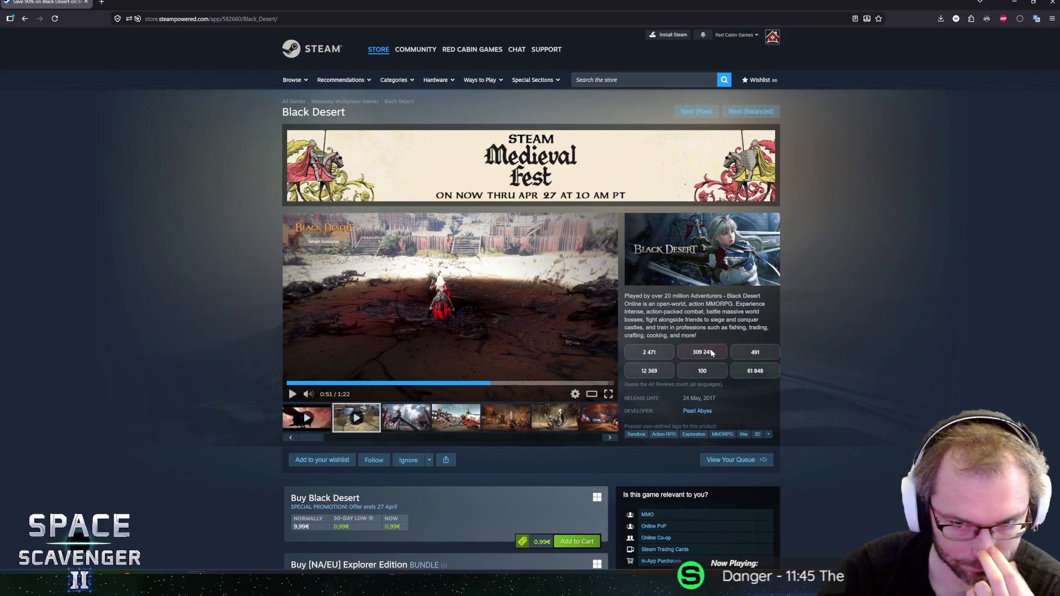
# Step: Guess 309 241 as Black Desert's review count and reload to the Summer Memories page
pyautogui.click(711, 353)
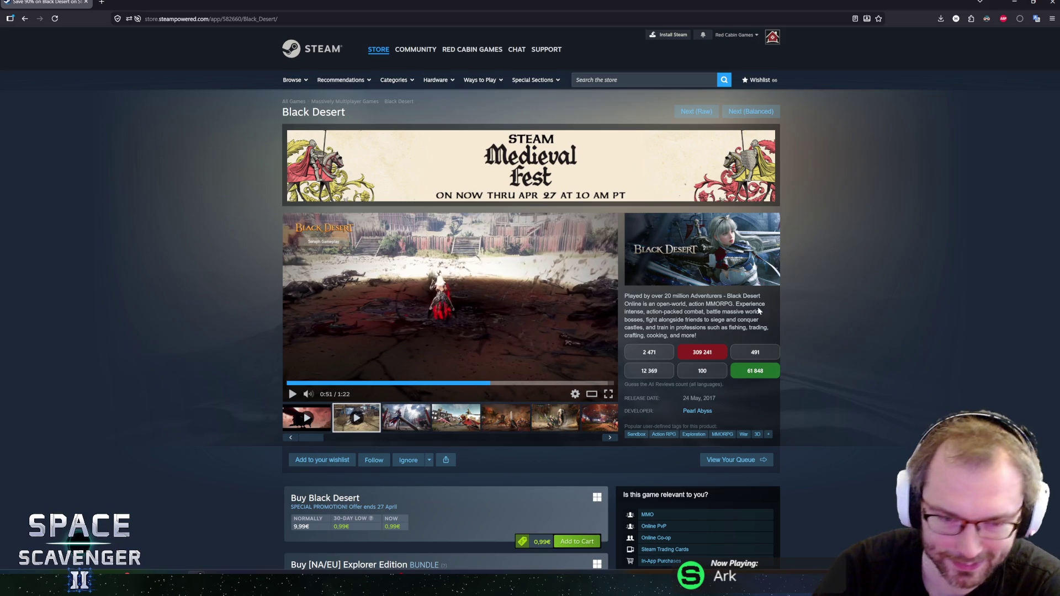
pyautogui.scroll(-5, 241, 385)
pyautogui.press('F5')
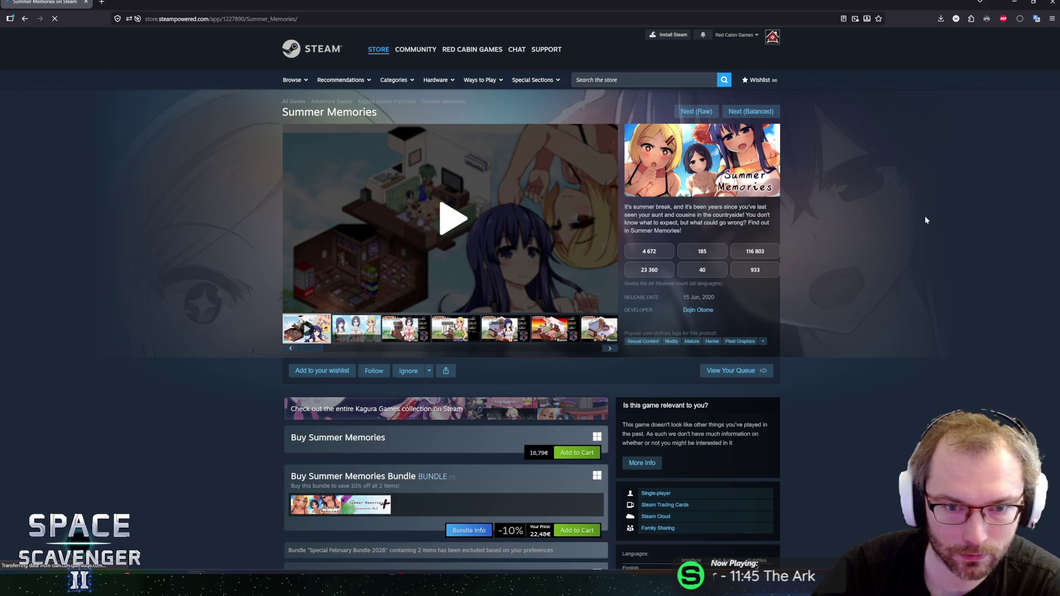
pyautogui.click(479, 239)
pyautogui.click(457, 213)
pyautogui.moveTo(621, 210); pyautogui.dragTo(754, 215)
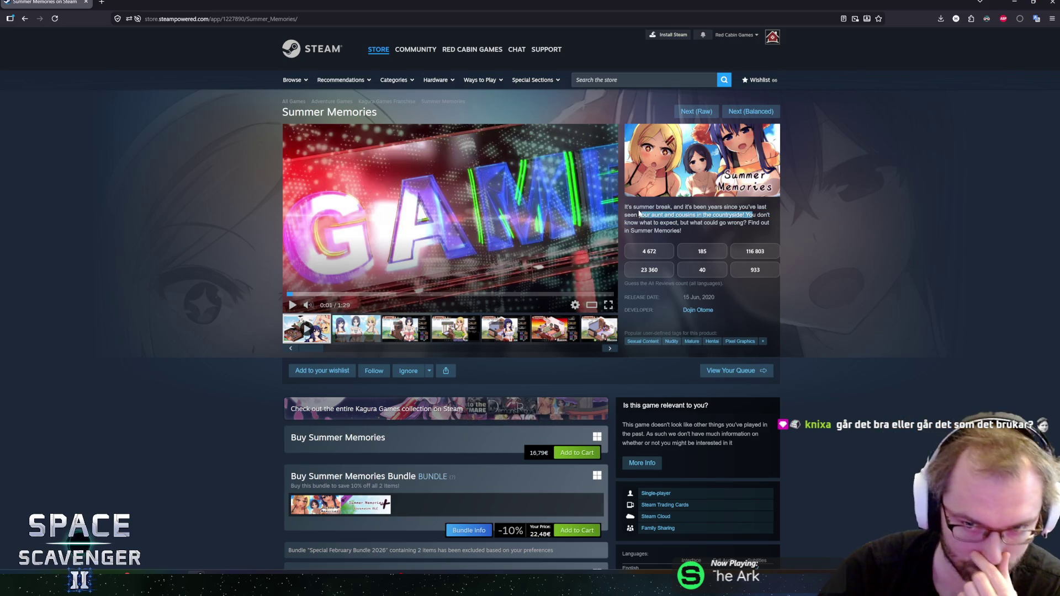
pyautogui.moveTo(640, 215); pyautogui.dragTo(640, 208)
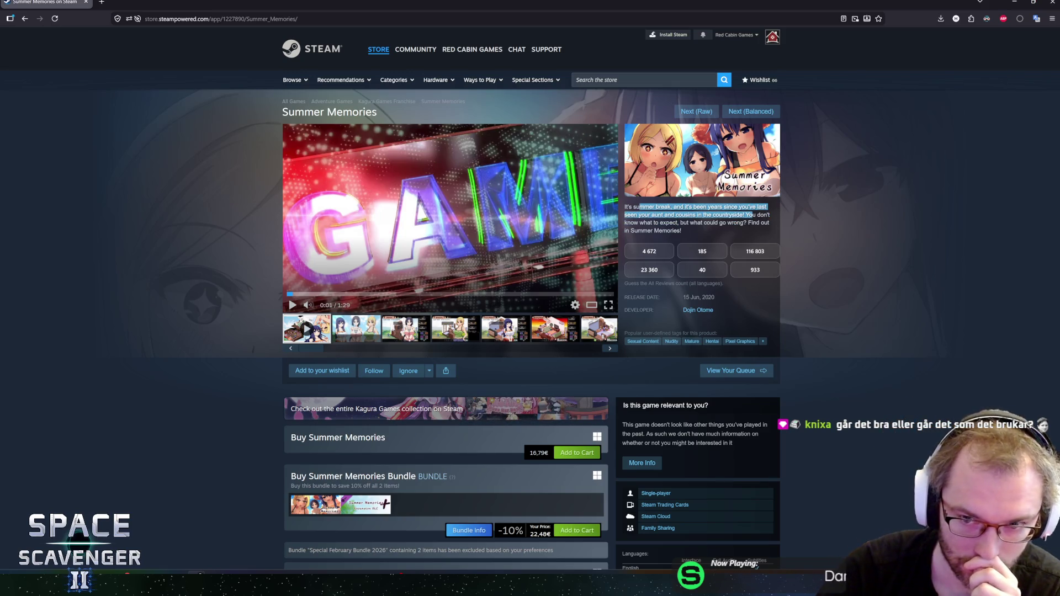
pyautogui.moveTo(660, 230); pyautogui.dragTo(667, 231)
pyautogui.click(667, 230)
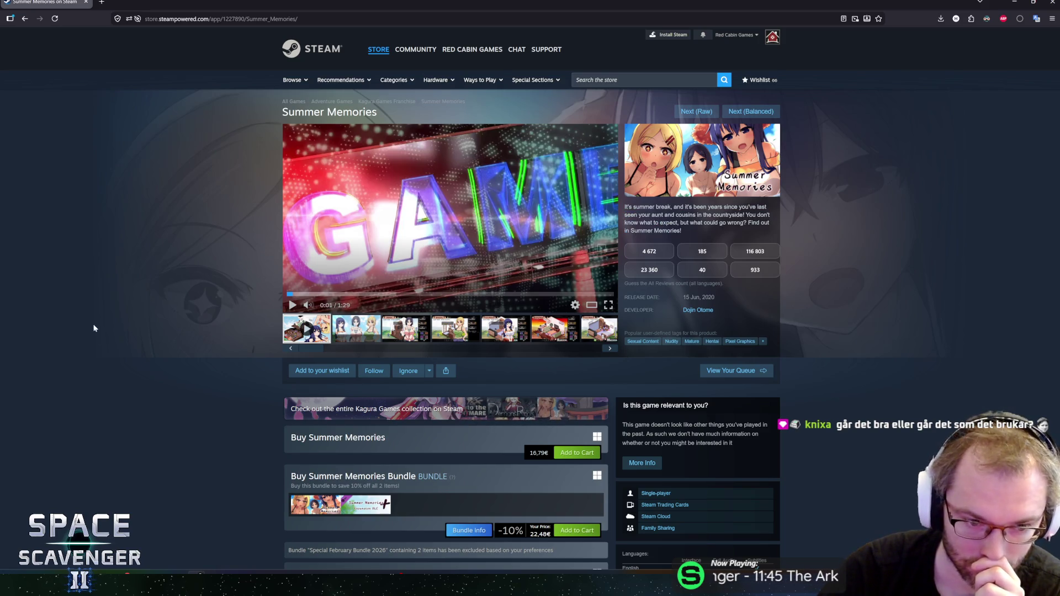
pyautogui.scroll(-5, 203, 319)
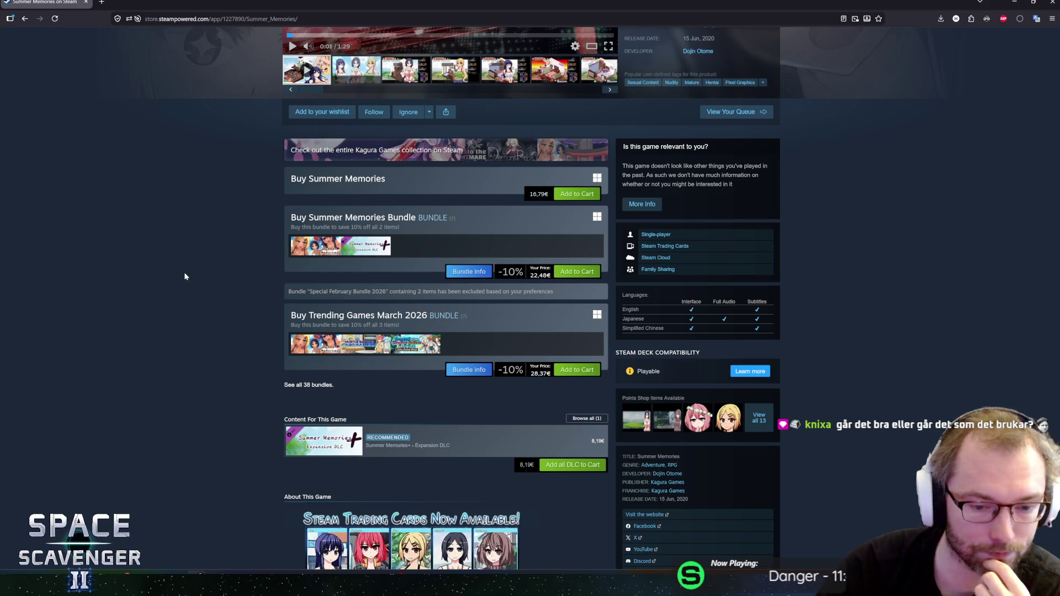
pyautogui.hotkey('alt', 'Tab')
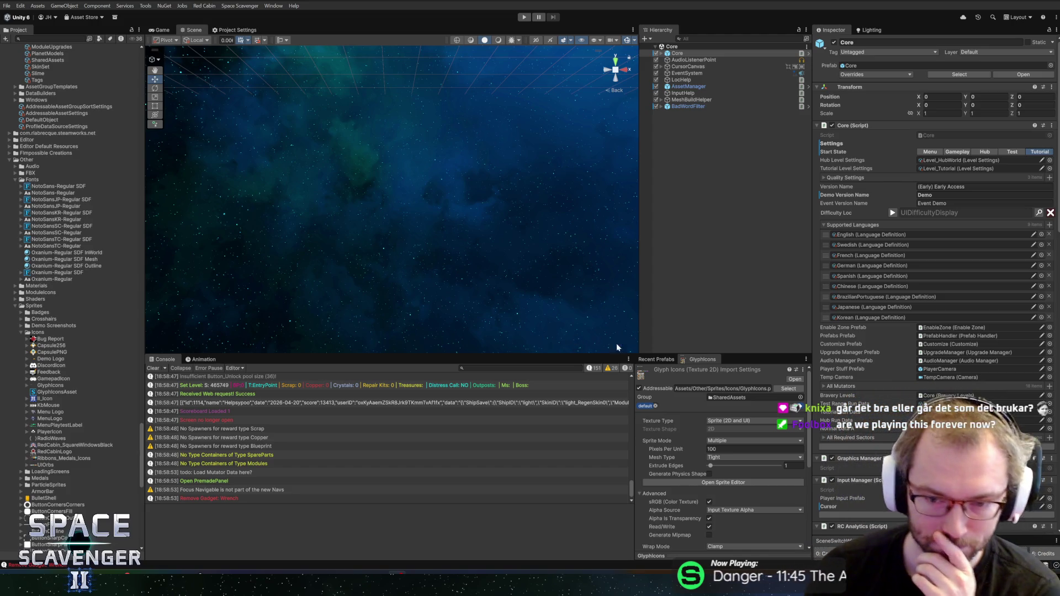
# Step: Resize the Scene and Console panes and collapse the Fonts folder in the Project assets
pyautogui.moveTo(556, 353); pyautogui.dragTo(563, 342)
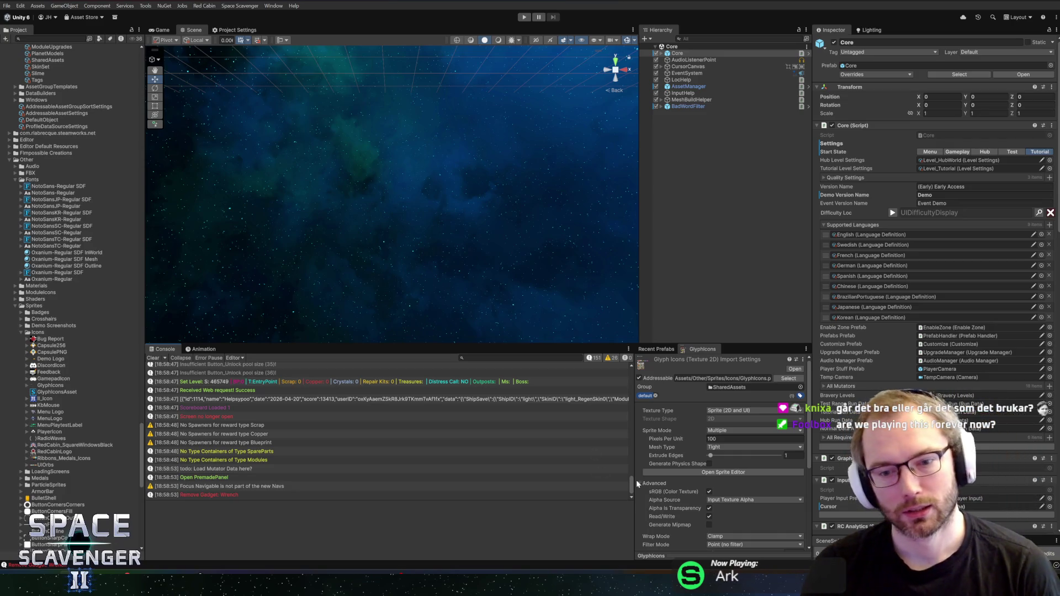
pyautogui.moveTo(389, 344); pyautogui.dragTo(391, 361)
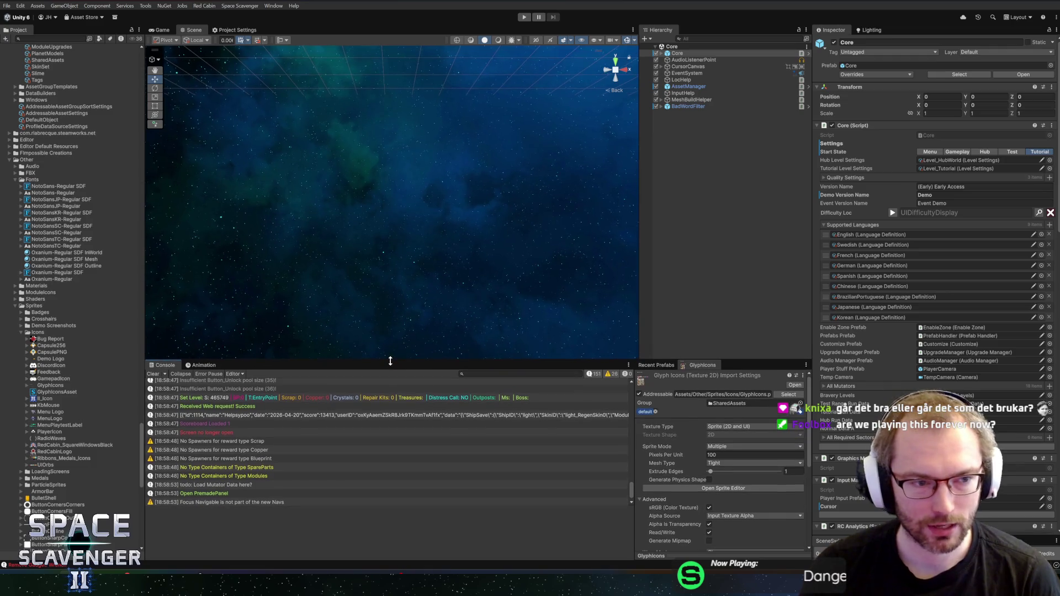
pyautogui.click(17, 180)
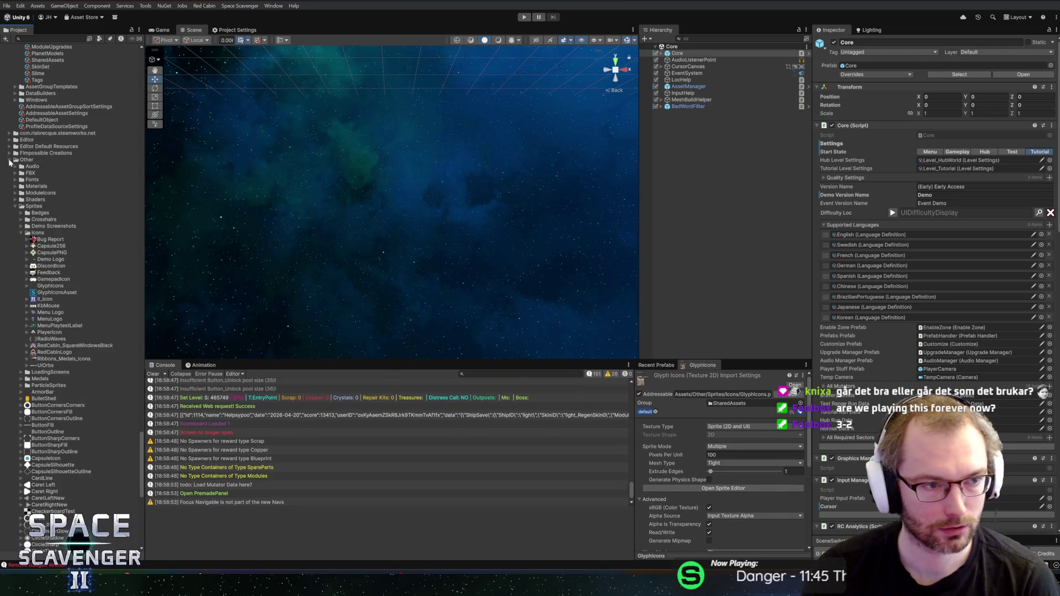
# Step: Collapse the Other folder, then view the Core.unity startState diff in a resized GitHub Desktop window
pyautogui.click(9, 160)
pyautogui.hotkey('alt', 'Tab')
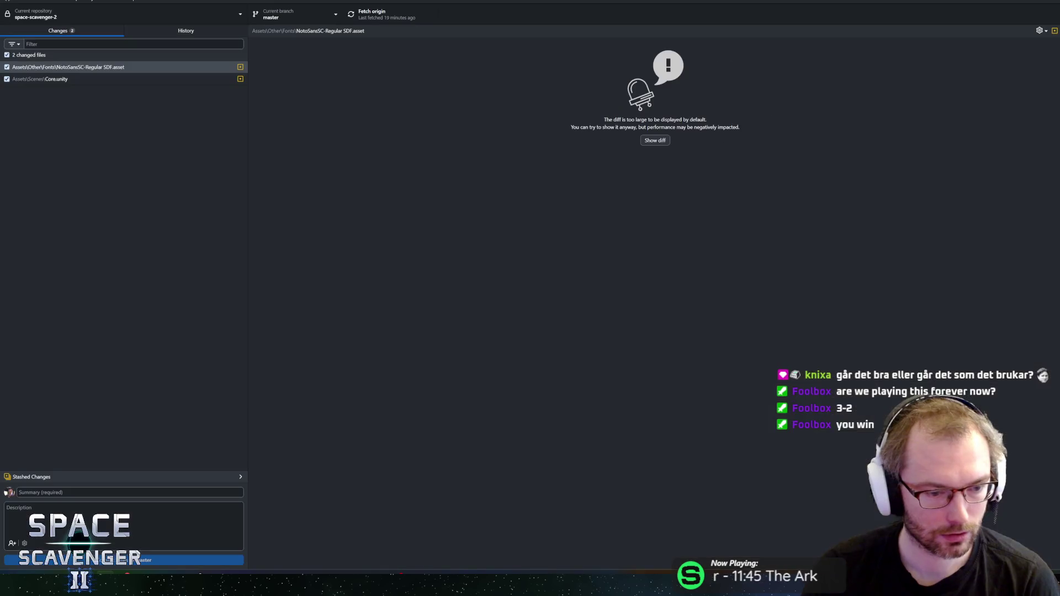
pyautogui.doubleClick(331, 2)
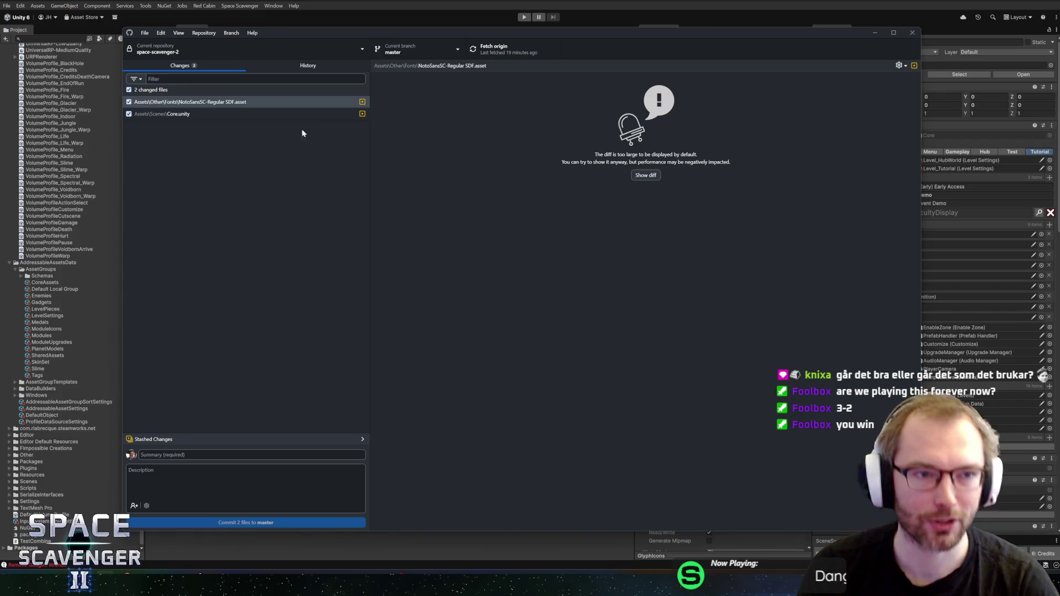
pyautogui.moveTo(287, 37)
pyautogui.mouseDown()
pyautogui.moveTo(312, 114)
pyautogui.moveTo(359, 146)
pyautogui.moveTo(317, 83)
pyautogui.mouseUp()
pyautogui.moveTo(878, 467); pyautogui.dragTo(943, 518)
pyautogui.click(270, 157)
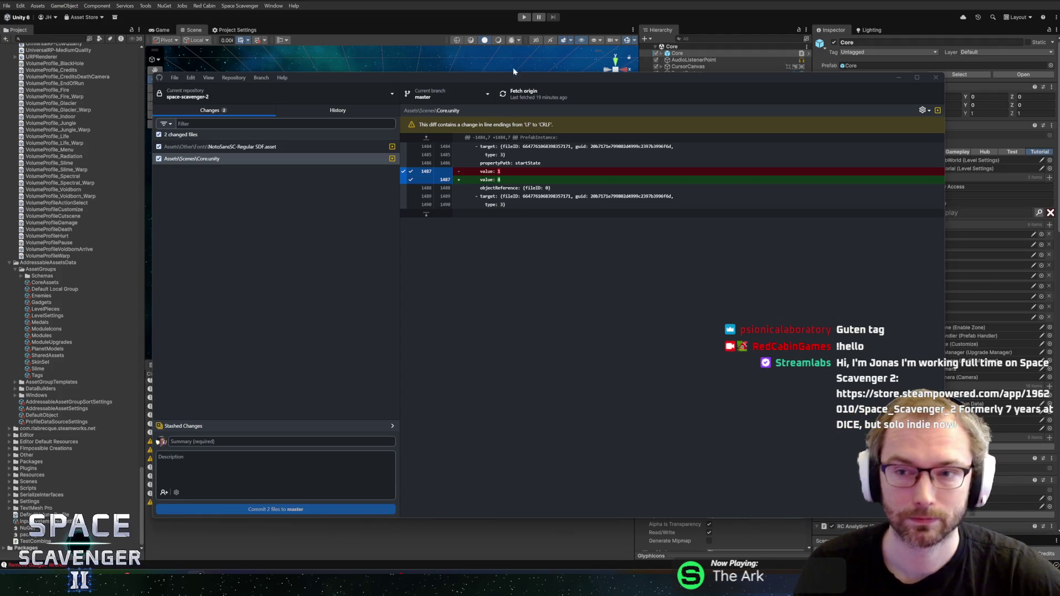
pyautogui.hotkey('alt', 'Tab')
# Step: Enter Play mode, skip the intro cutscene, and widen the Game view
pyautogui.click(524, 17)
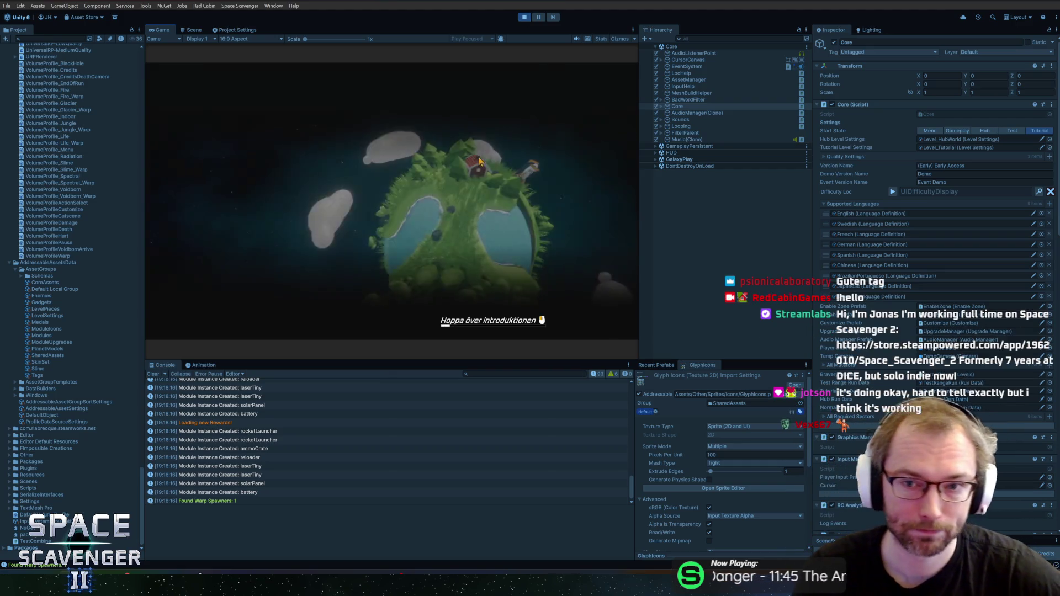
pyautogui.click(479, 157)
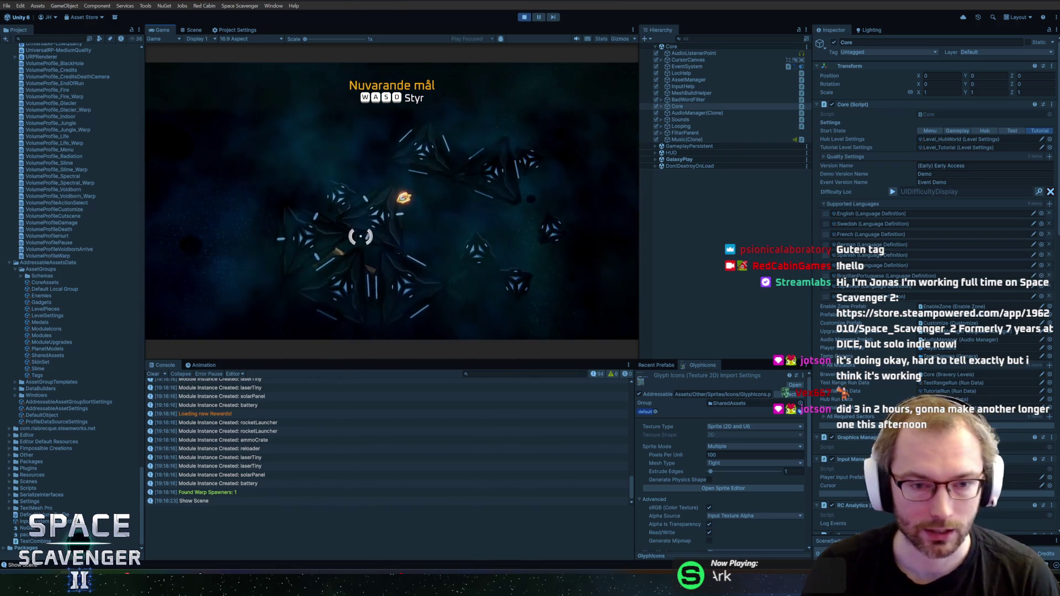
pyautogui.click(648, 280)
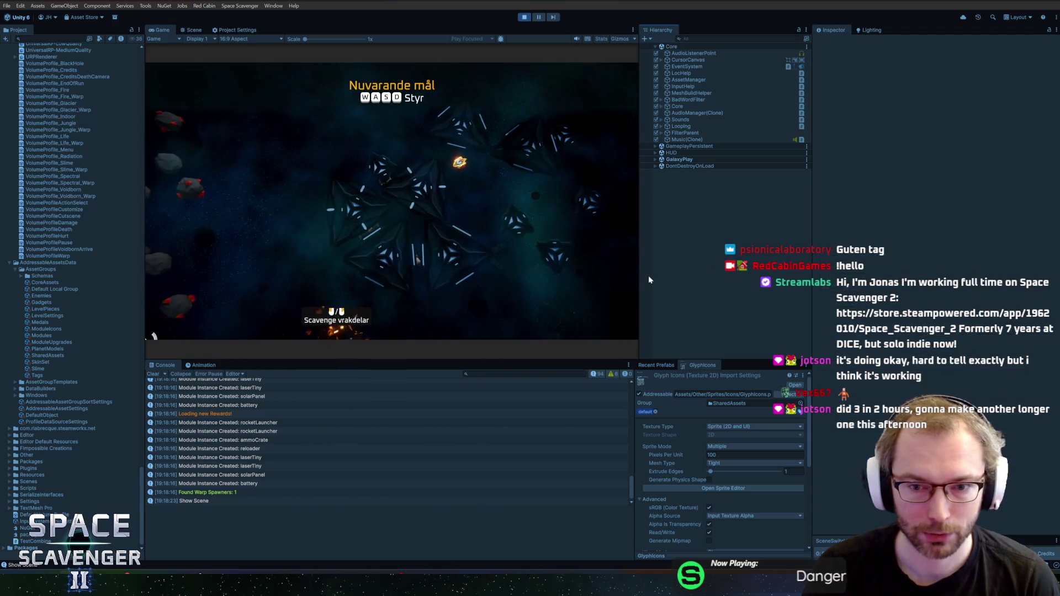
pyautogui.moveTo(644, 276); pyautogui.dragTo(656, 274)
pyautogui.moveTo(815, 255); pyautogui.dragTo(840, 257)
# Step: Fly the ship to the wreck and collect the spare parts
pyautogui.click(356, 168)
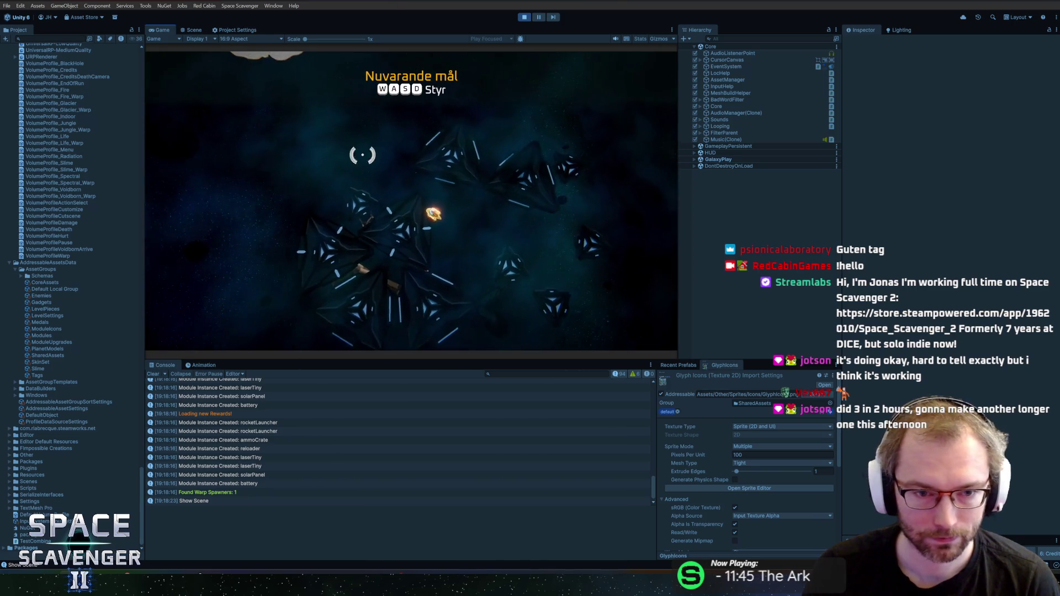
pyautogui.press('s')
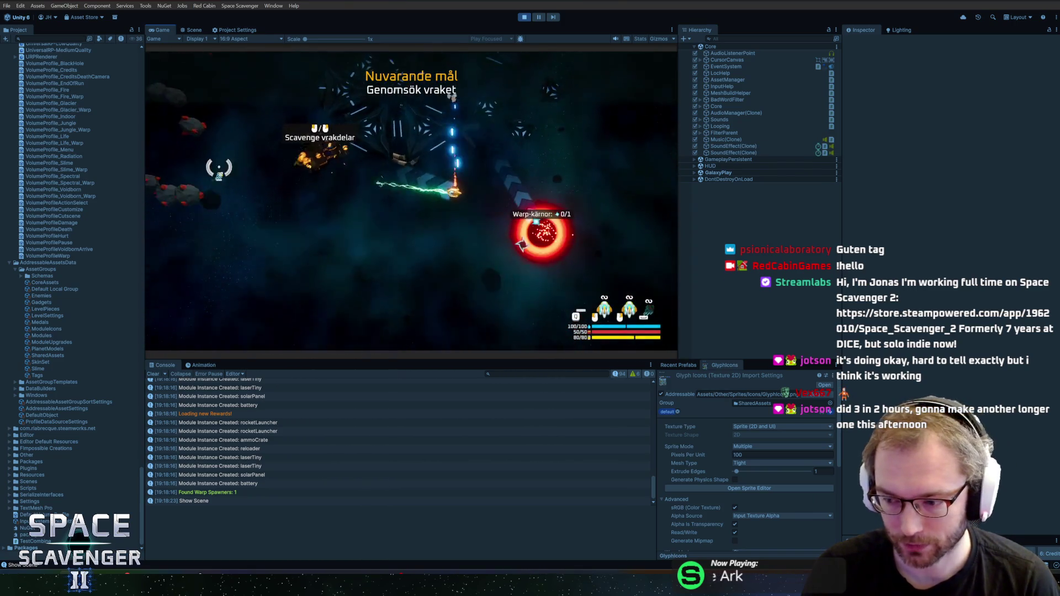
pyautogui.press('s')
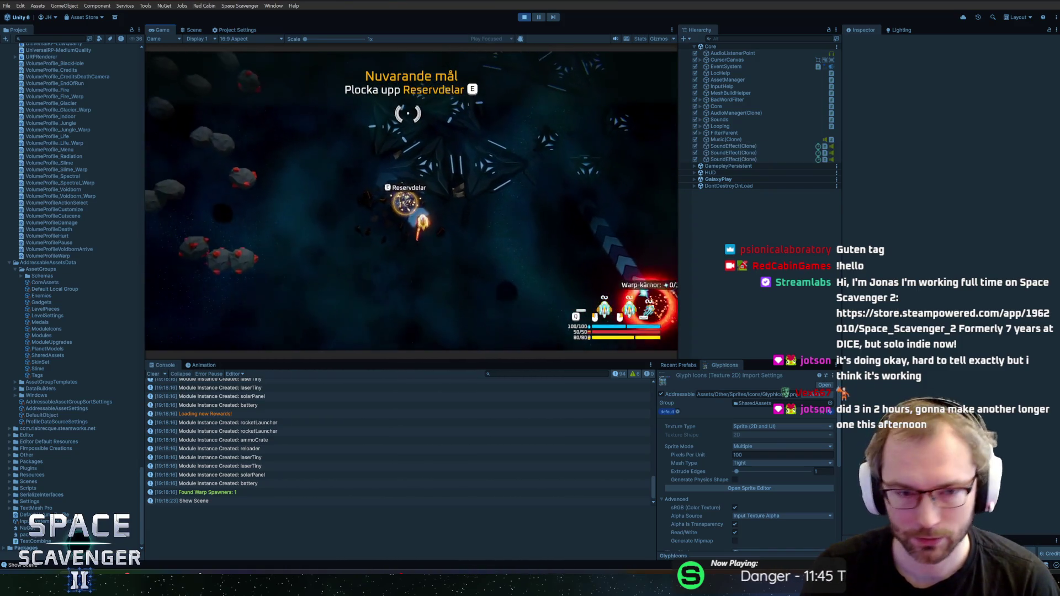
pyautogui.press('e')
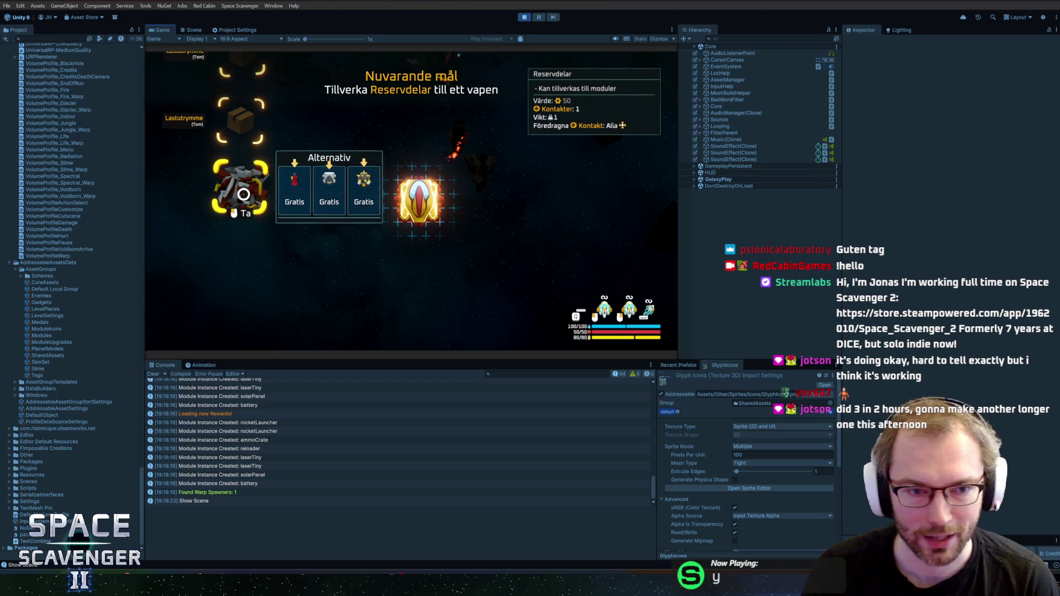
# Step: Craft the Hammare module onto the ship, exit build mode, and maximize the Game view
pyautogui.click(325, 197)
pyautogui.click(401, 148)
pyautogui.press('e')
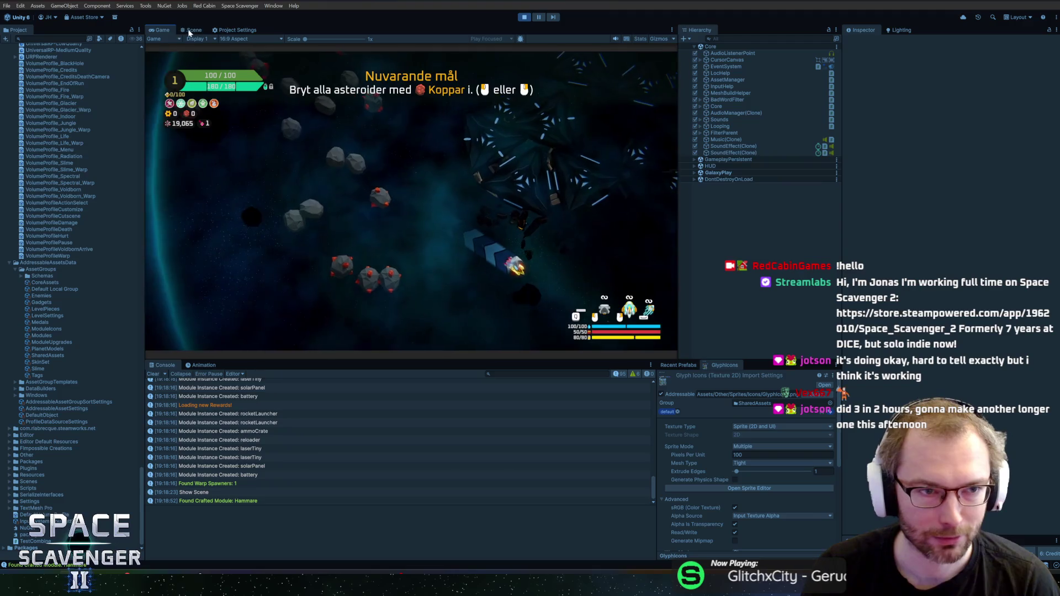
pyautogui.doubleClick(158, 32)
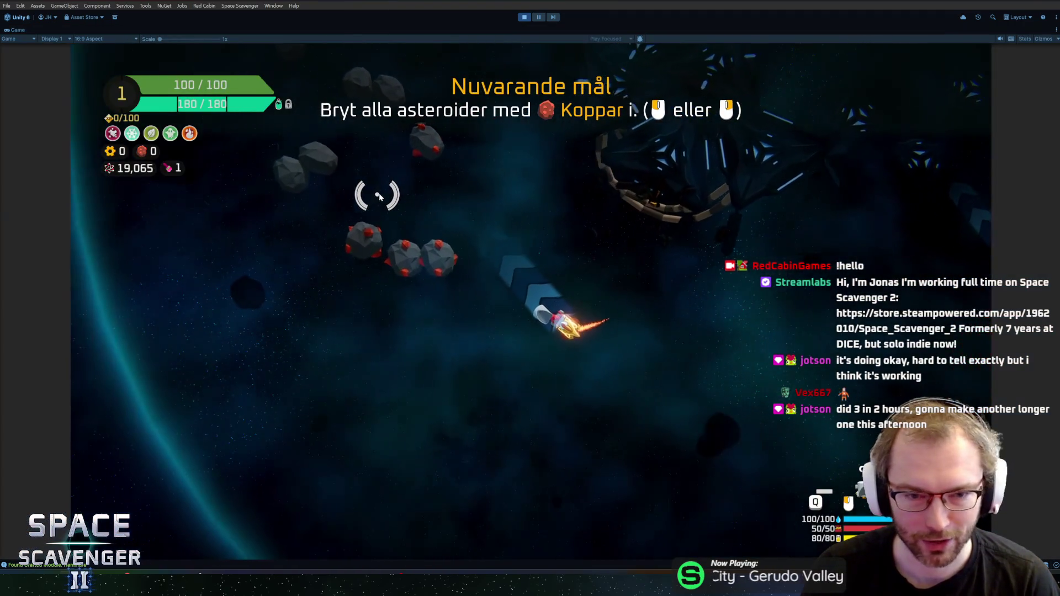
# Step: Steer the ship through the copper asteroids, mining until copper reaches 200
pyautogui.click(486, 170)
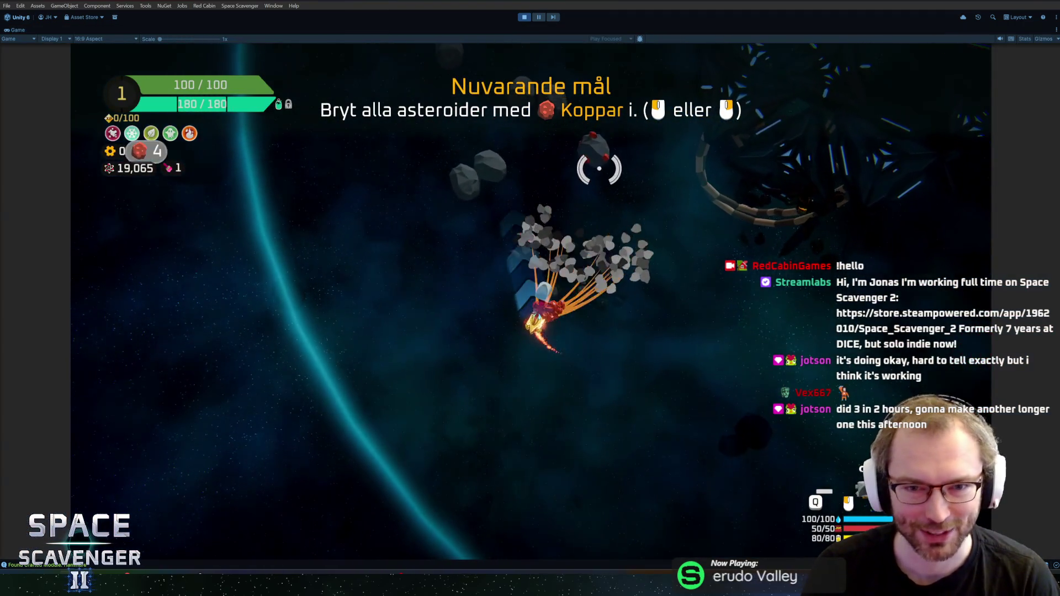
pyautogui.moveTo(598, 169)
pyautogui.mouseDown()
pyautogui.moveTo(607, 177)
pyautogui.moveTo(490, 151)
pyautogui.moveTo(463, 199)
pyautogui.moveTo(445, 208)
pyautogui.moveTo(627, 180)
pyautogui.moveTo(637, 189)
pyautogui.moveTo(643, 328)
pyautogui.moveTo(615, 355)
pyautogui.moveTo(535, 355)
pyautogui.moveTo(567, 386)
pyautogui.moveTo(669, 276)
pyautogui.moveTo(636, 244)
pyautogui.moveTo(577, 222)
pyautogui.moveTo(517, 219)
pyautogui.moveTo(713, 195)
pyautogui.mouseUp()
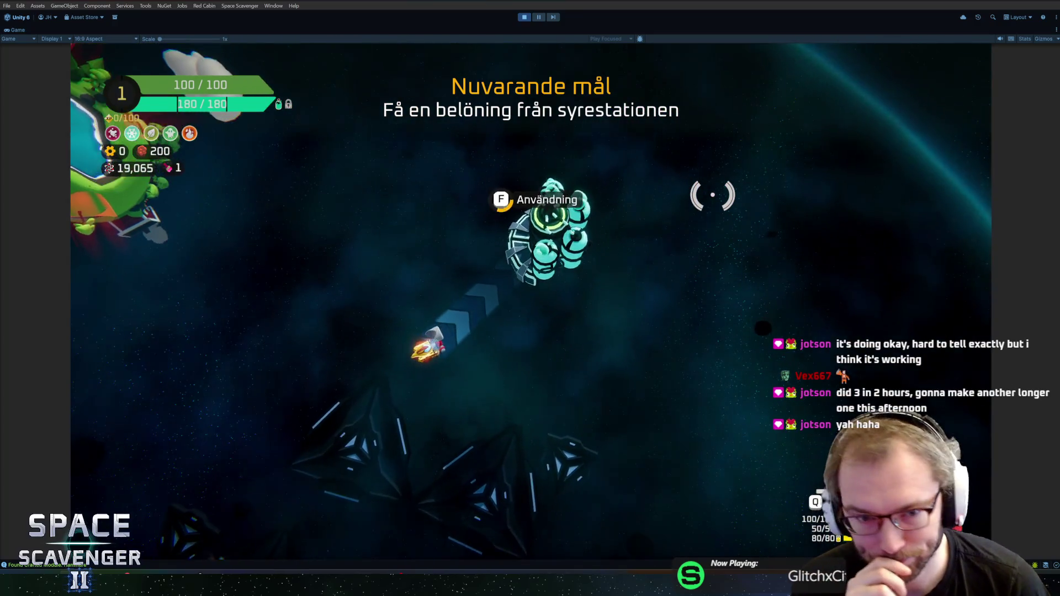
# Step: Claim an oxygen-station reward and attach the Kaross hull and engine modules to the ship
pyautogui.press('e')
pyautogui.click(569, 436)
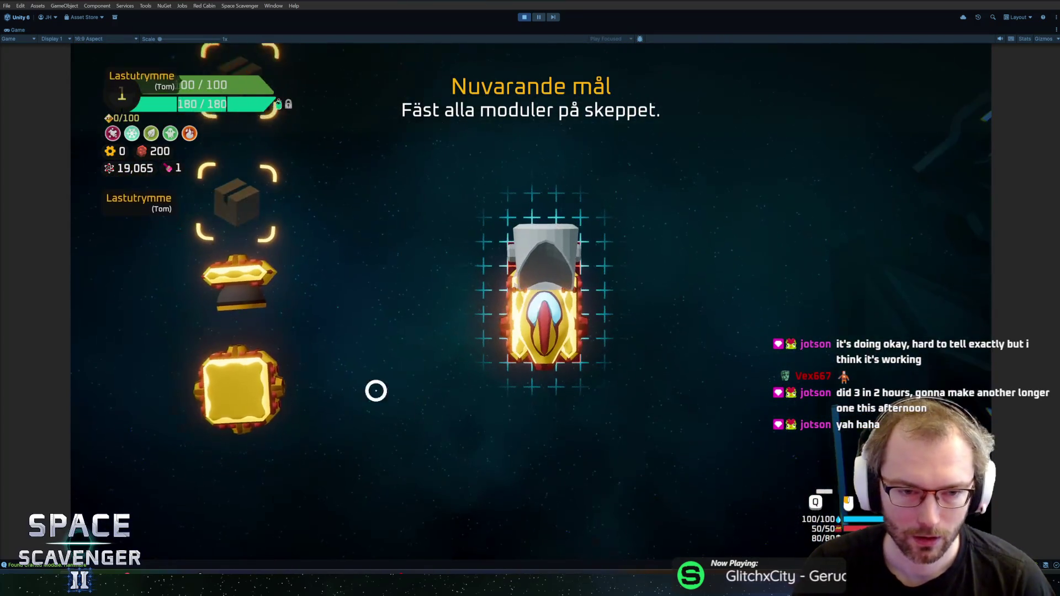
pyautogui.click(543, 359)
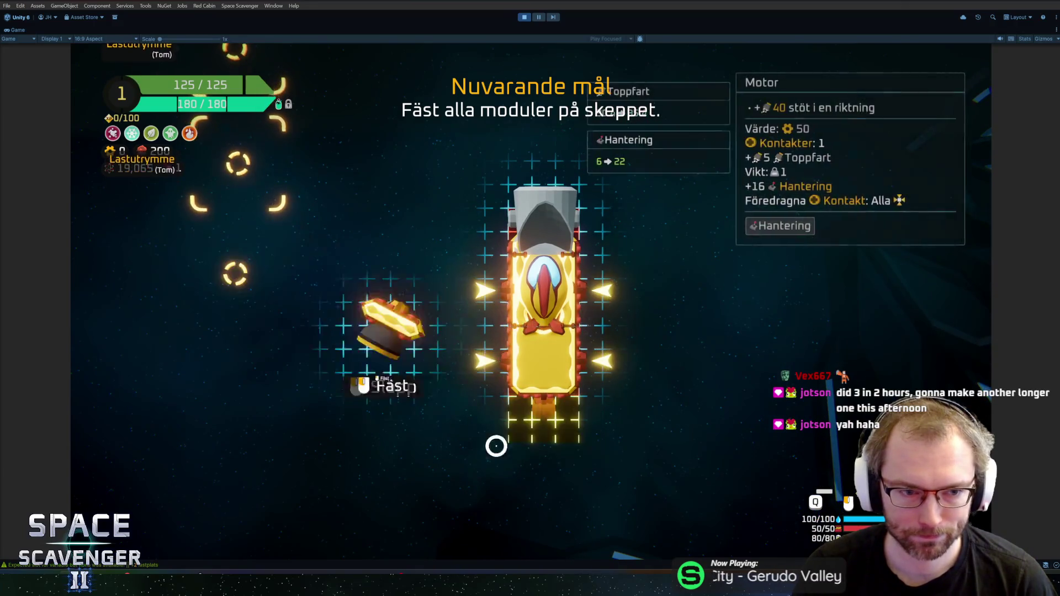
pyautogui.click(579, 354)
pyautogui.press('Tab')
# Step: Shoot two training dummies, then fly over to the oxygen station
pyautogui.click(523, 415)
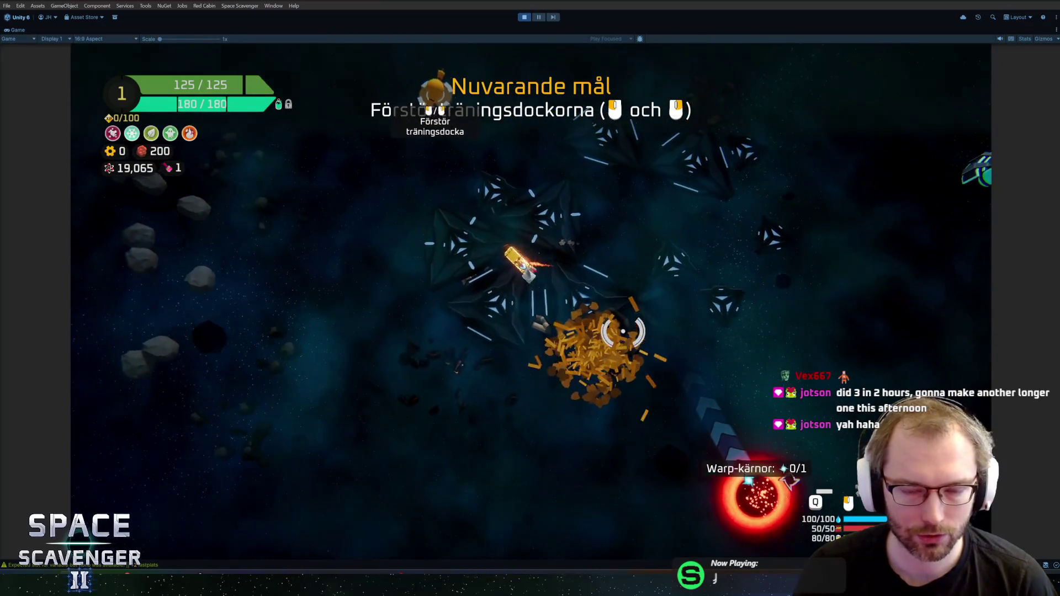
pyautogui.click(540, 171)
pyautogui.press('w')
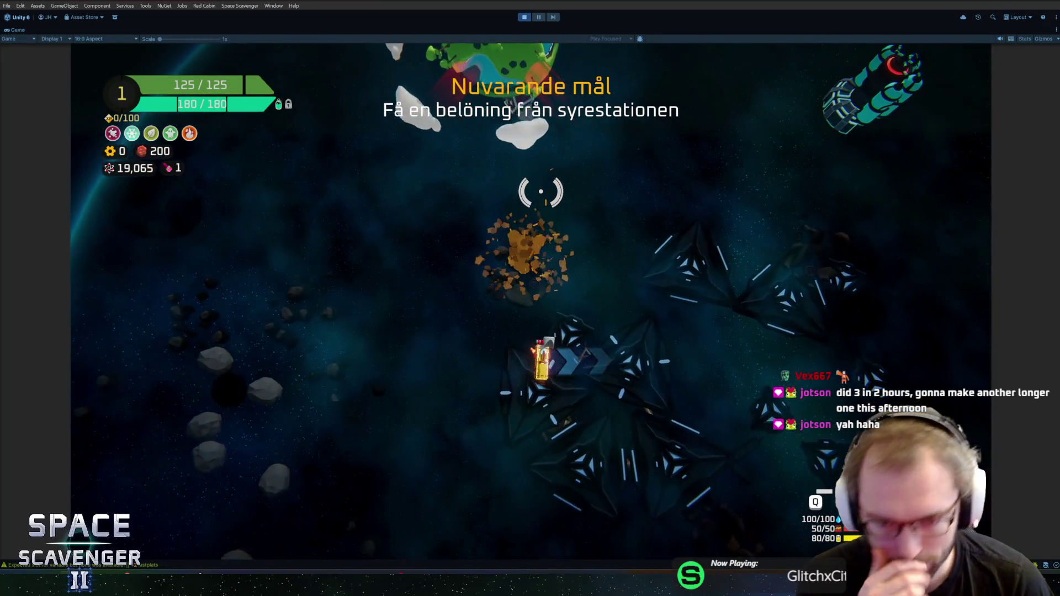
pyautogui.press('d')
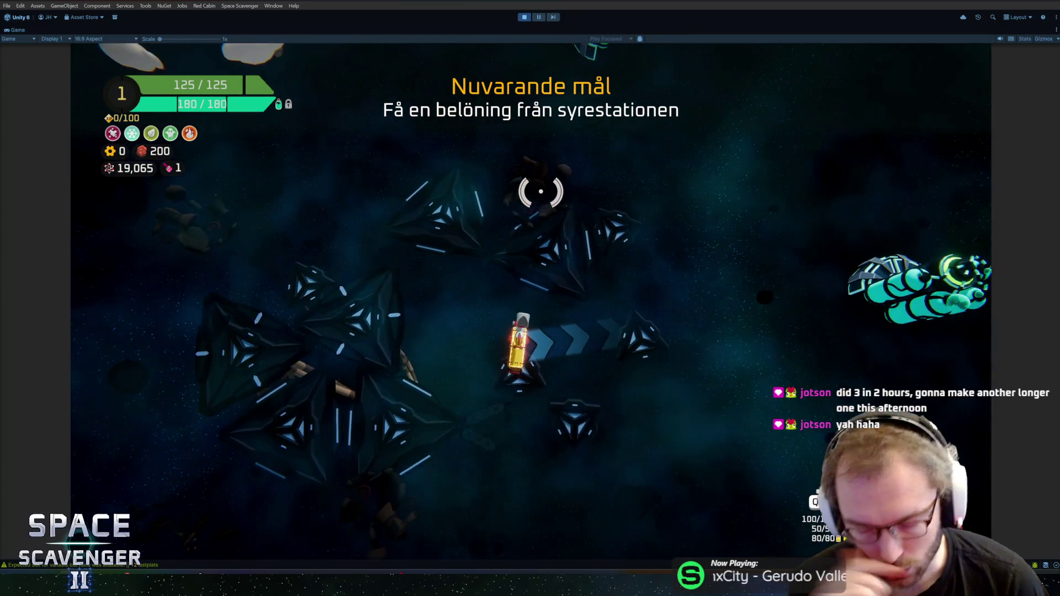
pyautogui.press('d')
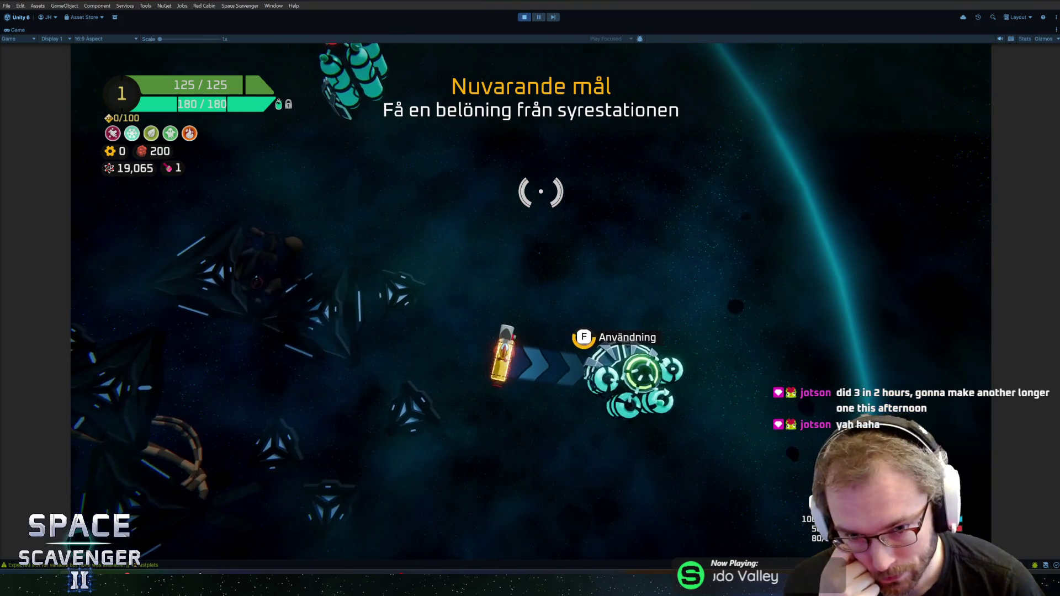
# Step: Take the left oxygen-station reward and attach the rocket launcher and gear modules on the ship's right side
pyautogui.press('f')
pyautogui.click(506, 453)
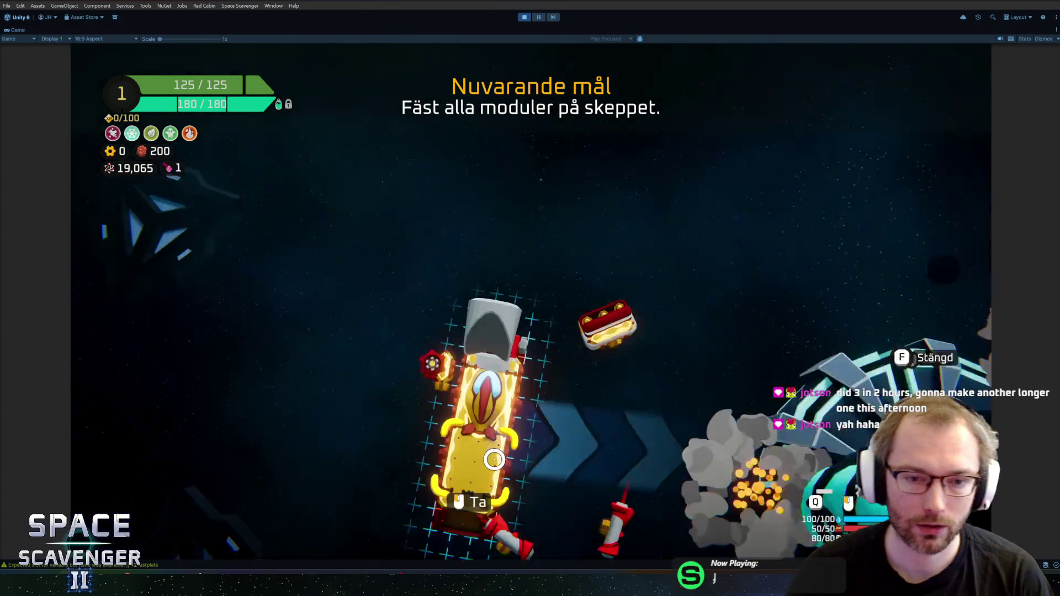
pyautogui.moveTo(256, 281); pyautogui.dragTo(449, 308)
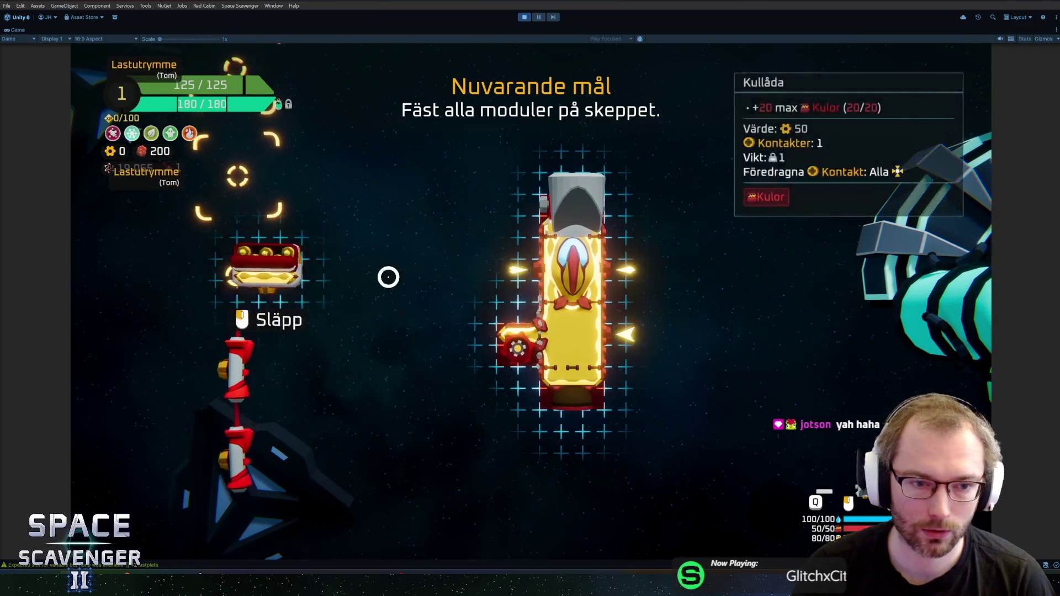
pyautogui.click(221, 270)
pyautogui.click(605, 259)
pyautogui.click(517, 348)
pyautogui.click(613, 321)
pyautogui.click(504, 320)
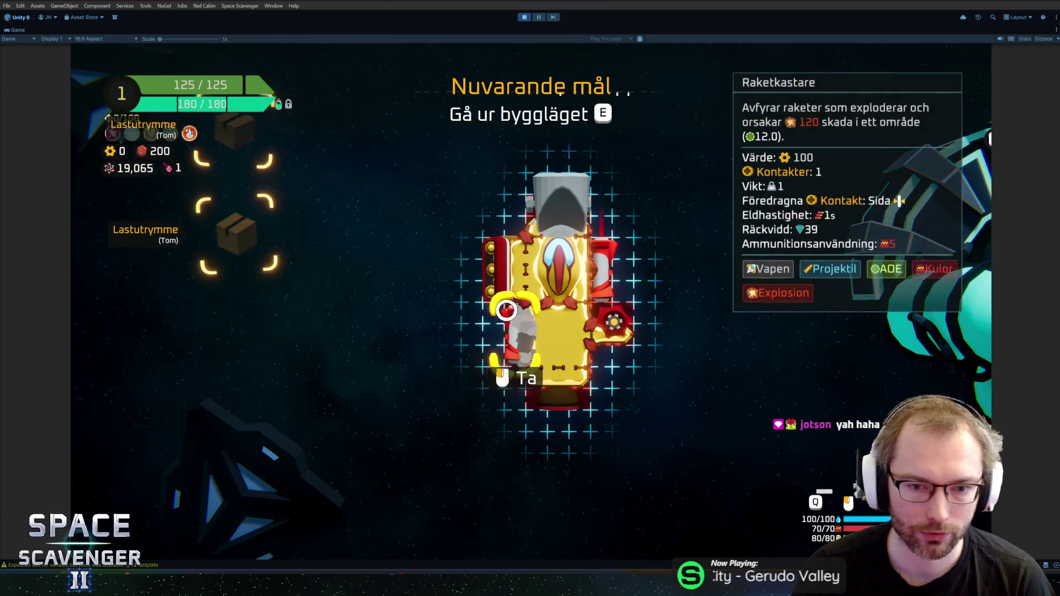
pyautogui.press('b')
# Step: Assign the Raketkastare to a fire button and fire a rocket at a training dummy
pyautogui.press('Tab')
pyautogui.click(687, 482)
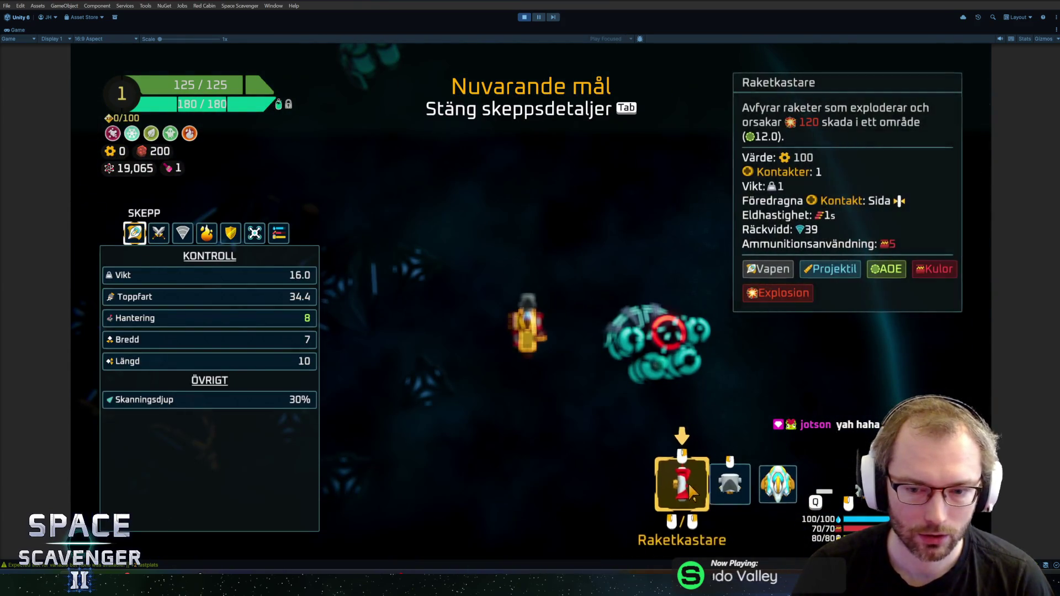
pyautogui.press('Tab')
pyautogui.press('w')
pyautogui.click(359, 179)
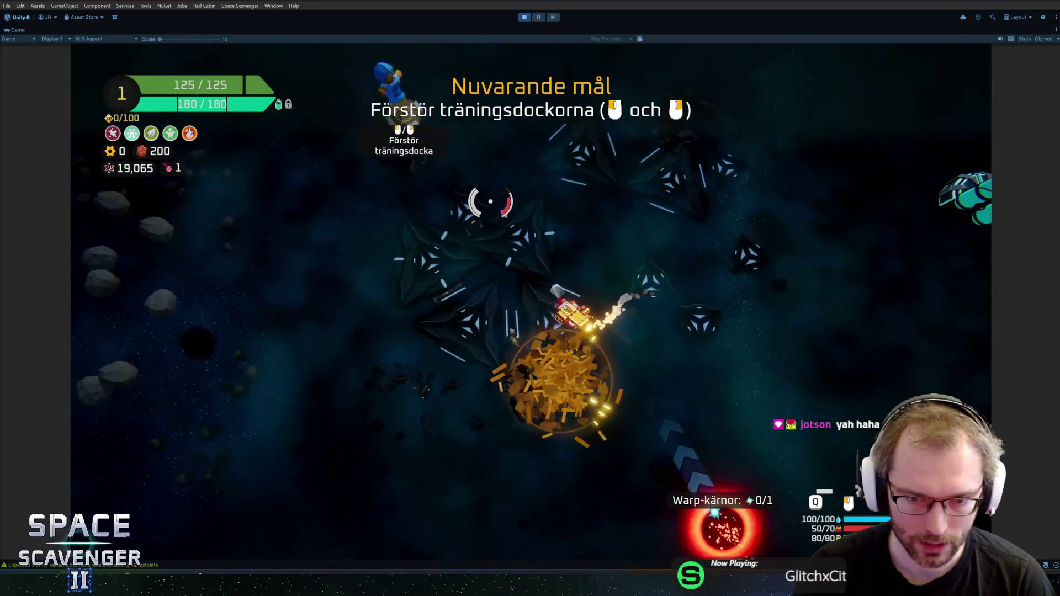
# Step: Shoot the last dummy, dash across the lightning line, and scan the planet for the warp core
pyautogui.click(472, 196)
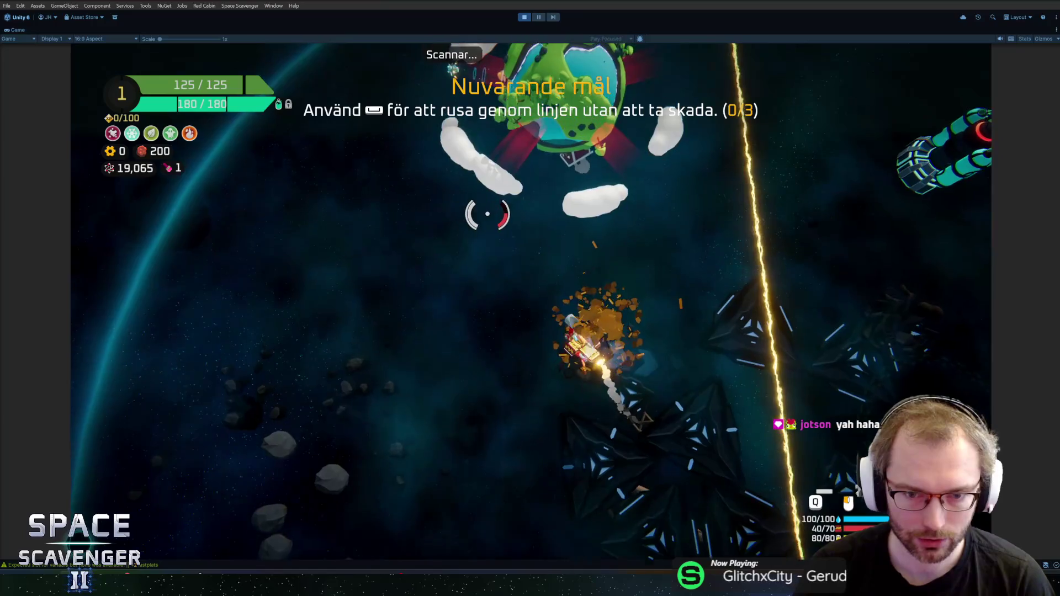
pyautogui.press('space')
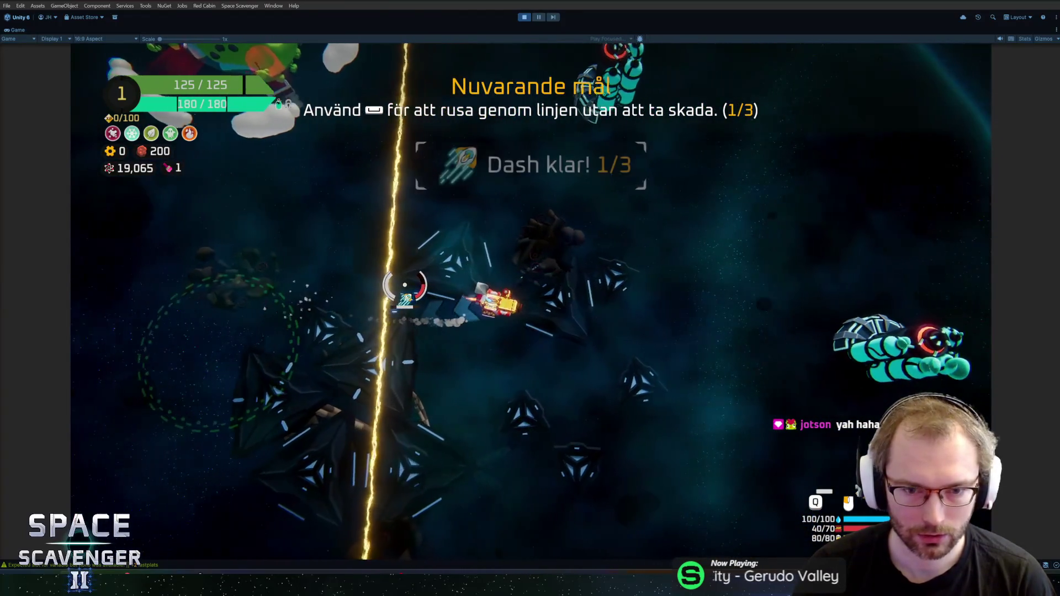
pyautogui.press('space')
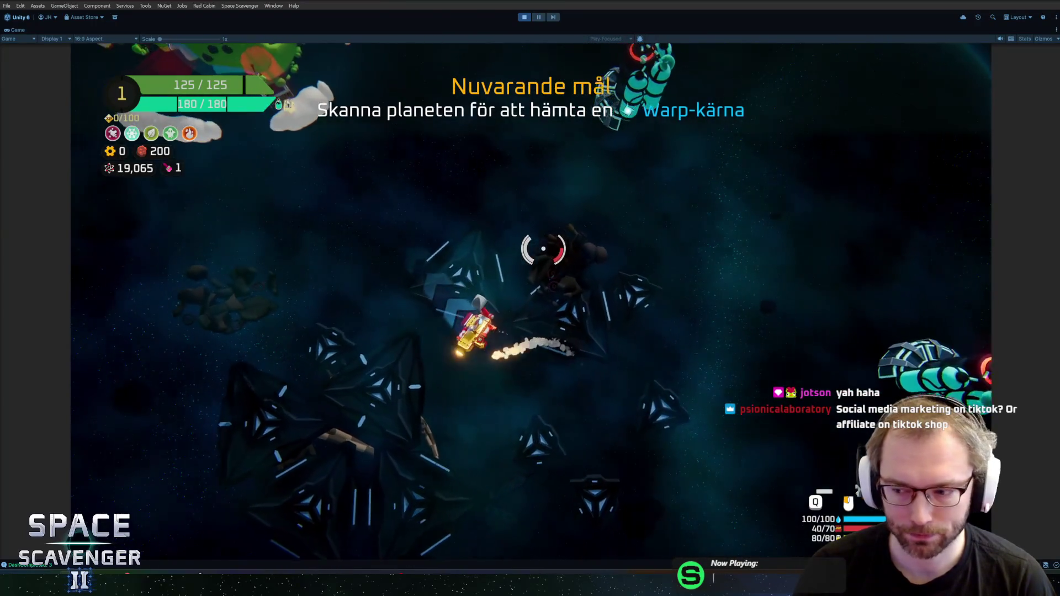
pyautogui.press('space')
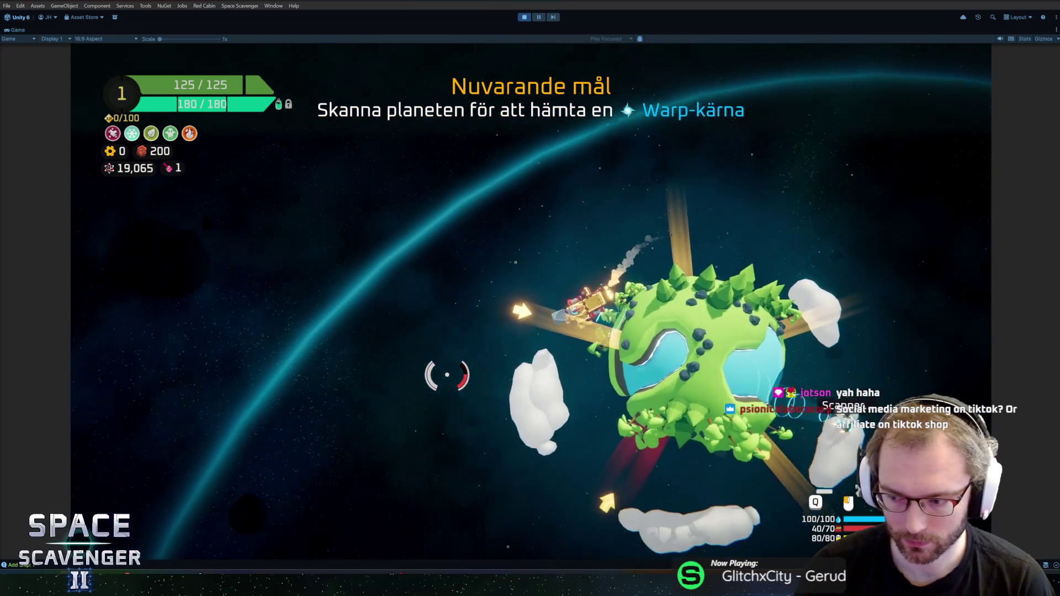
pyautogui.press('space')
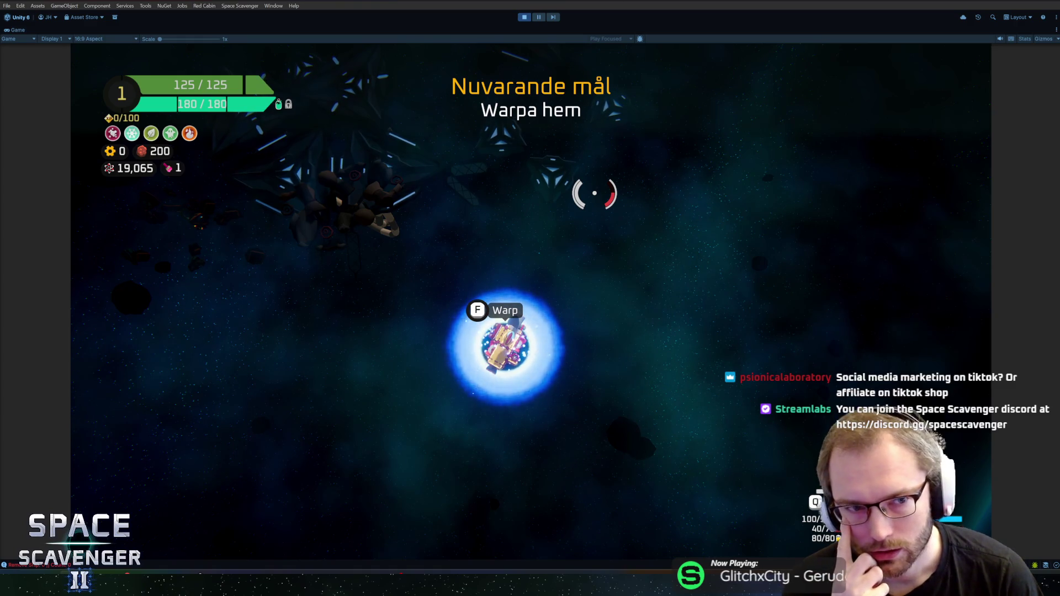
# Step: Line the ship up in the warp zone and warp home to the hub
pyautogui.press('d')
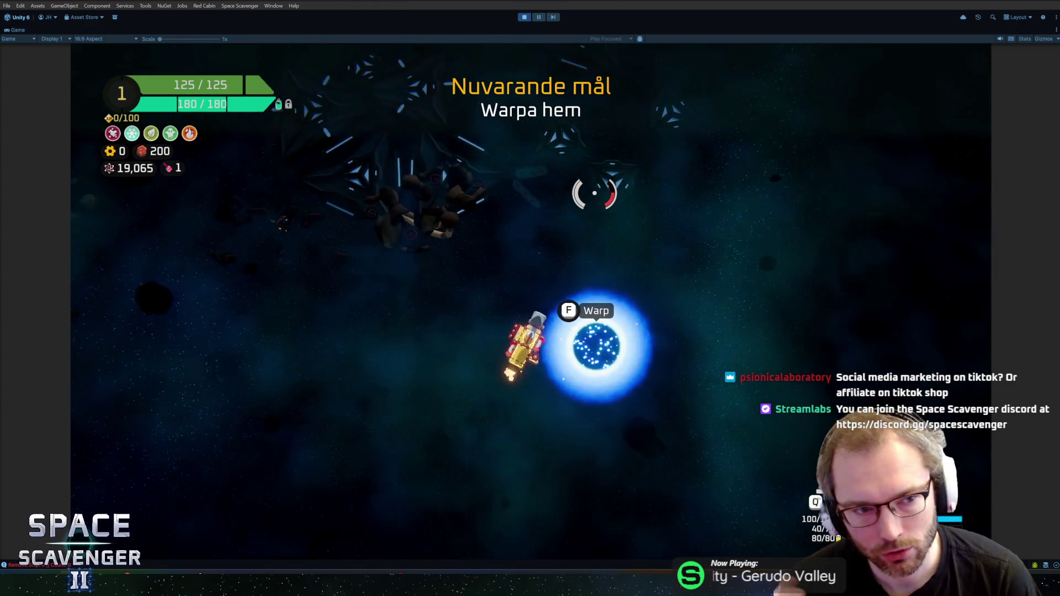
pyautogui.press('a')
pyautogui.press('f')
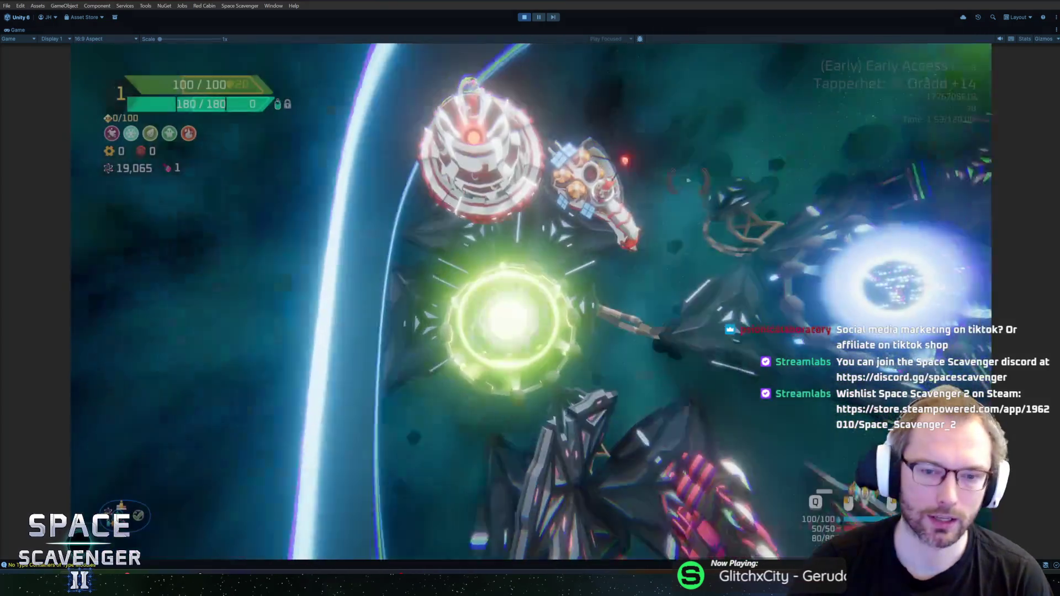
# Step: Fly into the blue challenge portal and trigger Starta utmaning to open the run setup screen
pyautogui.press('w')
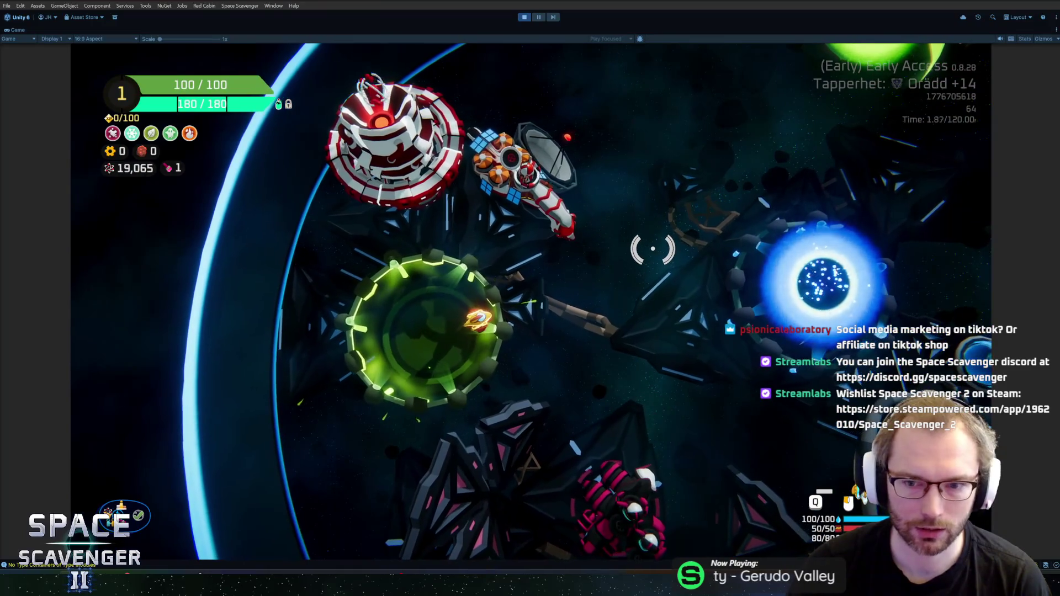
pyautogui.press('w')
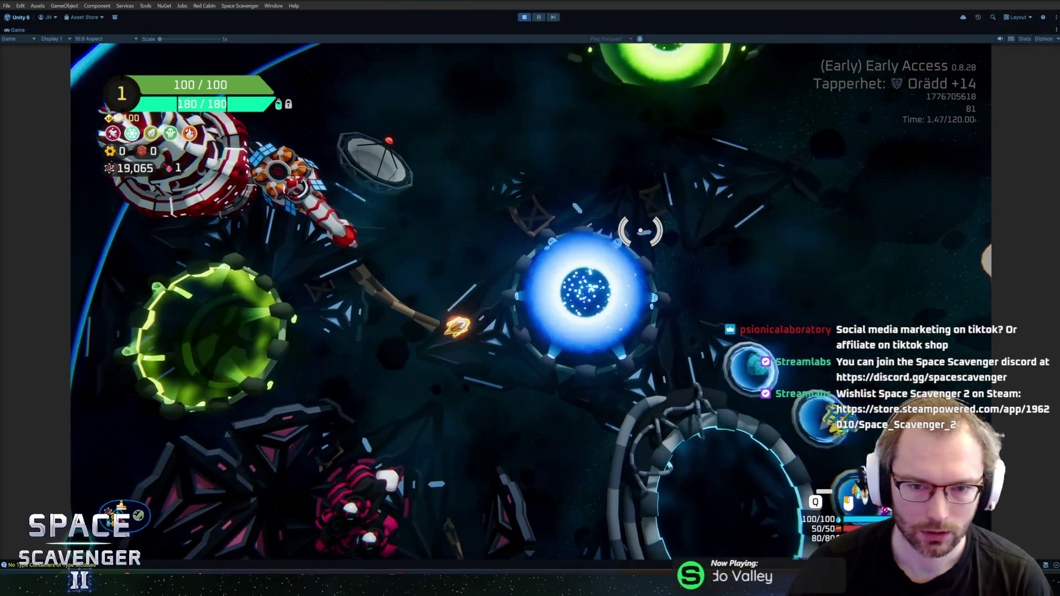
pyautogui.press('s')
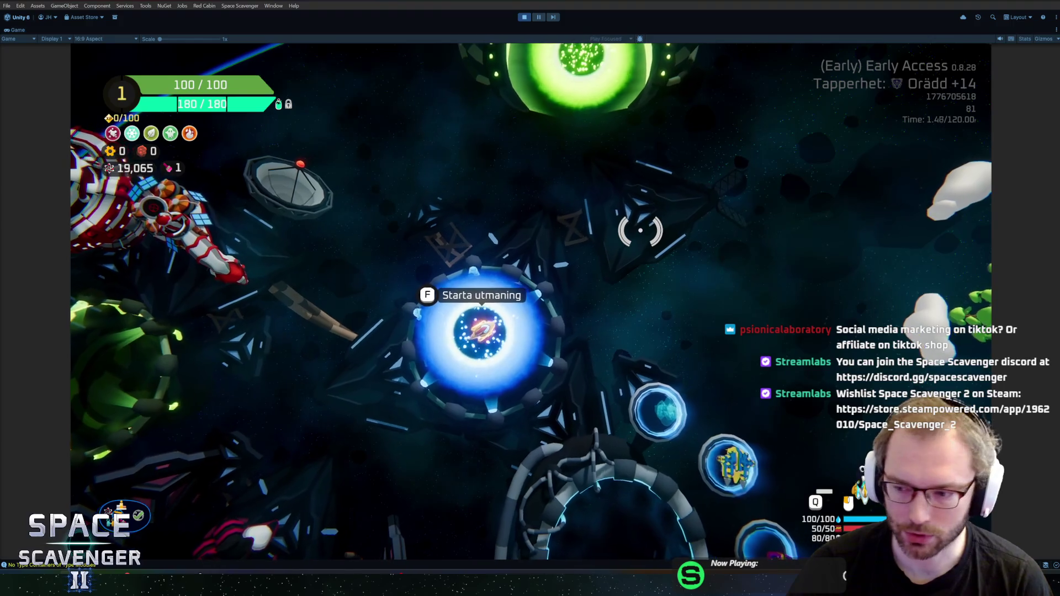
pyautogui.press('w')
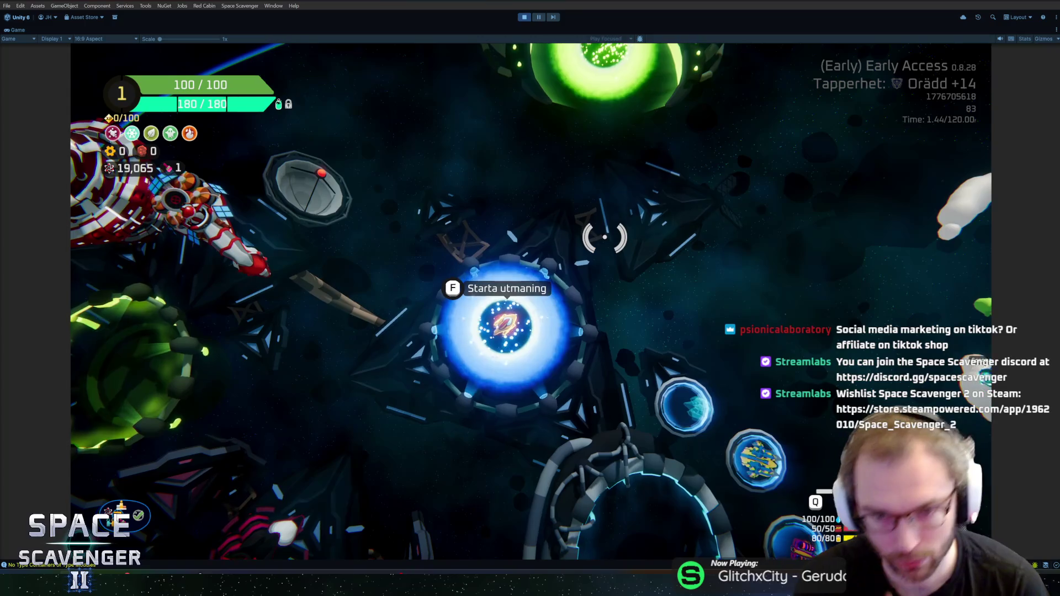
pyautogui.press('s')
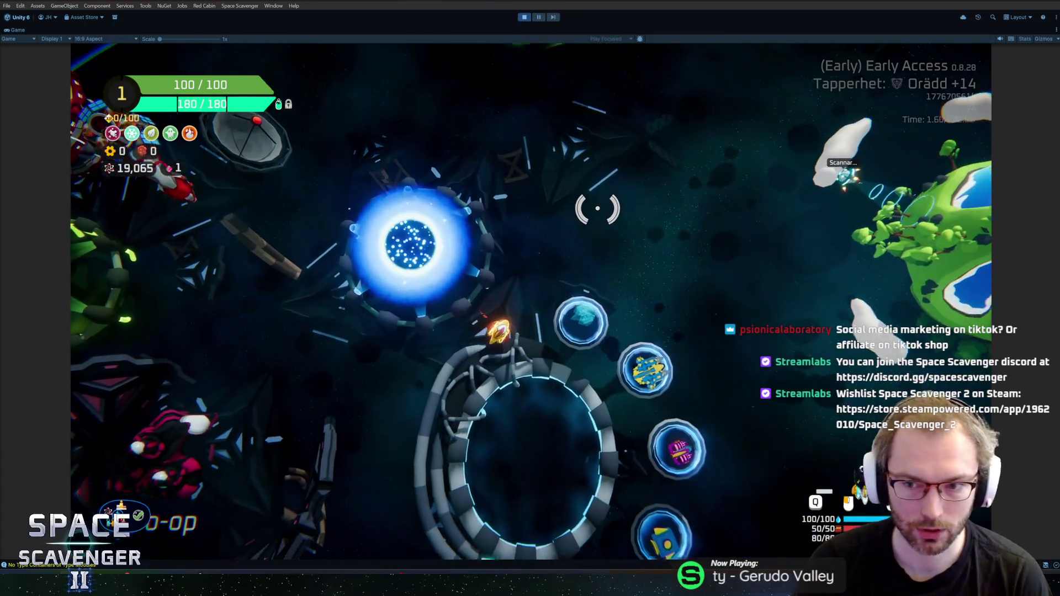
pyautogui.press('w')
pyautogui.press('a')
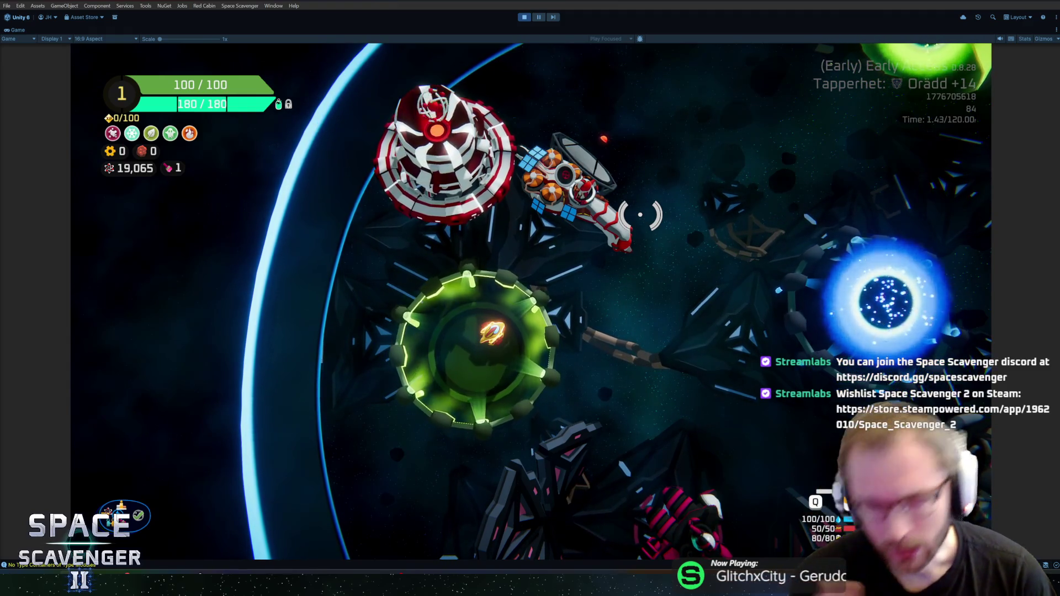
pyautogui.press('d')
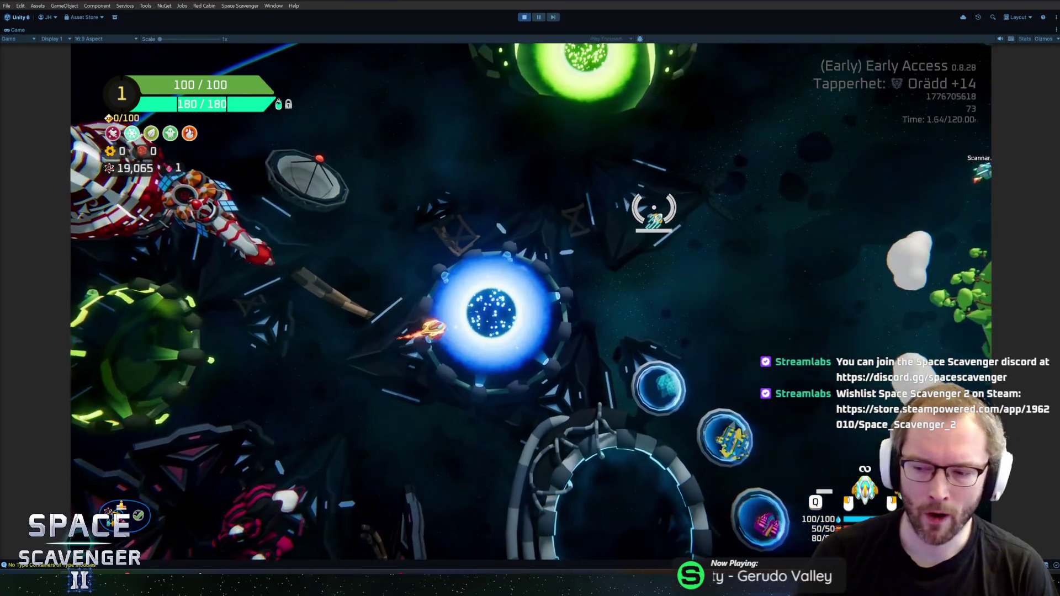
pyautogui.press('f')
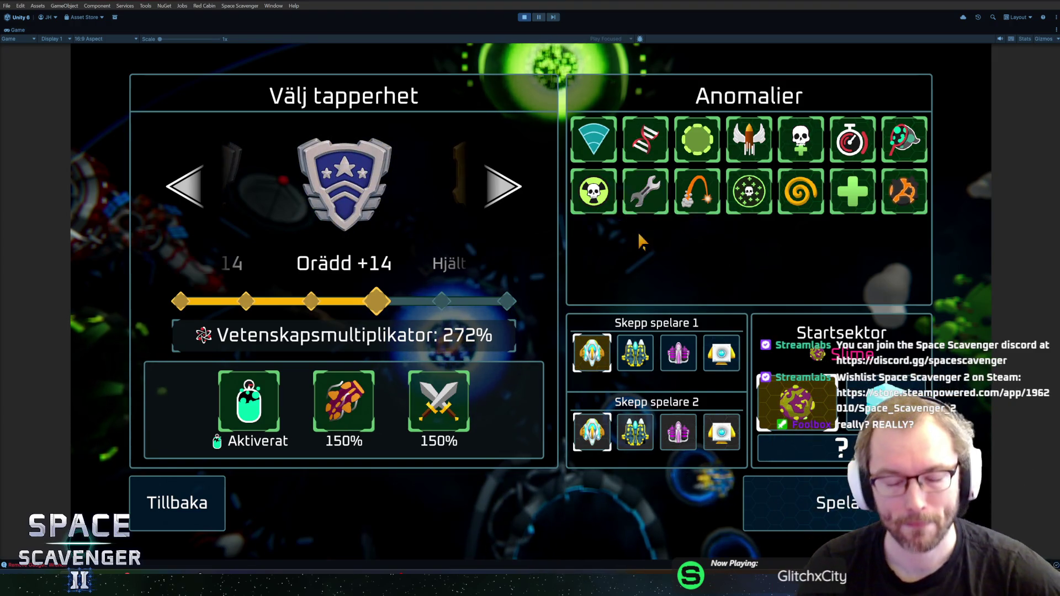
# Step: Toggle every anomaly tile under Anomalier off, dropping the science multiplier to 160%
pyautogui.click(604, 158)
pyautogui.click(593, 191)
pyautogui.click(645, 191)
pyautogui.click(645, 139)
pyautogui.click(697, 140)
pyautogui.click(697, 191)
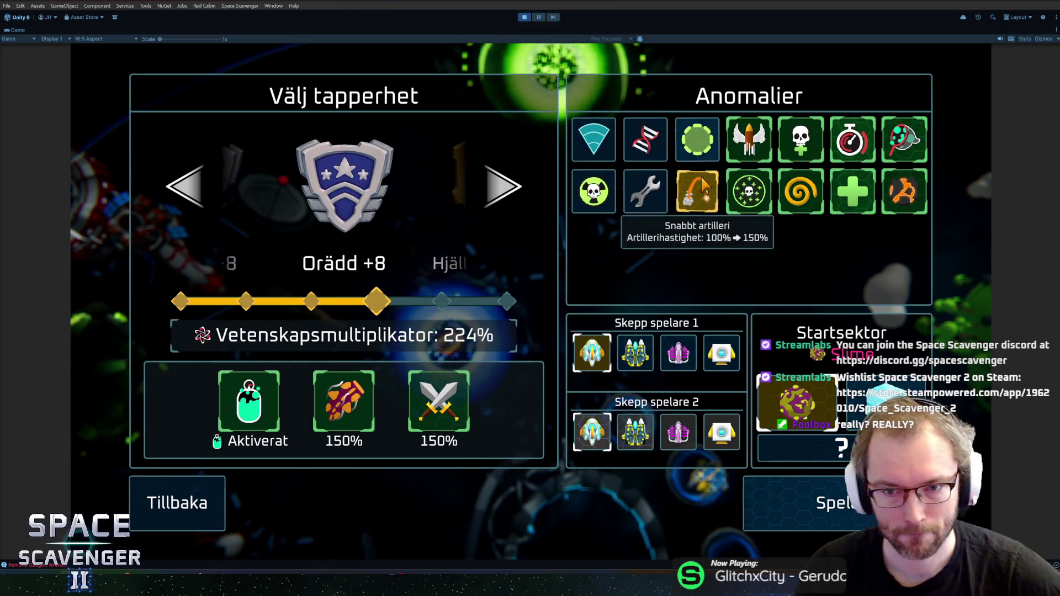
pyautogui.click(749, 192)
pyautogui.click(749, 139)
pyautogui.click(801, 191)
pyautogui.click(800, 140)
pyautogui.click(853, 139)
pyautogui.click(852, 192)
pyautogui.click(904, 191)
pyautogui.click(905, 139)
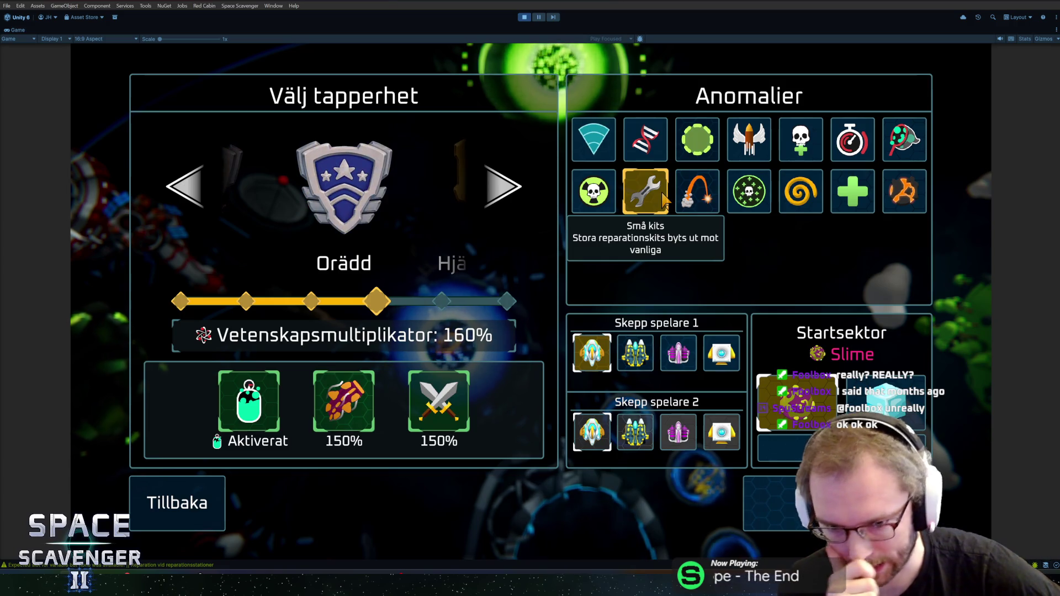
# Step: Cycle the difficulty through Försiktig, Orädd, Hjältemodig and Legendarisk with the arrows
pyautogui.click(502, 186)
pyautogui.click(503, 187)
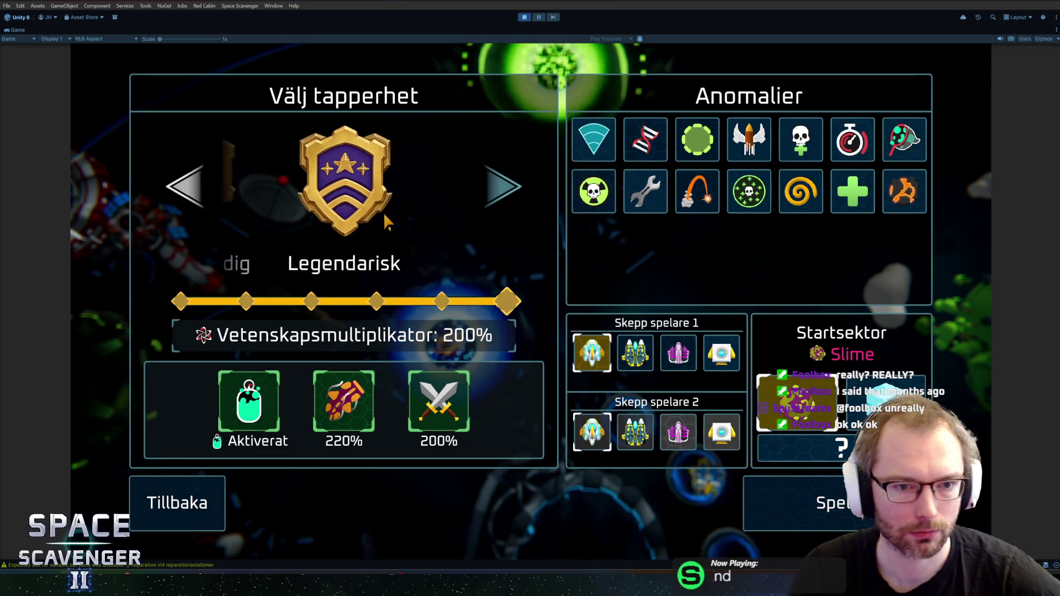
pyautogui.click(194, 187)
pyautogui.click(194, 188)
pyautogui.click(193, 188)
pyautogui.click(193, 188)
pyautogui.click(504, 187)
pyautogui.click(505, 188)
pyautogui.click(193, 186)
pyautogui.click(193, 186)
pyautogui.click(193, 186)
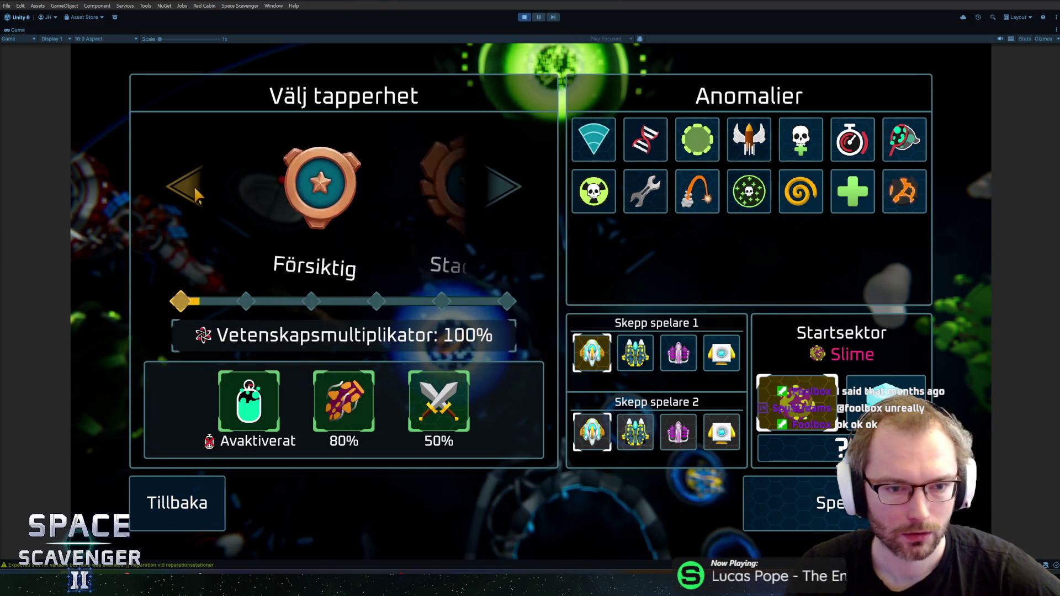
pyautogui.click(483, 191)
pyautogui.click(483, 191)
pyautogui.click(483, 191)
pyautogui.click(484, 191)
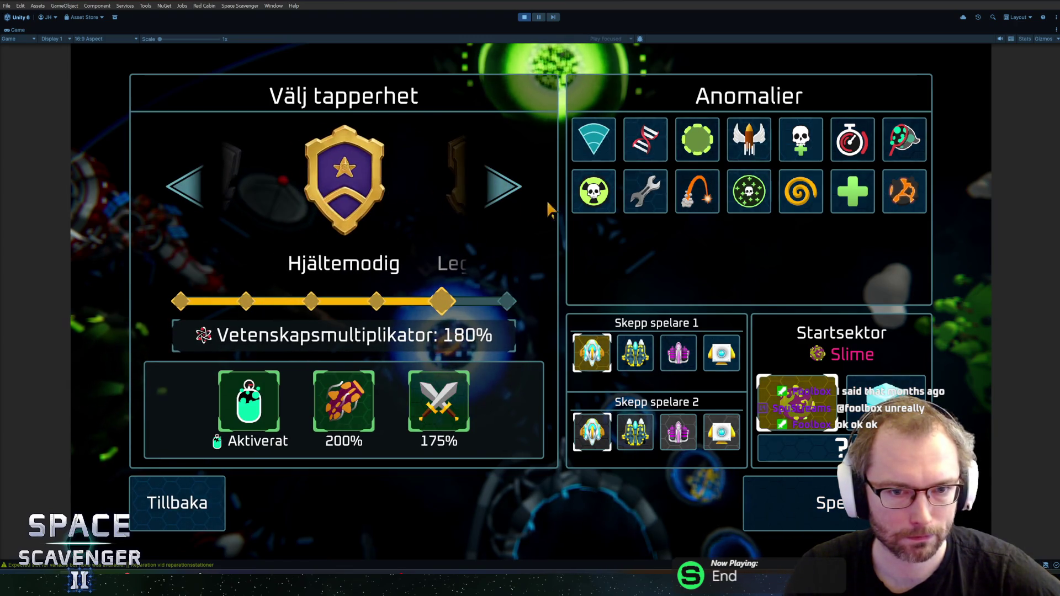
pyautogui.click(478, 193)
pyautogui.click(200, 191)
pyautogui.click(200, 190)
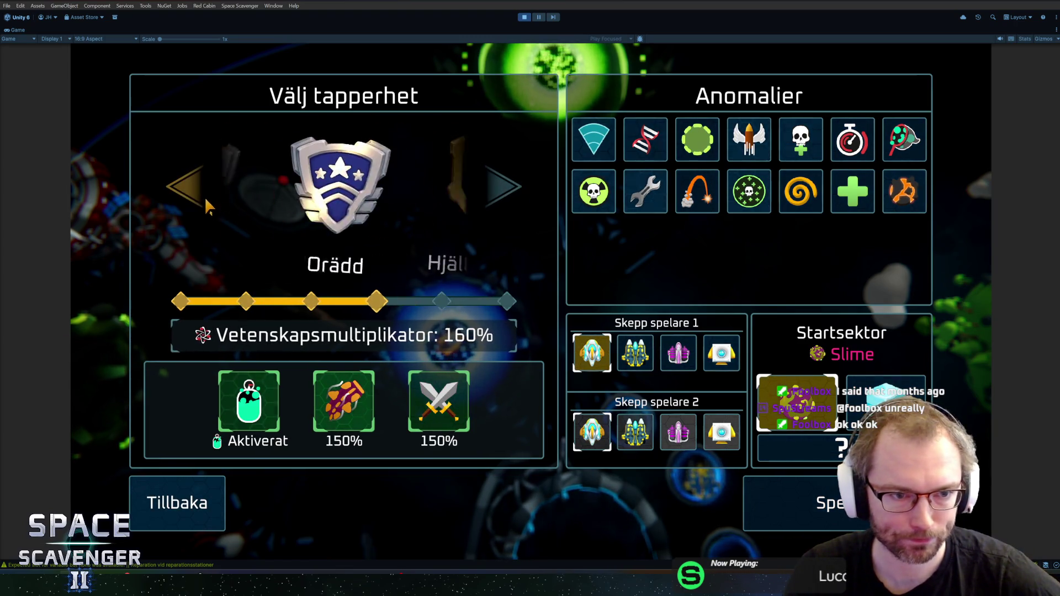
pyautogui.click(419, 182)
pyautogui.moveTo(268, 389)
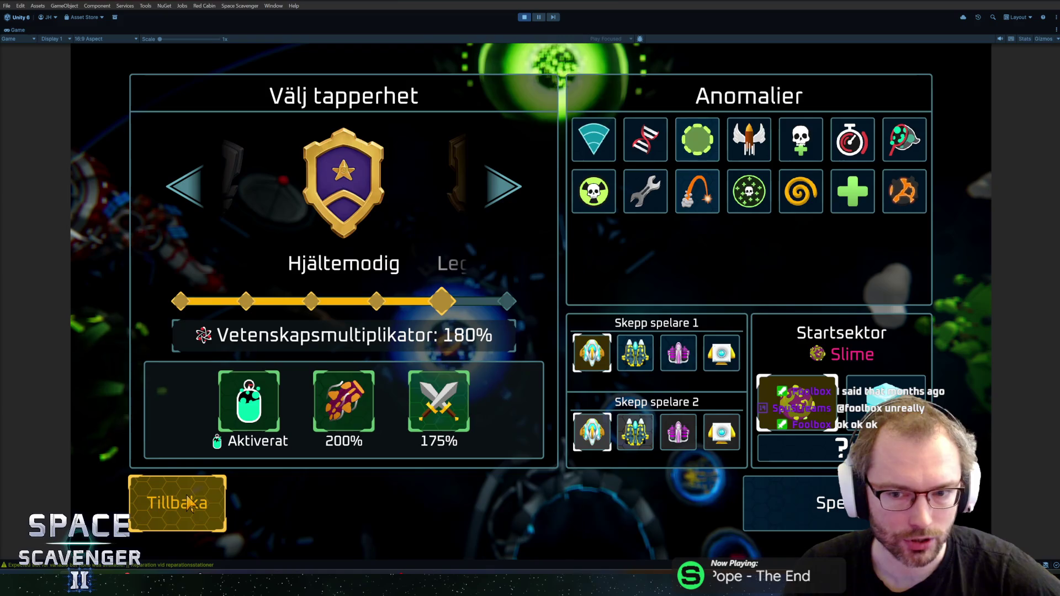
pyautogui.click(185, 188)
pyautogui.click(489, 201)
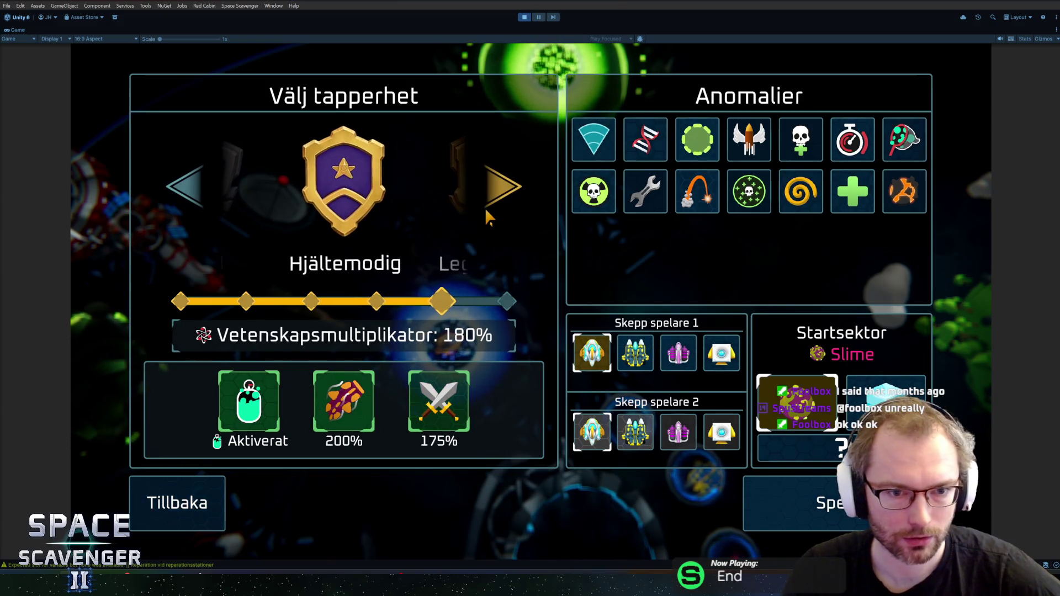
pyautogui.click(196, 196)
pyautogui.click(195, 197)
pyautogui.click(194, 198)
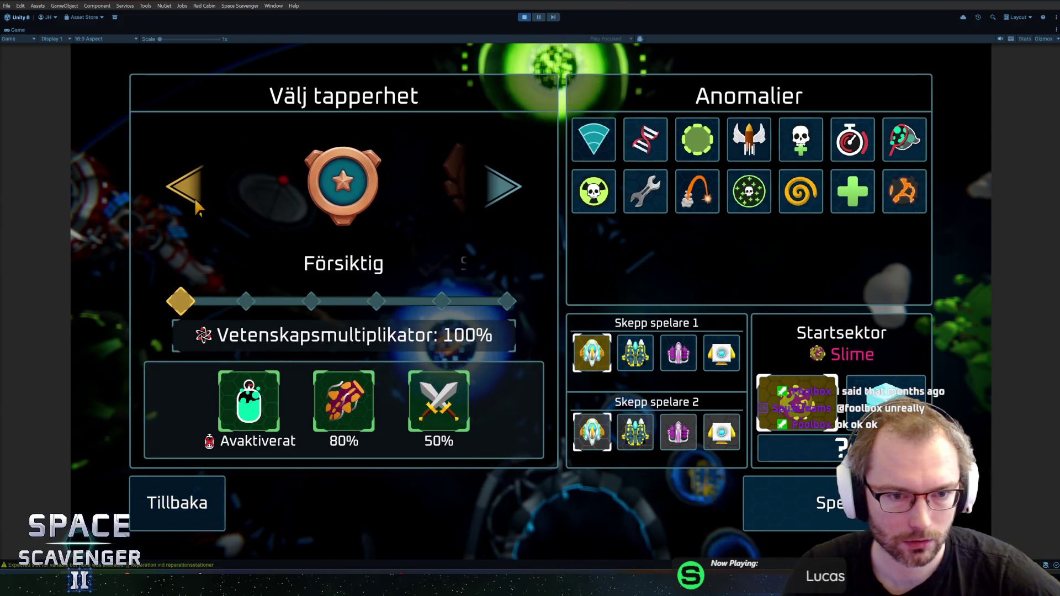
pyautogui.click(478, 189)
pyautogui.click(485, 190)
pyautogui.click(484, 191)
pyautogui.click(490, 191)
pyautogui.click(492, 193)
pyautogui.click(203, 187)
pyautogui.click(203, 188)
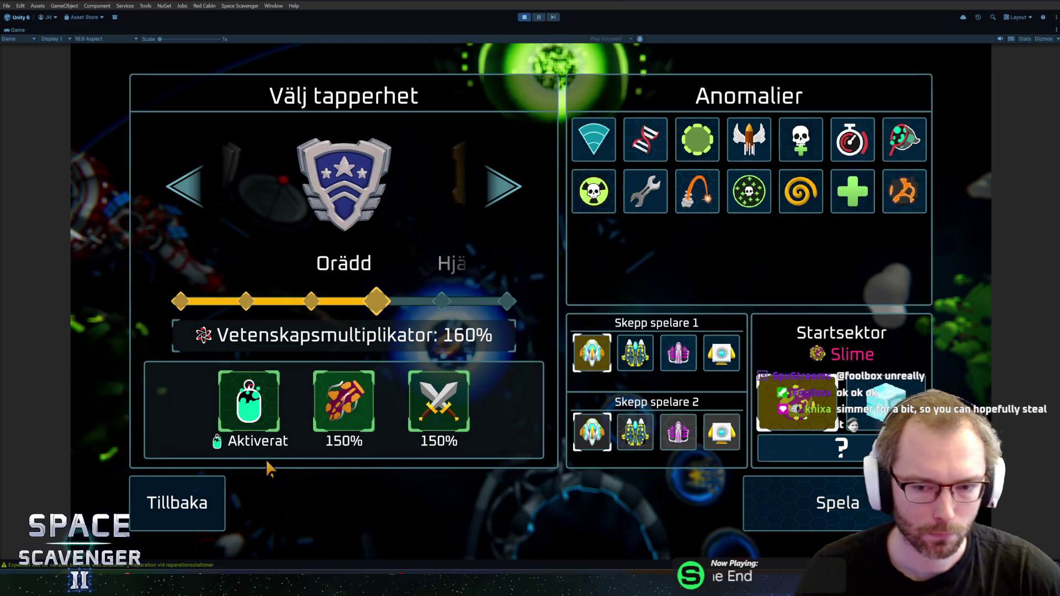
# Step: Settle on Legendarisk difficulty at 200% and start the run
pyautogui.click(507, 205)
pyautogui.click(510, 207)
pyautogui.click(174, 193)
pyautogui.click(174, 193)
pyautogui.click(484, 194)
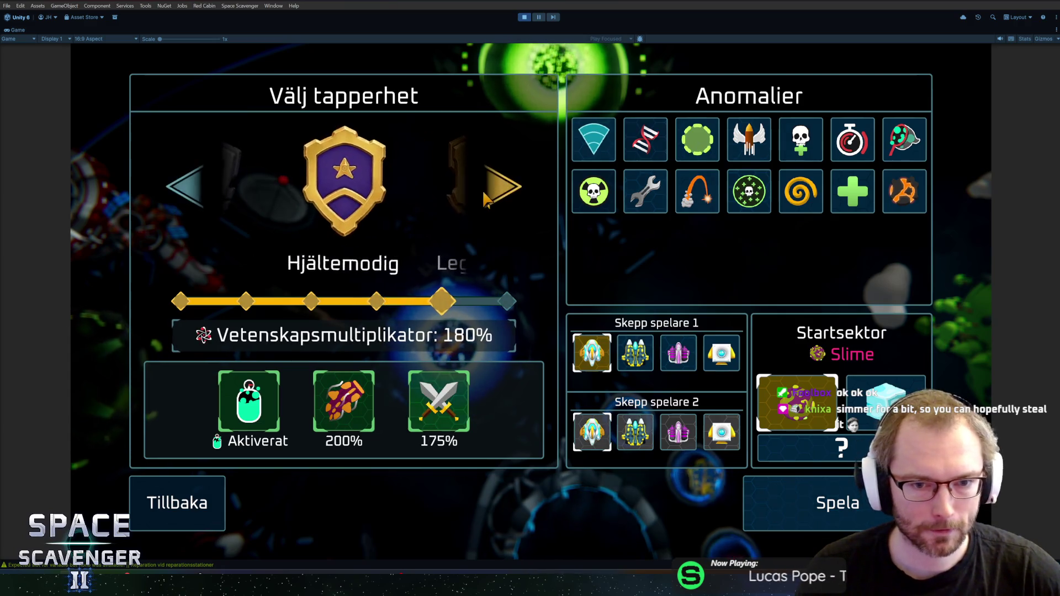
pyautogui.click(484, 194)
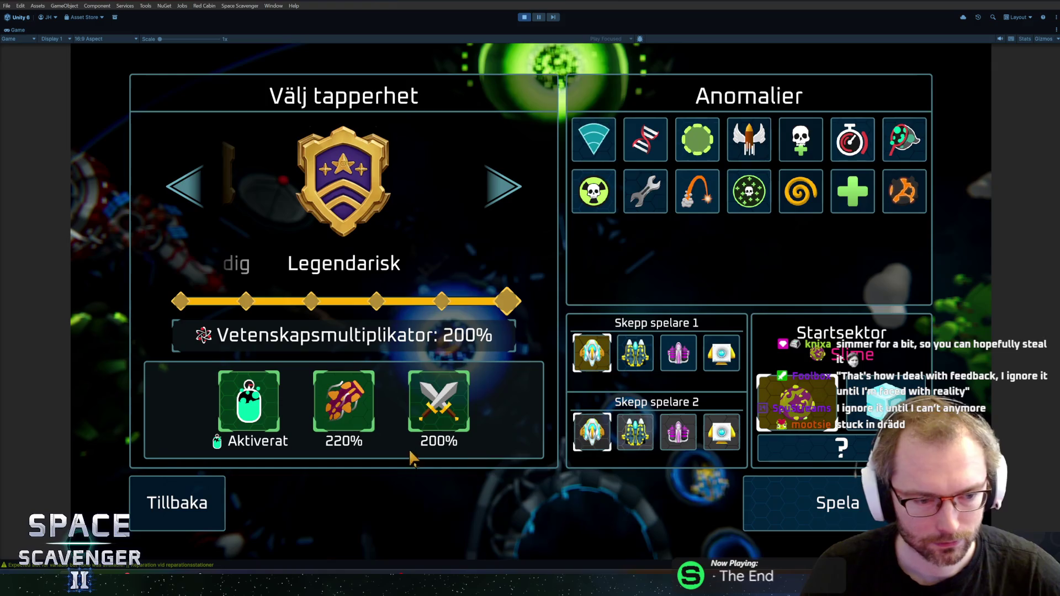
pyautogui.click(832, 513)
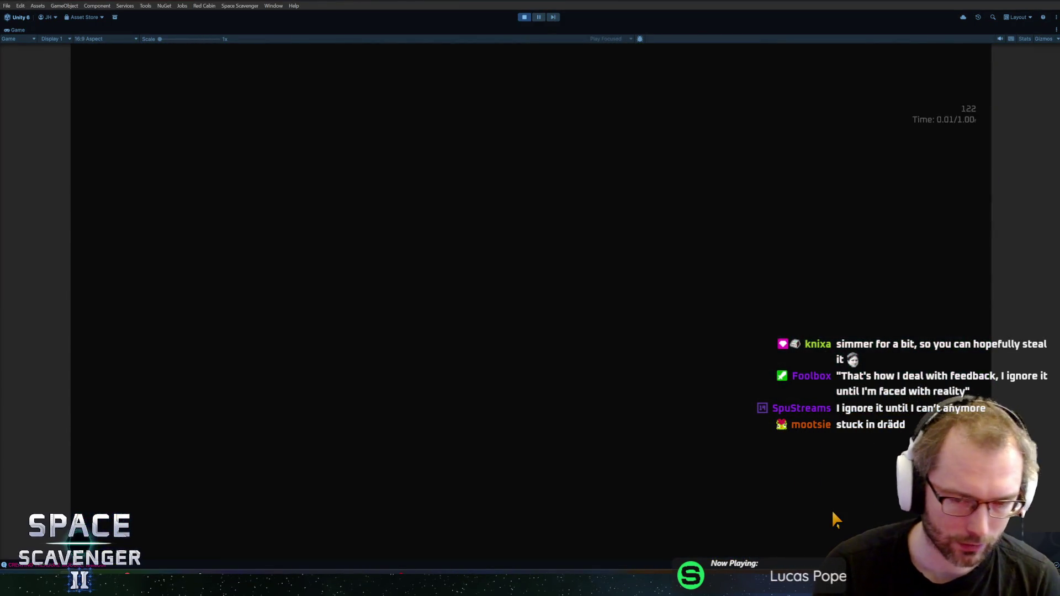
# Step: Exit Play mode, clear the Console, and collapse the AddressableAssetsData and _Settings folders
pyautogui.hotkey('ctrl', 'p')
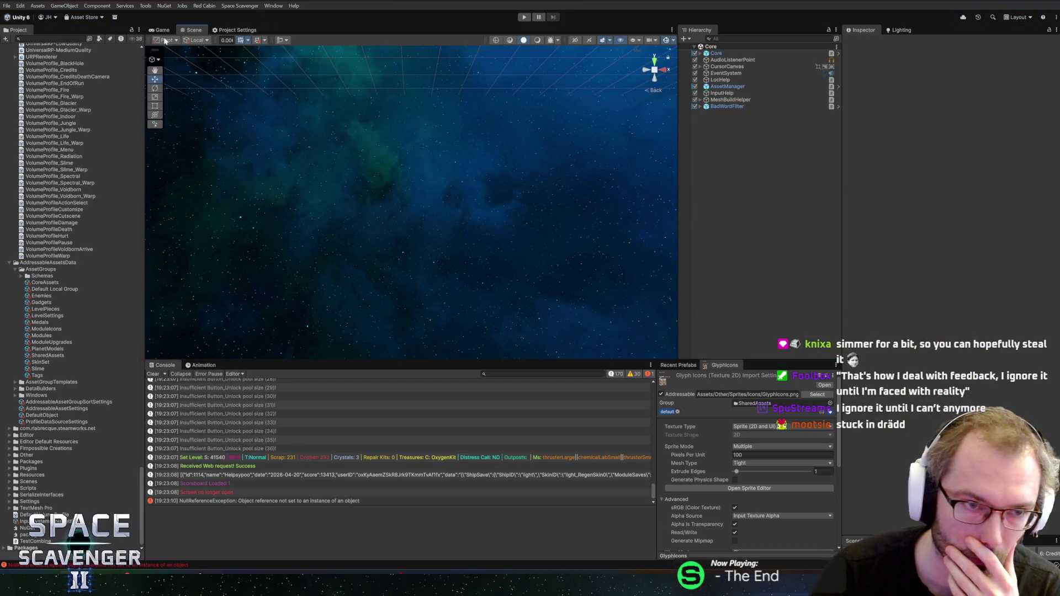
pyautogui.click(153, 373)
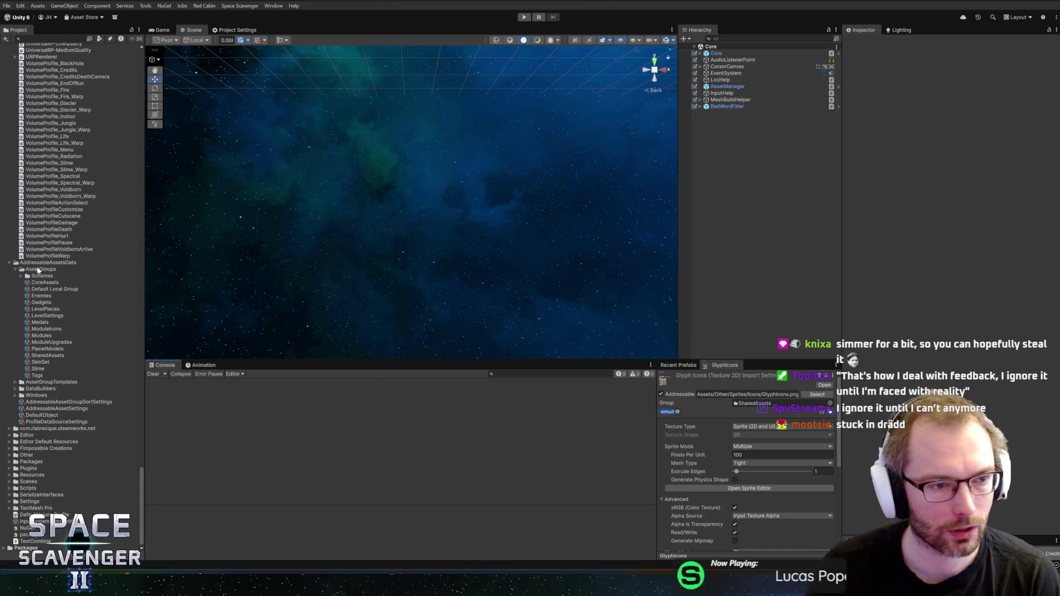
pyautogui.click(9, 262)
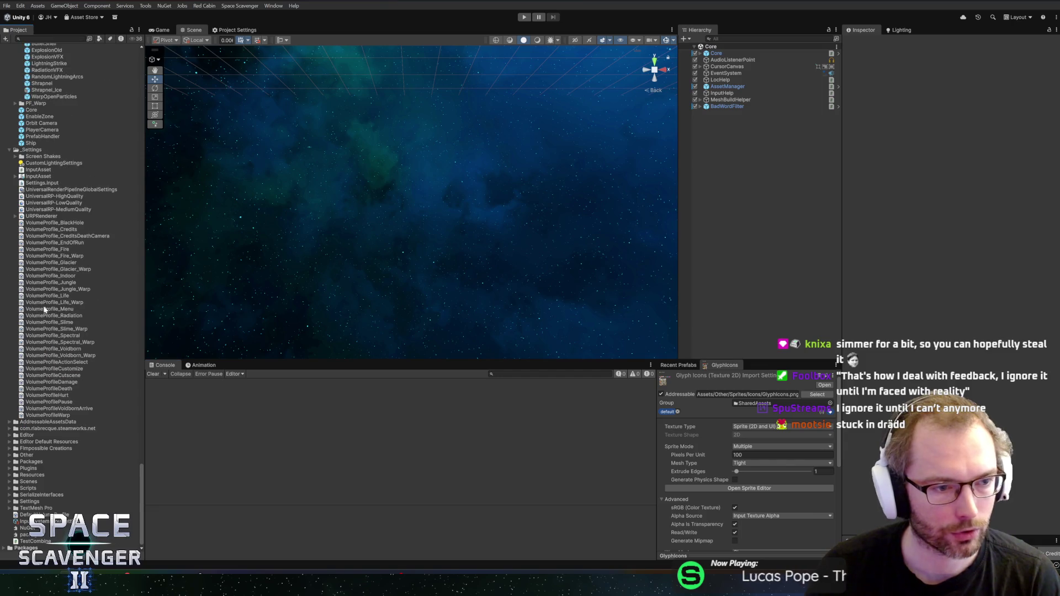
pyautogui.click(9, 151)
# Step: Ping HUBWorld from Recent Prefabs, then open the Onboarding prefab from the CombatTutorial folder
pyautogui.click(687, 366)
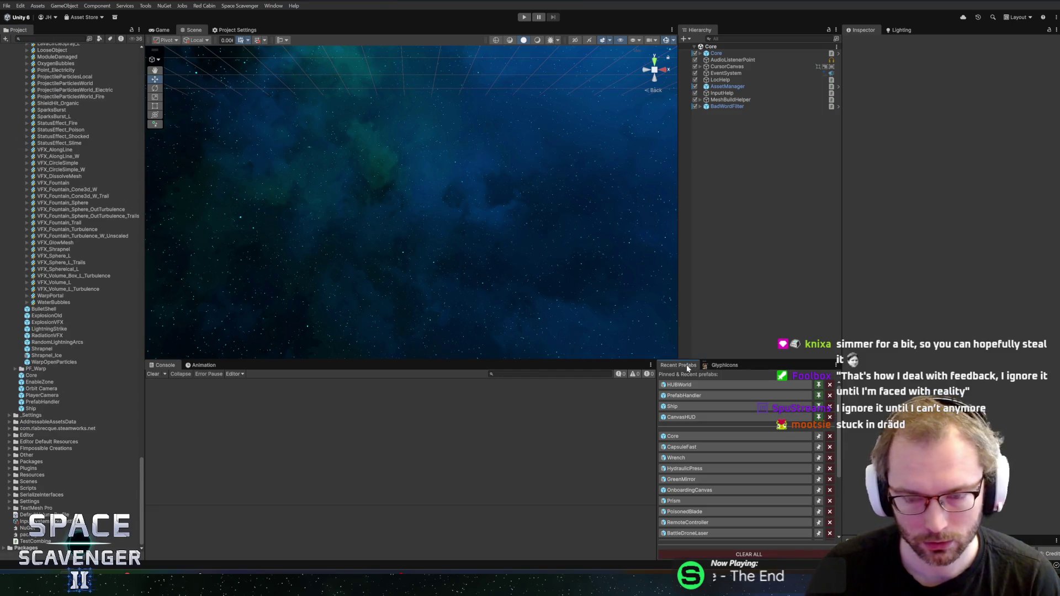
pyautogui.click(685, 384)
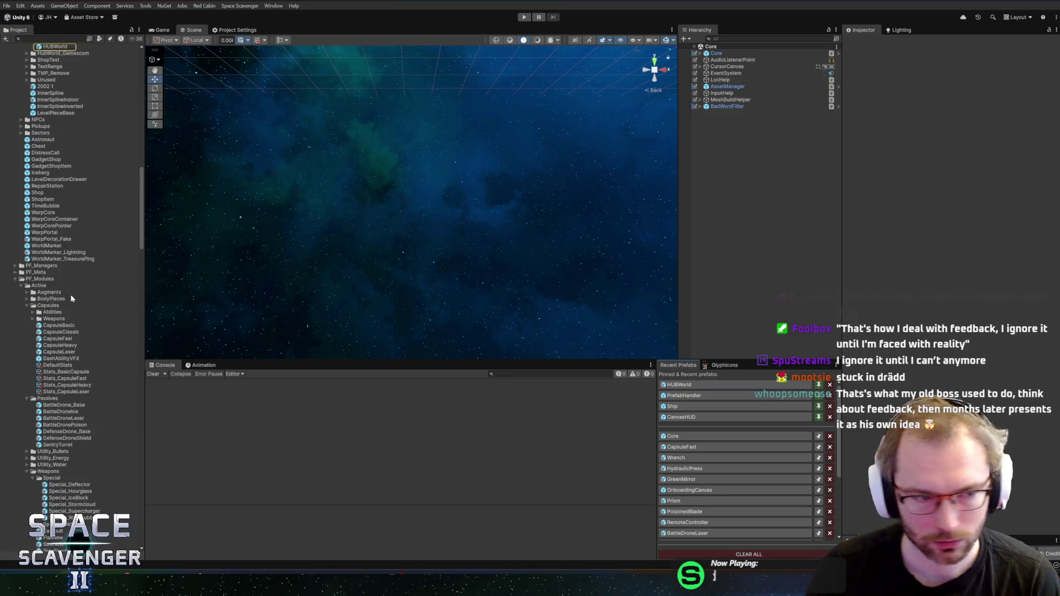
pyautogui.scroll(5, 72, 276)
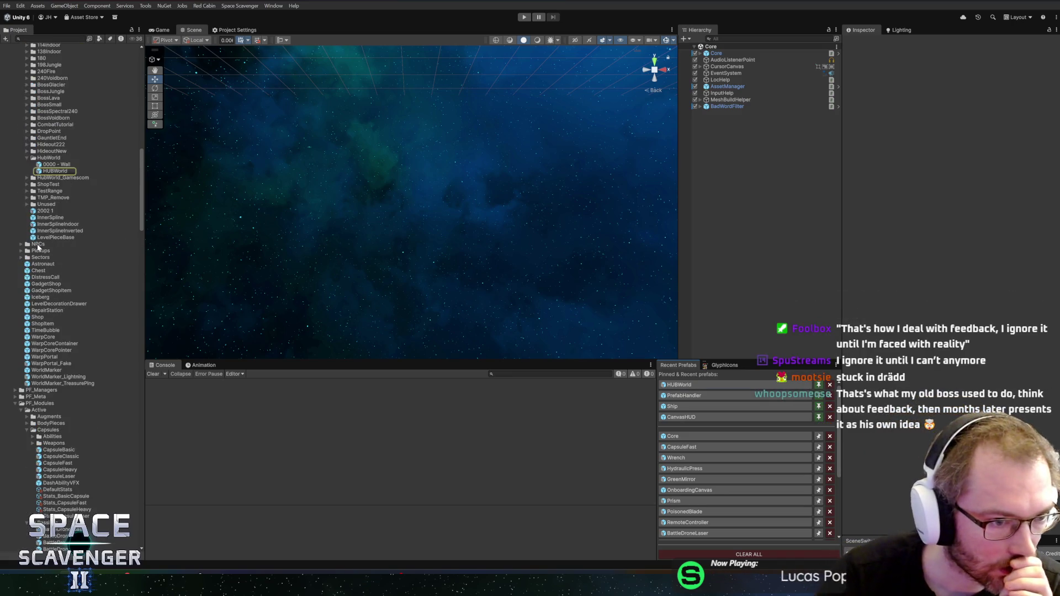
pyautogui.scroll(5, 40, 215)
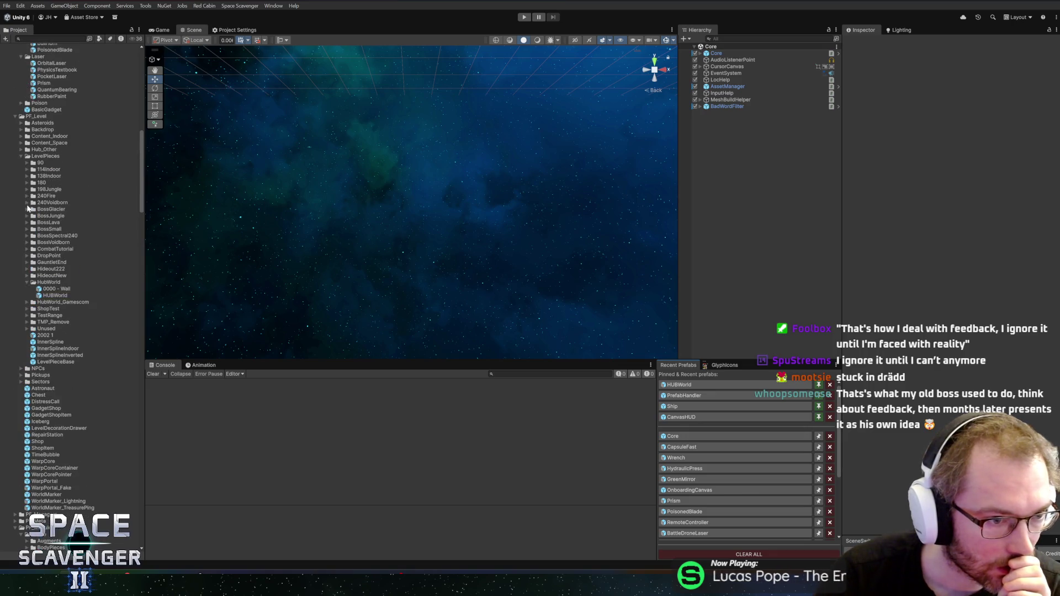
pyautogui.click(27, 249)
pyautogui.click(48, 269)
pyautogui.click(48, 263)
pyautogui.doubleClick(48, 263)
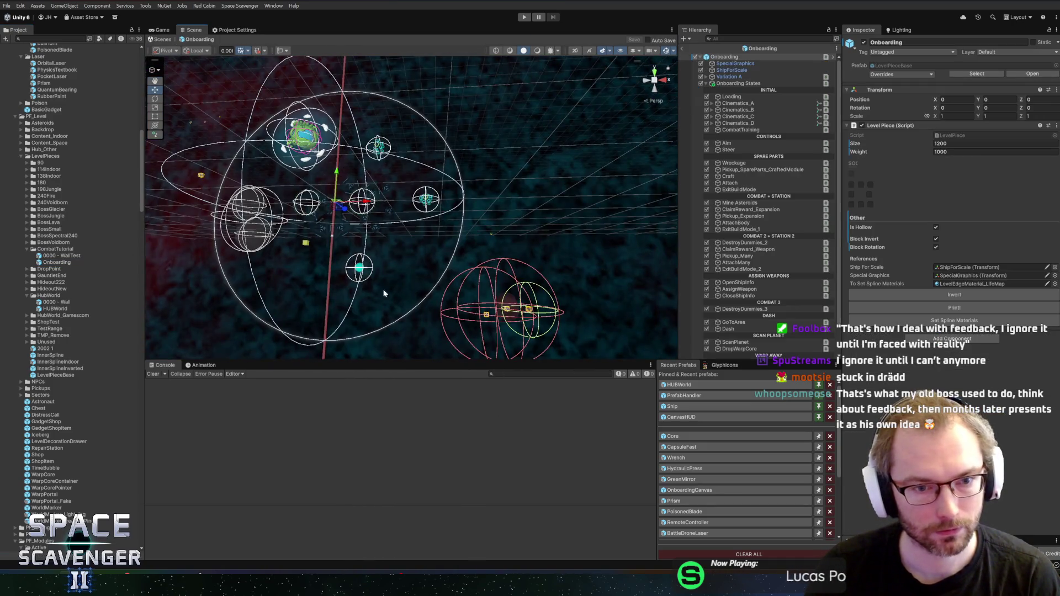
# Step: Zoom in on the Onboarding level, select its WarpPortal and pan the view around it
pyautogui.scroll(10, 371, 289)
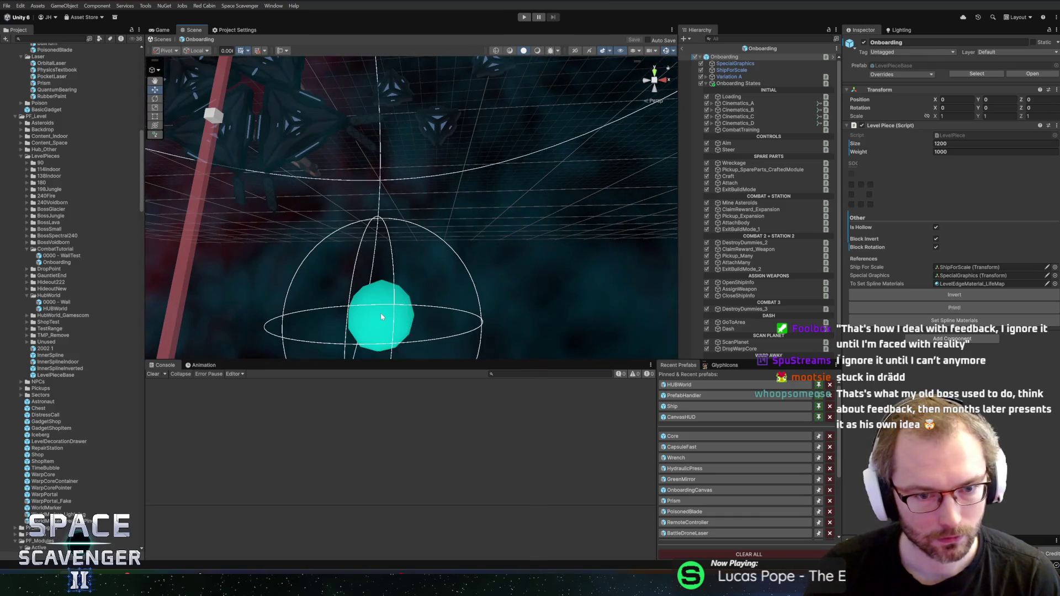
pyautogui.click(381, 316)
pyautogui.moveTo(381, 316)
pyautogui.mouseDown()
pyautogui.moveTo(518, 240)
pyautogui.moveTo(527, 221)
pyautogui.moveTo(485, 251)
pyautogui.moveTo(441, 220)
pyautogui.mouseUp()
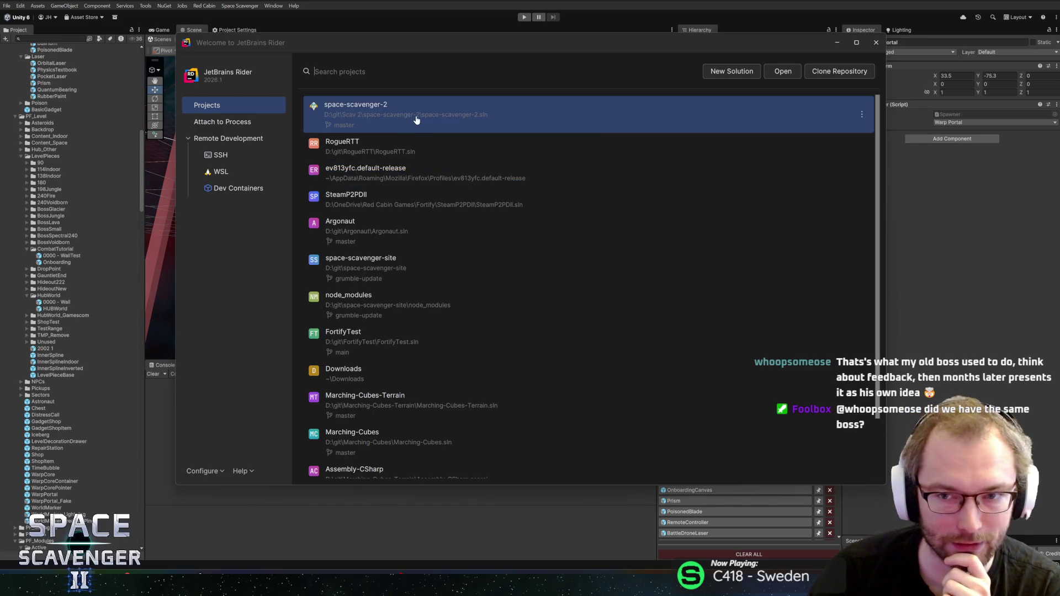
# Step: Open the space-scavenger-2 project from Rider's Welcome screen's recent projects
pyautogui.click(519, 112)
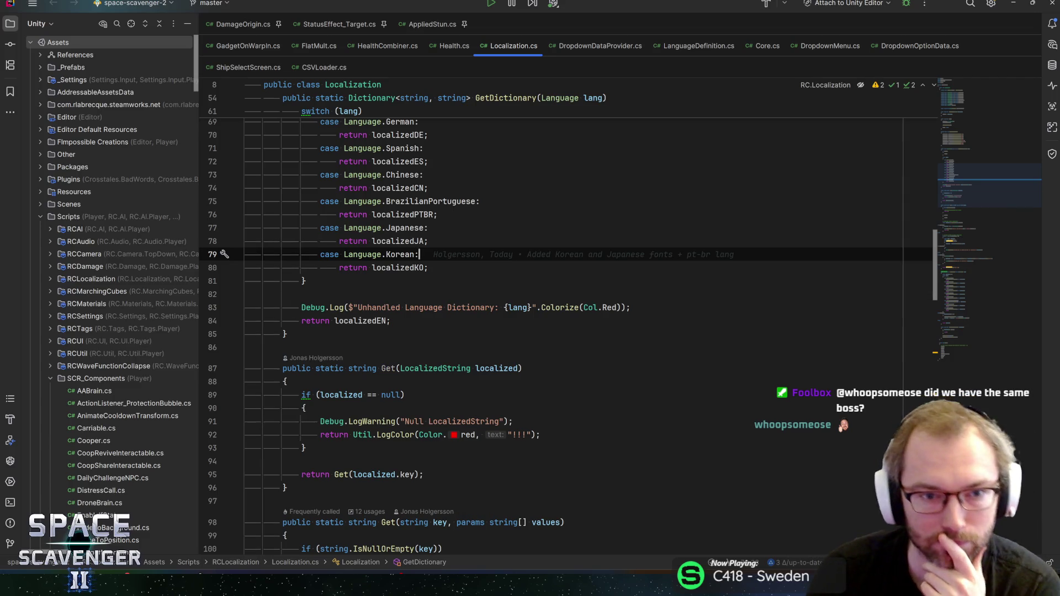
pyautogui.moveTo(960, 184); pyautogui.dragTo(987, 171)
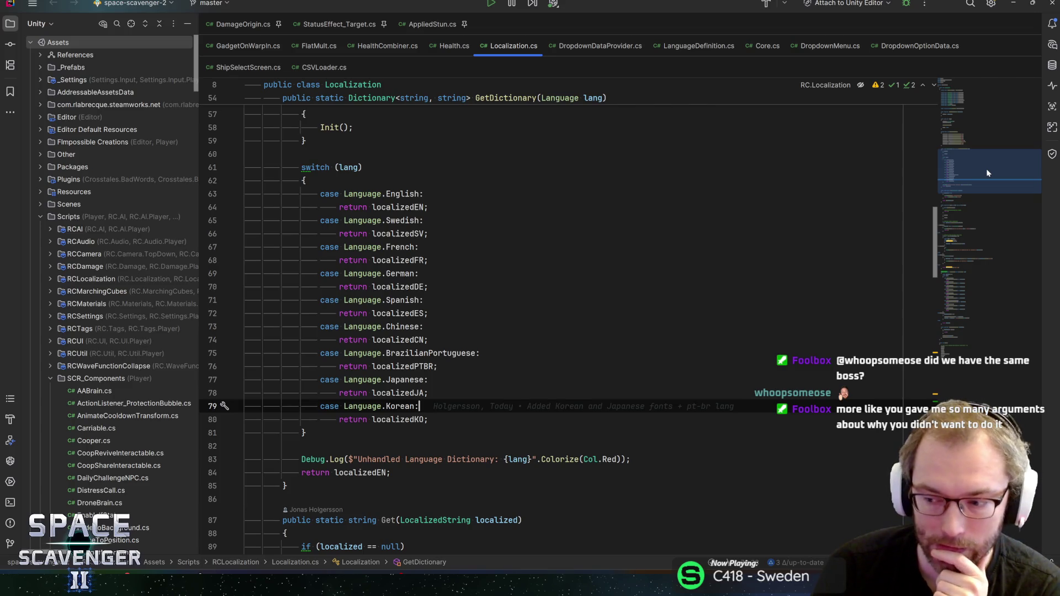
pyautogui.moveTo(987, 173); pyautogui.dragTo(990, 174)
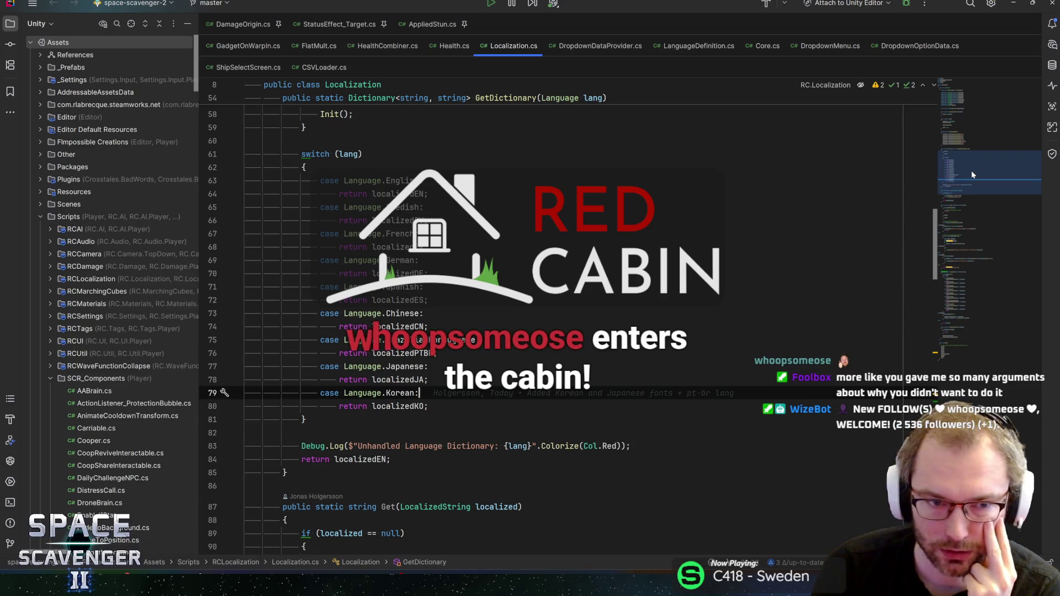
pyautogui.scroll(-1, 971, 174)
pyautogui.moveTo(980, 173)
pyautogui.mouseDown()
pyautogui.moveTo(1030, 245)
pyautogui.moveTo(971, 272)
pyautogui.moveTo(988, 299)
pyautogui.moveTo(1003, 132)
pyautogui.mouseUp()
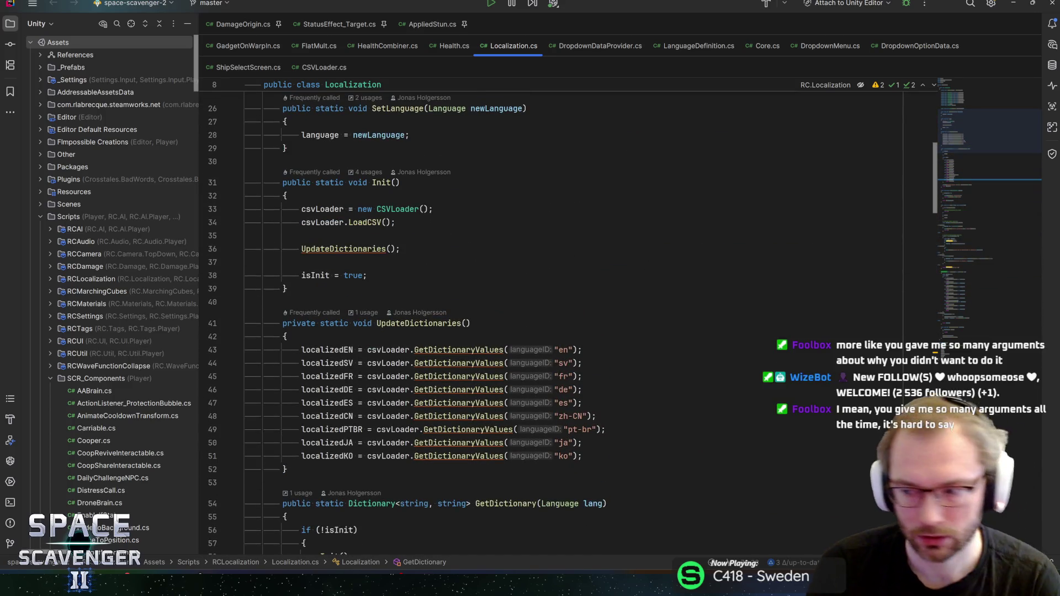
pyautogui.click(247, 236)
# Step: Find and open the WarpPortal class with a 'warp' class search
pyautogui.hotkey('ctrl', 'n')
pyautogui.write('warp')
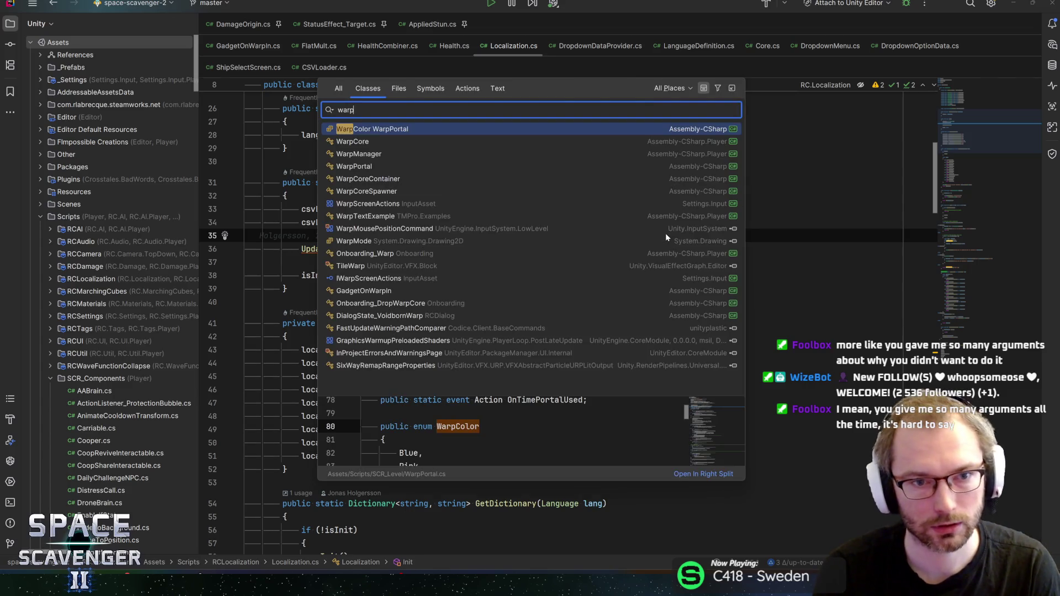
pyautogui.press('Down')
pyautogui.press('Down')
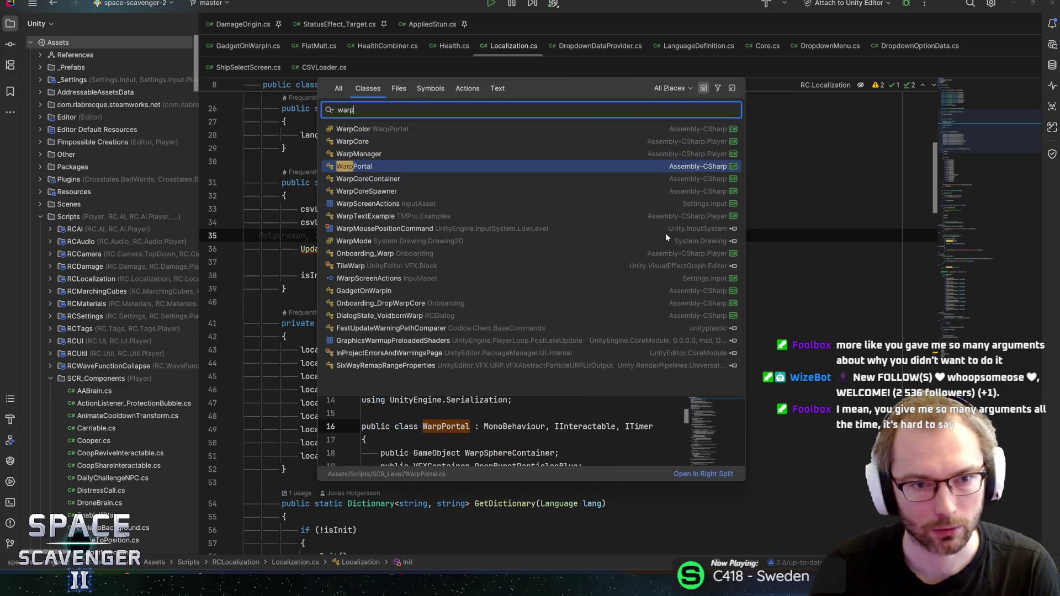
pyautogui.press('Return')
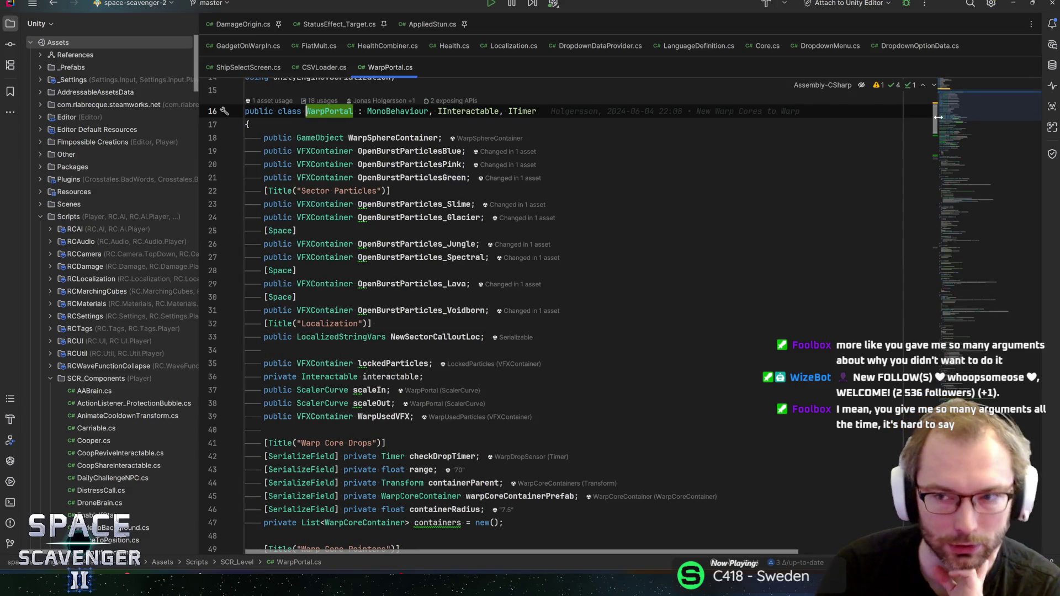
pyautogui.scroll(3, 975, 111)
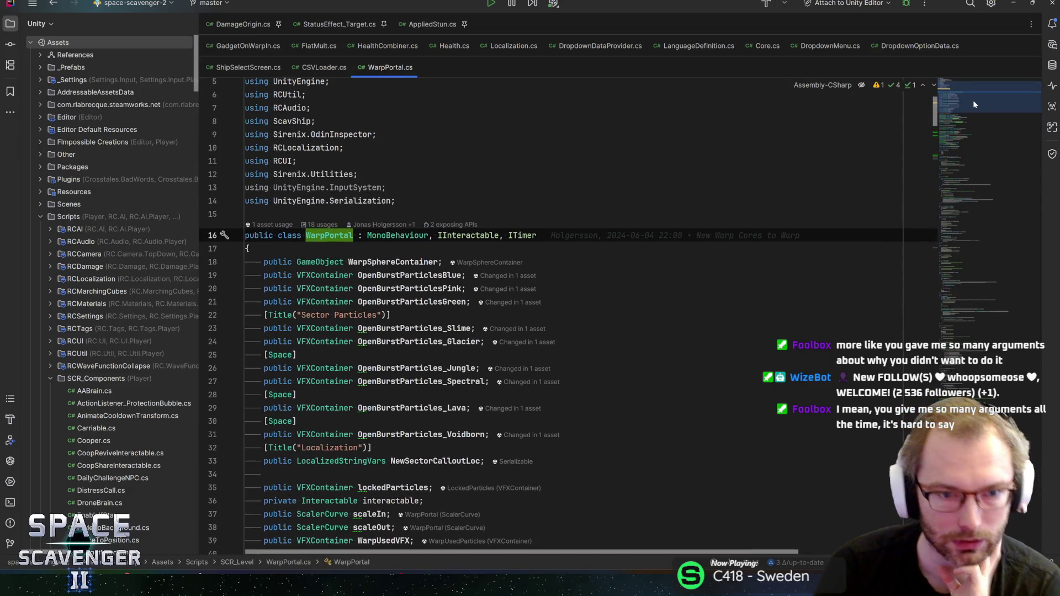
pyautogui.scroll(-5, 973, 101)
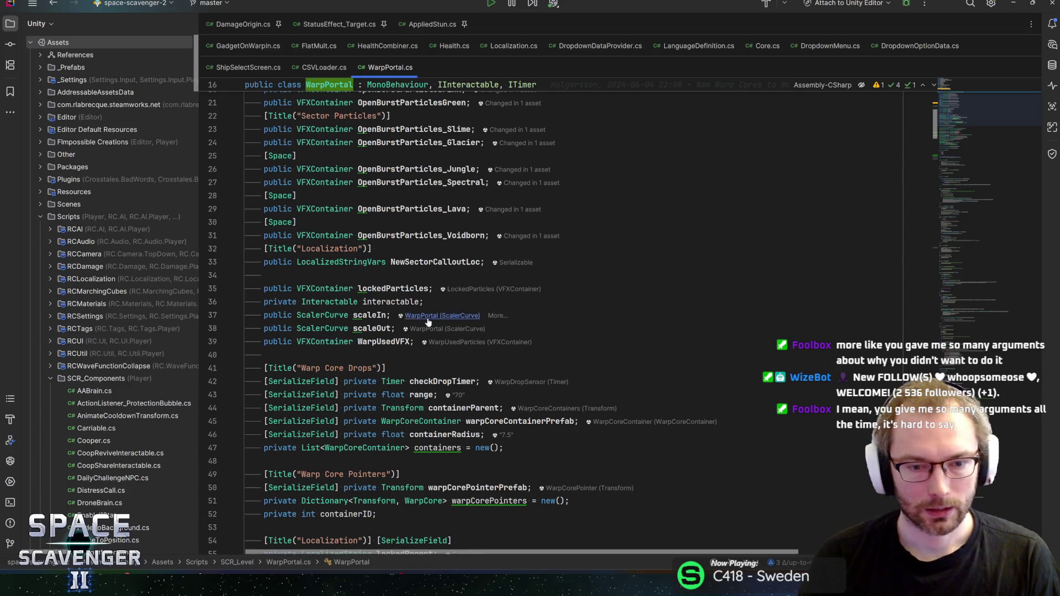
# Step: Search WarpPortal for WarpUsedVFX and jump to the WarpUsed call in Ship.cs
pyautogui.hotkey('ctrl', 'f')
pyautogui.write('warp')
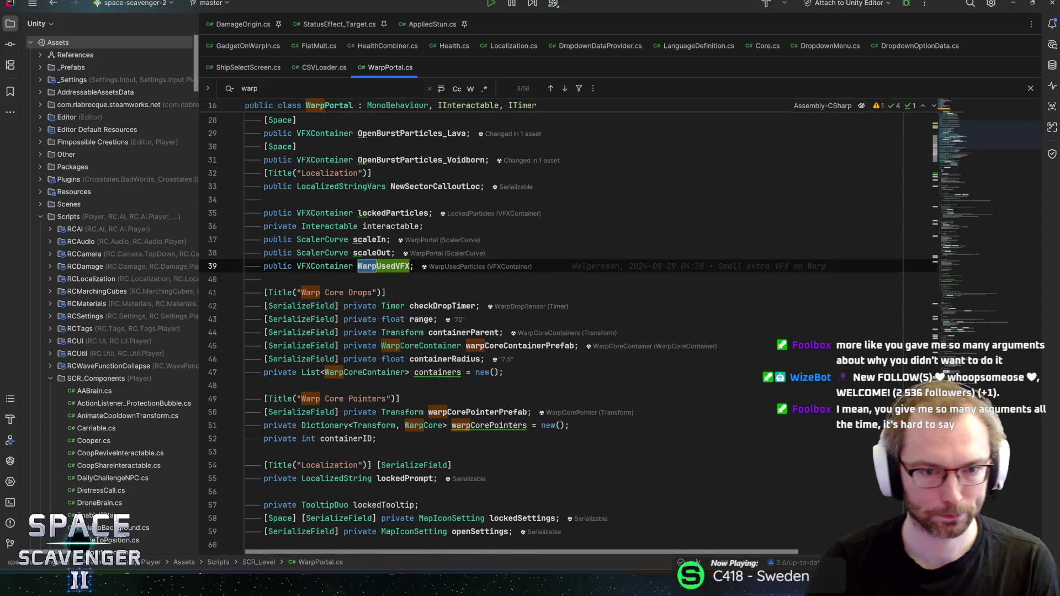
pyautogui.hotkey('ctrl', 'w')
pyautogui.hotkey('ctrl', 'f')
pyautogui.press('Return')
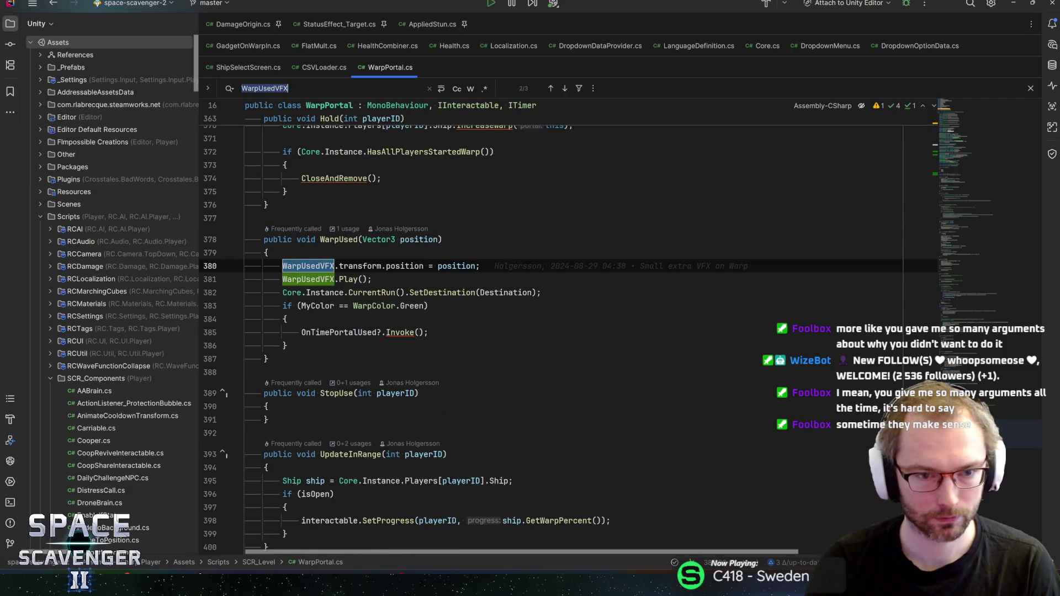
pyautogui.click(338, 239)
pyautogui.hotkey('ctrl', 'b')
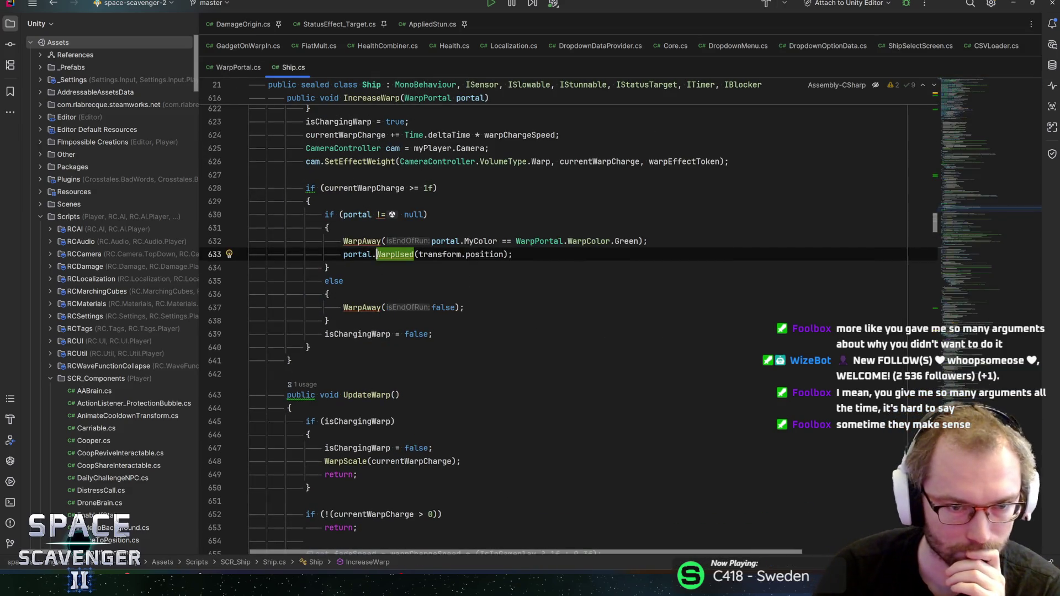
# Step: Highlight every use of currentWarpCharge and move to line 638
pyautogui.scroll(2, 358, 268)
pyautogui.click(357, 267)
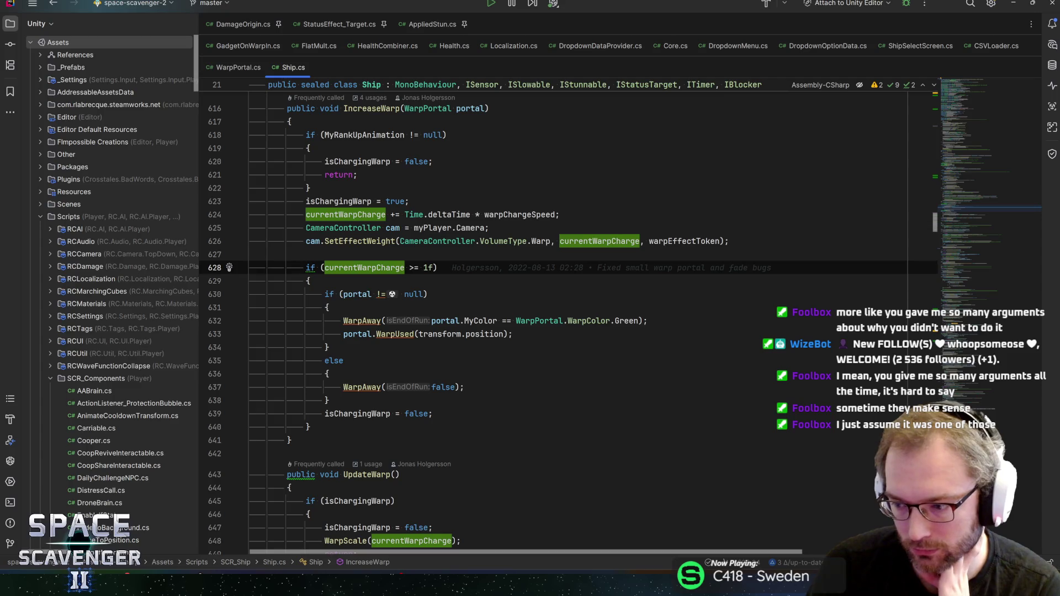
pyautogui.moveTo(357, 267)
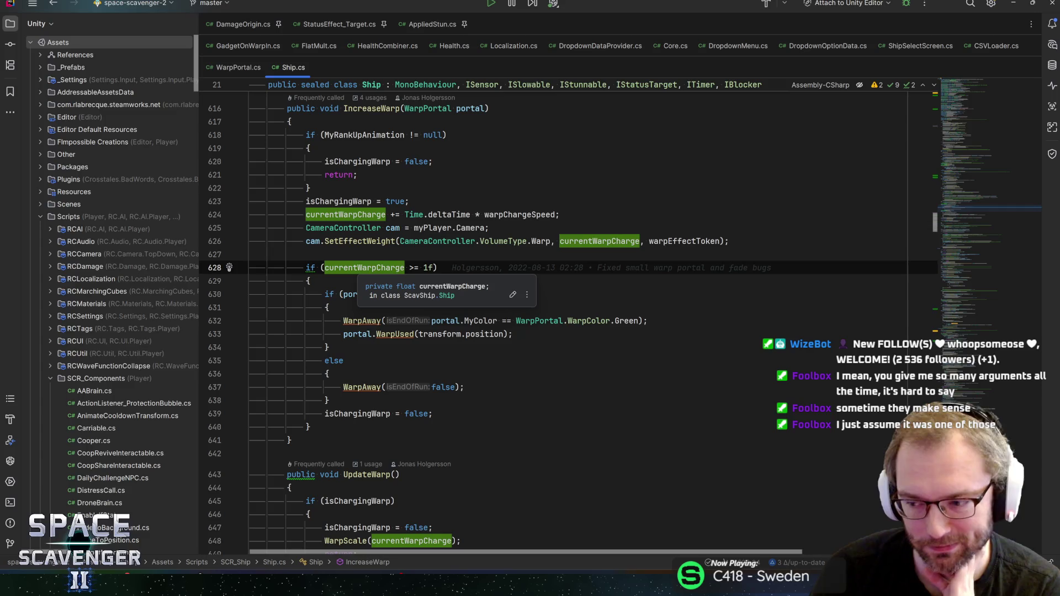
pyautogui.click(465, 387)
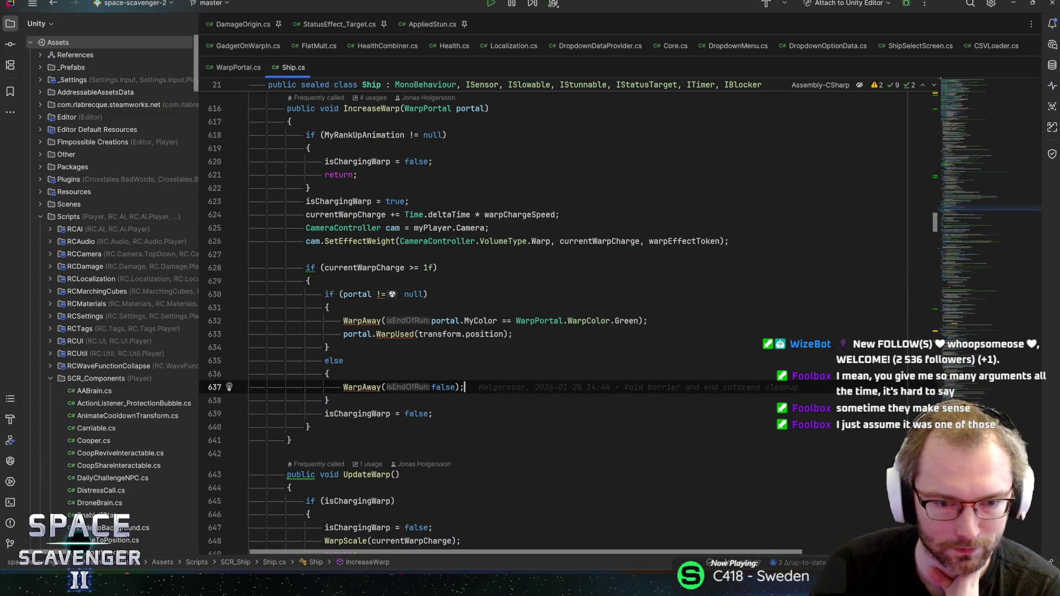
pyautogui.press('Down')
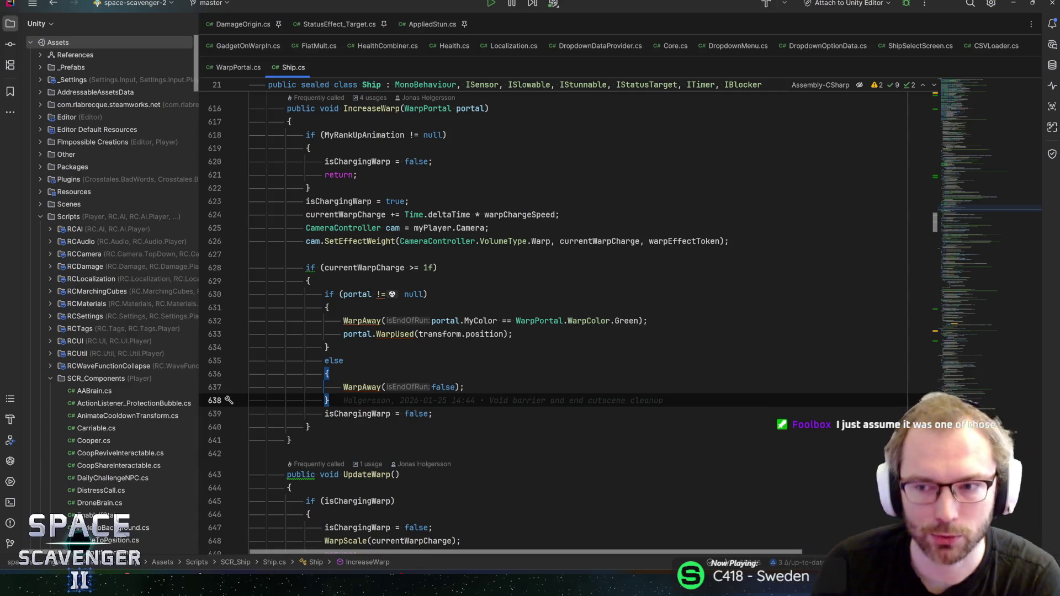
# Step: Step up through the portal branch to the warp charge check and effect-weight line 626
pyautogui.click(327, 374)
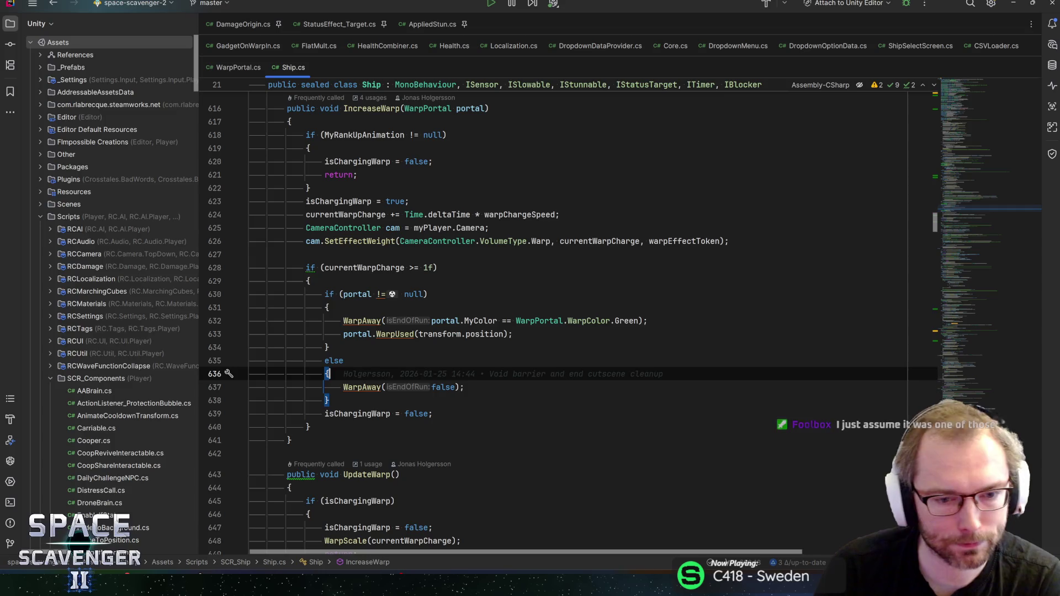
pyautogui.click(327, 348)
pyautogui.press('Up')
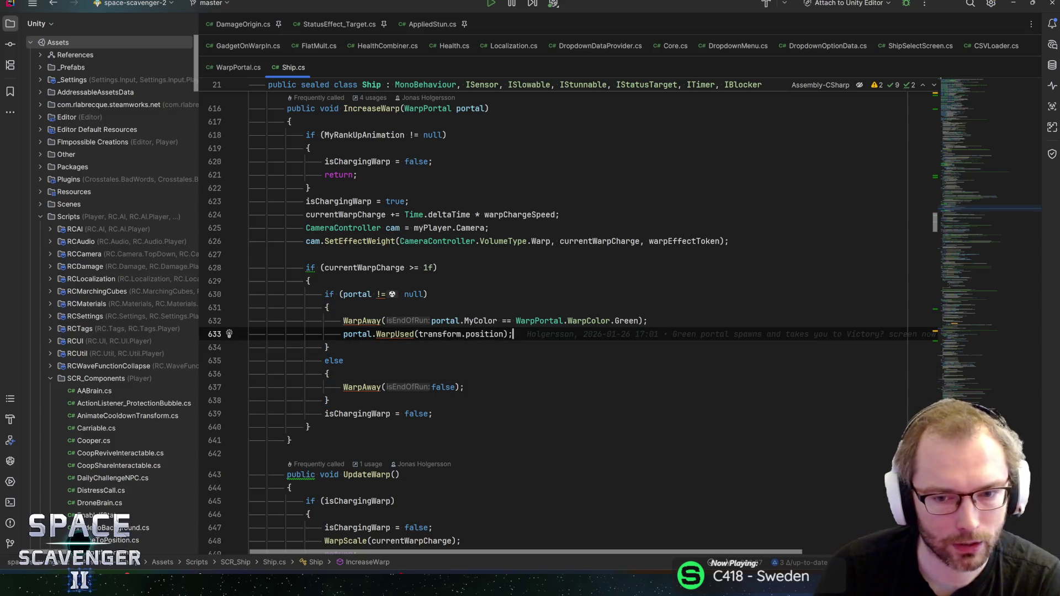
pyautogui.press('Up')
pyautogui.press('End')
pyautogui.press('Up')
pyautogui.press('Up')
pyautogui.press('Up')
pyautogui.press('Down')
pyautogui.press('Up')
pyautogui.press('Up')
pyautogui.press('Up')
pyautogui.press('Up')
pyautogui.press('End')
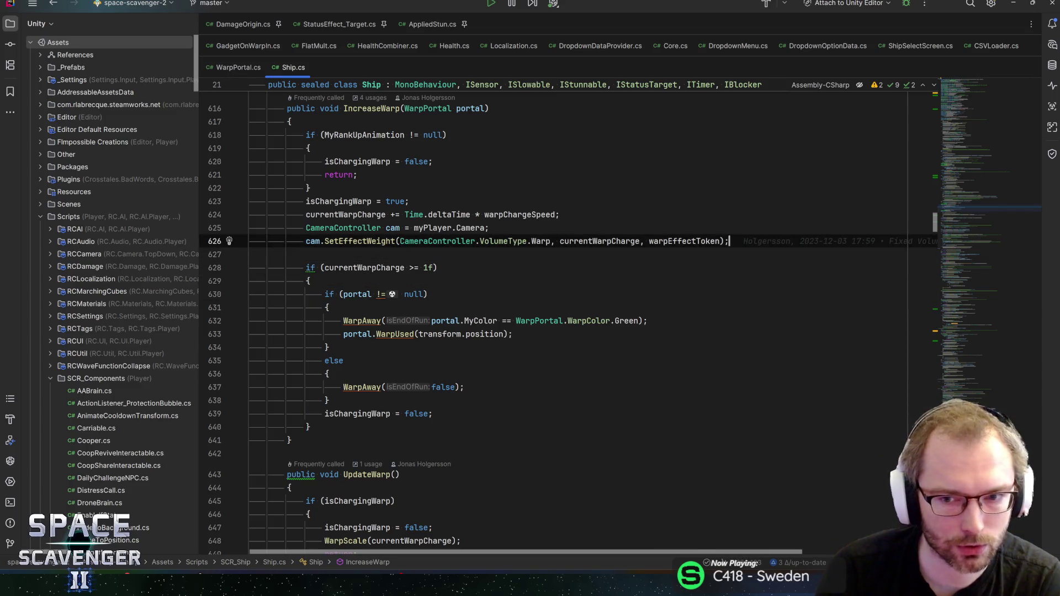
pyautogui.press('Up')
pyautogui.press('Up')
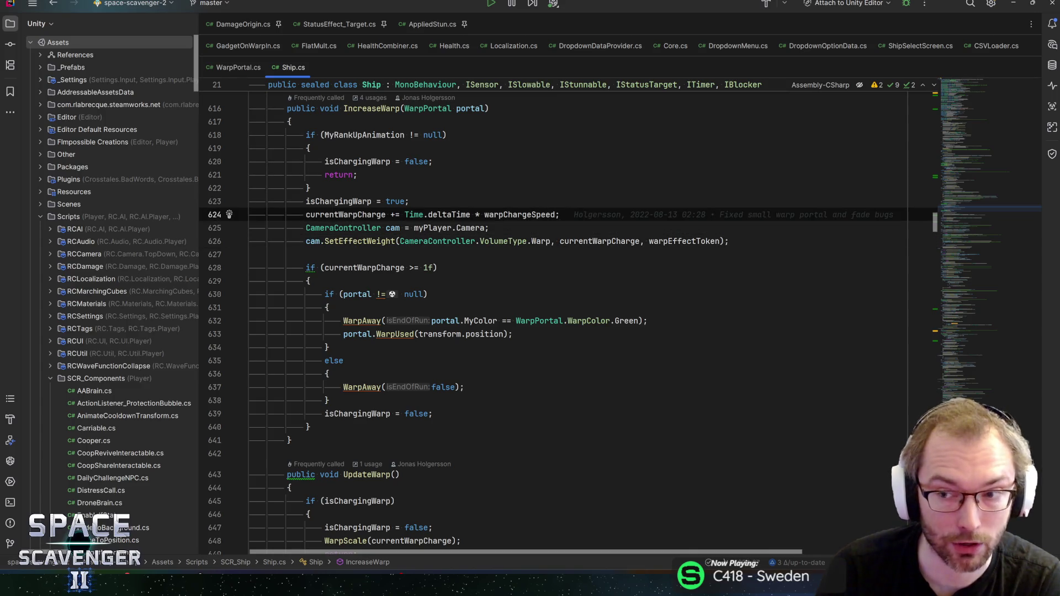
# Step: Read IncreaseWarp from its declaration back down to the end of line 626
pyautogui.press('Up')
pyautogui.press('Up')
pyautogui.press('Up')
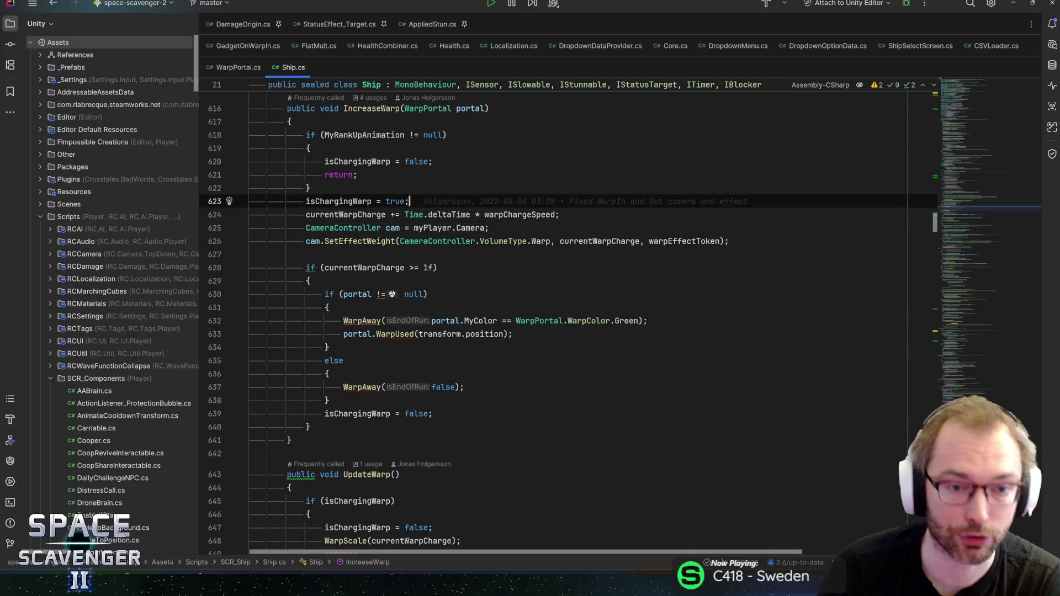
pyautogui.press('Up')
pyautogui.press('Up')
pyautogui.press('Up')
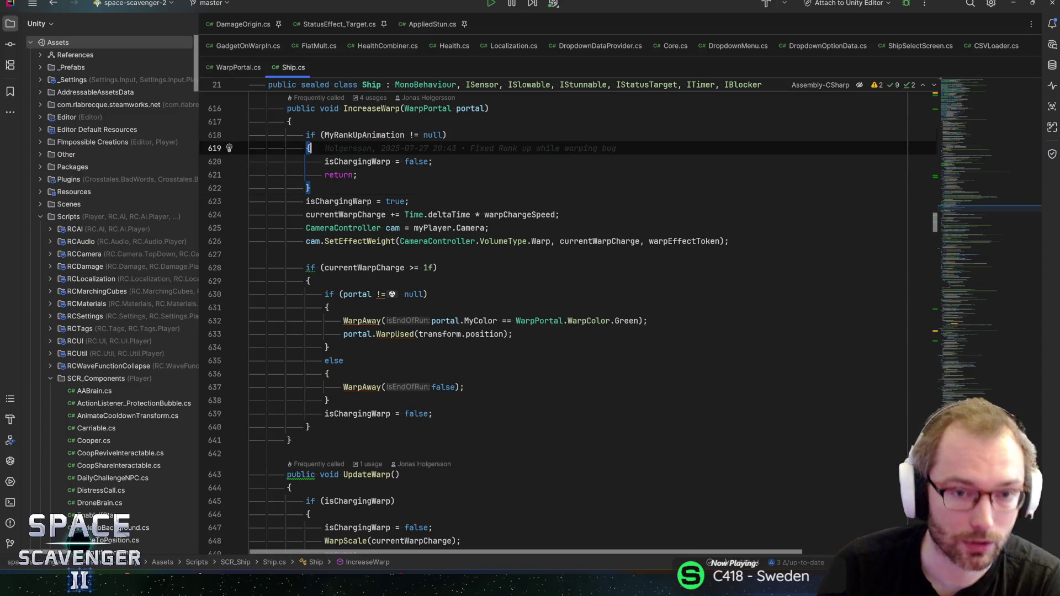
pyautogui.press('Up')
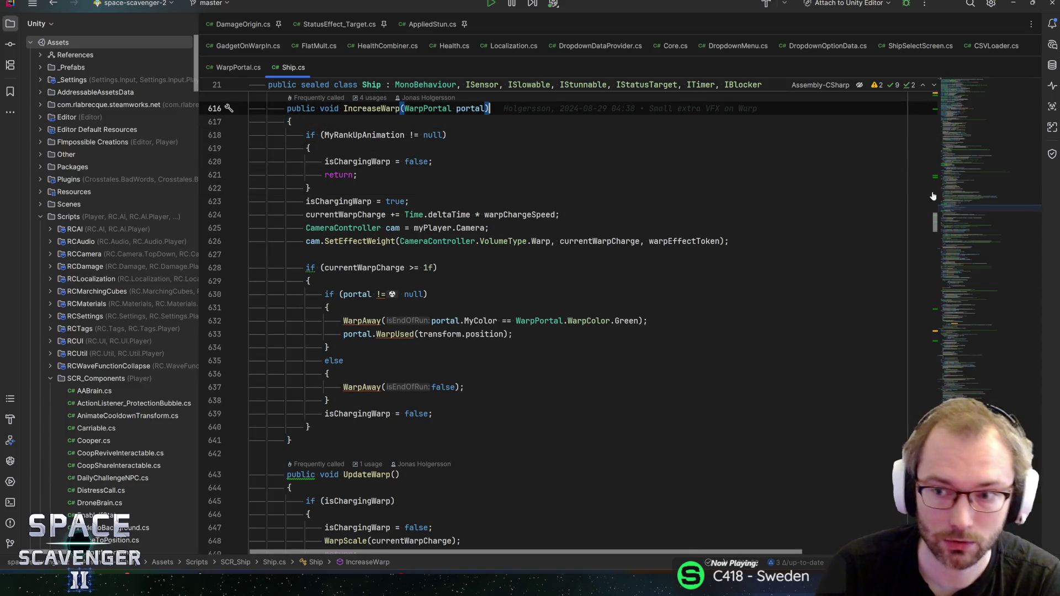
pyautogui.press('Down')
pyautogui.press('Down')
pyautogui.press('Down')
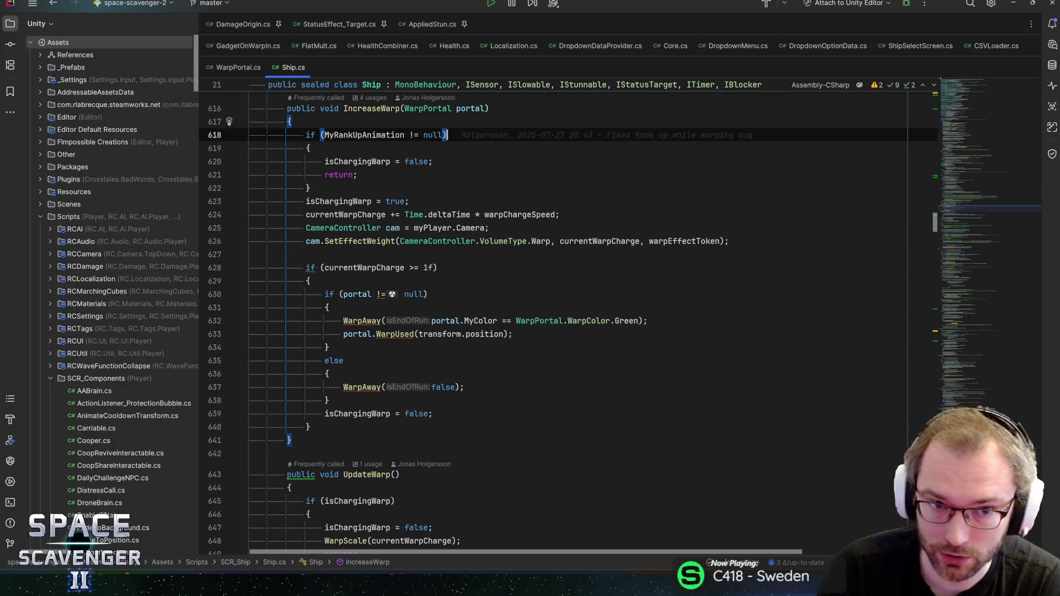
pyautogui.press('Down')
pyautogui.press('Down')
pyautogui.press('Down')
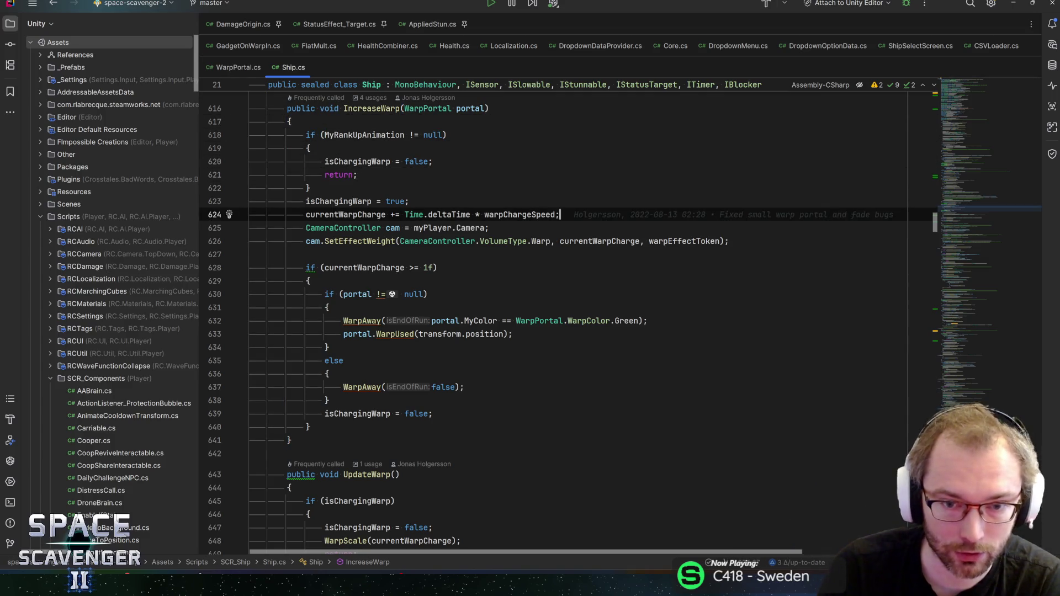
pyautogui.press('Down')
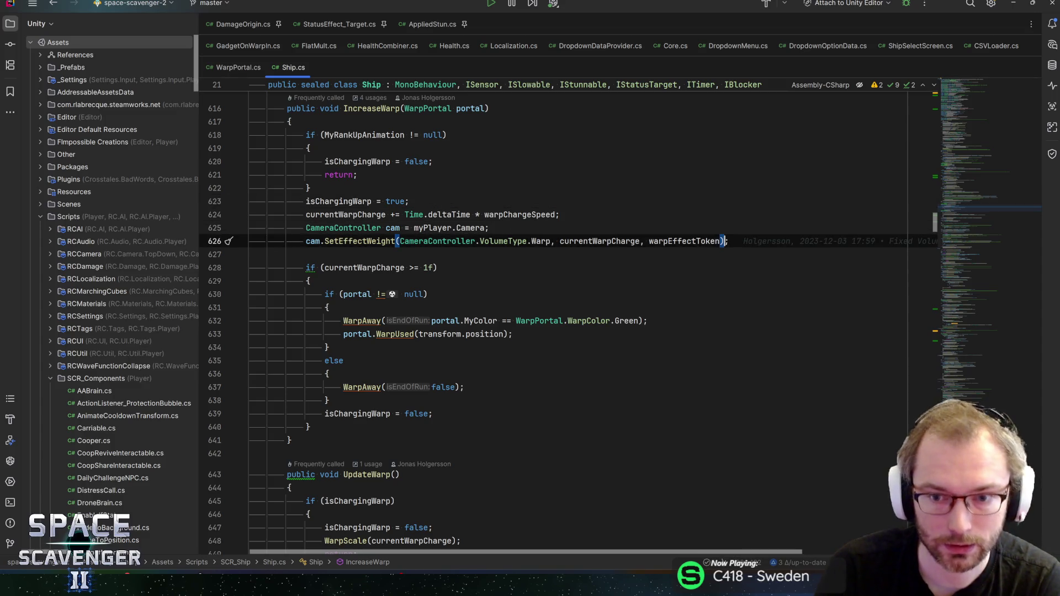
pyautogui.press('End')
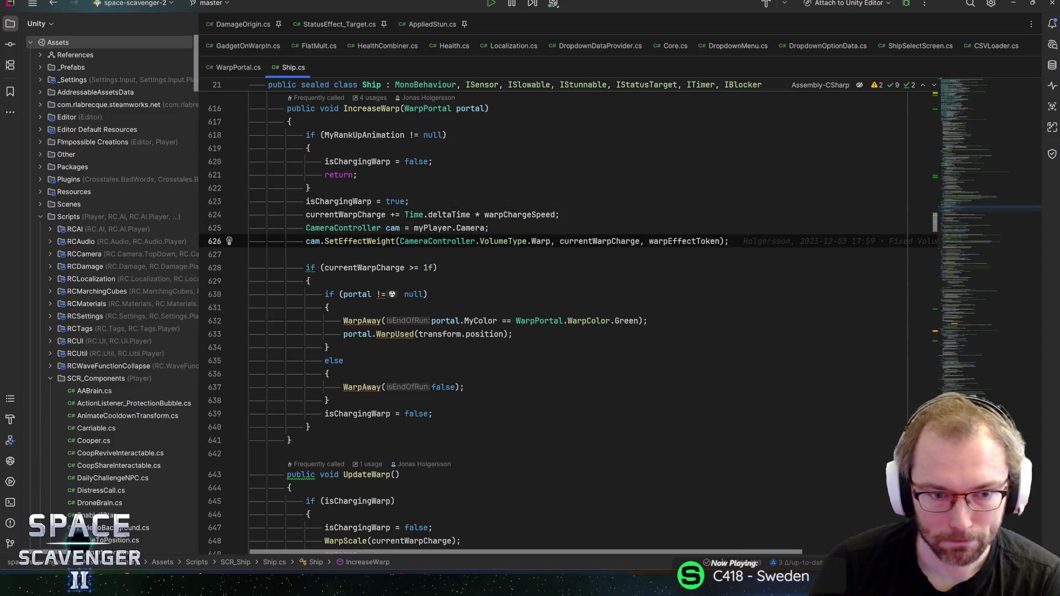
# Step: Highlight the portal uses in IncreaseWarp, then list all usages of IncreaseWarp
pyautogui.scroll(-1, 569, 320)
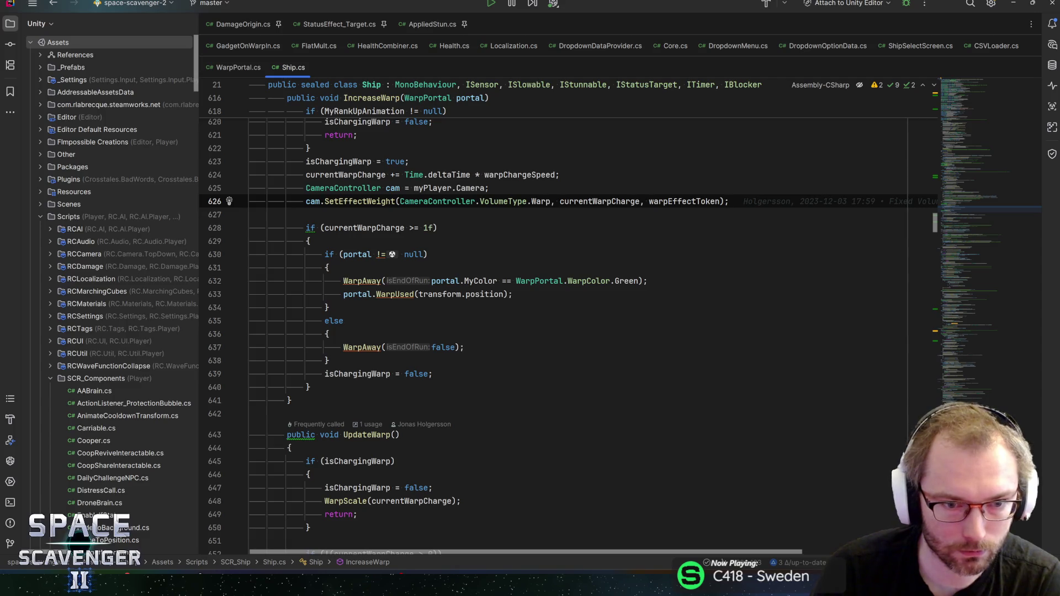
pyautogui.click(357, 254)
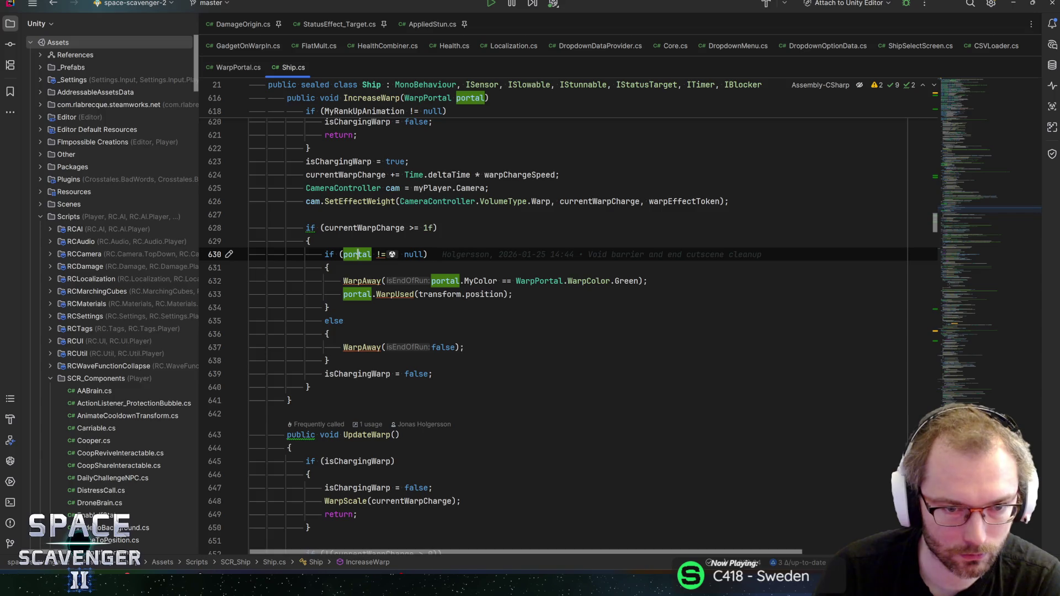
pyautogui.hotkey('alt', 'Up')
pyautogui.hotkey('alt', 'F7')
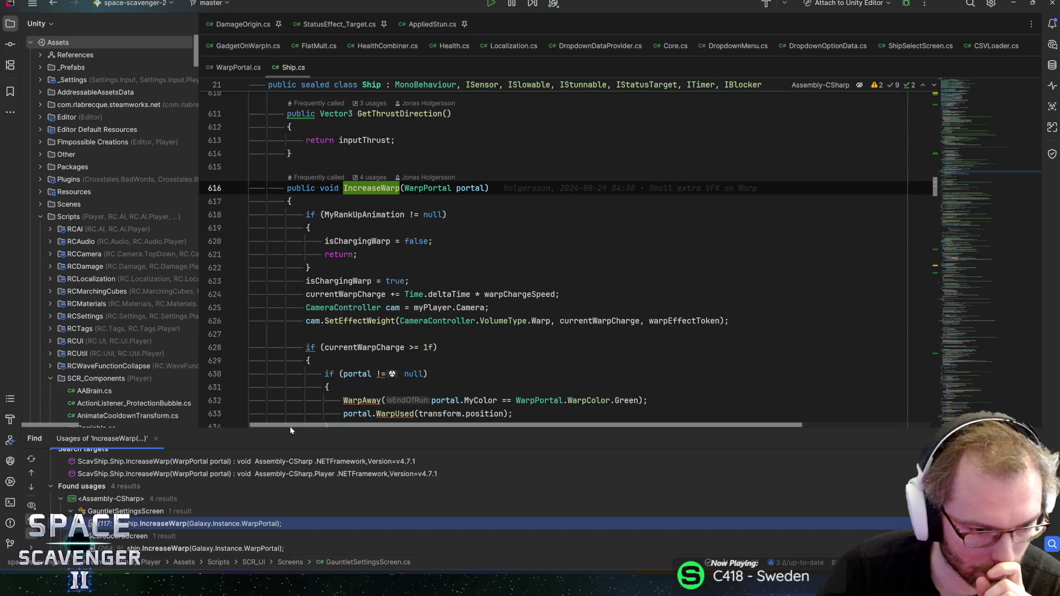
# Step: Enlarge the IncreaseWarp usages panel to review its four callers, then switch to Unity
pyautogui.moveTo(290, 429); pyautogui.dragTo(290, 381)
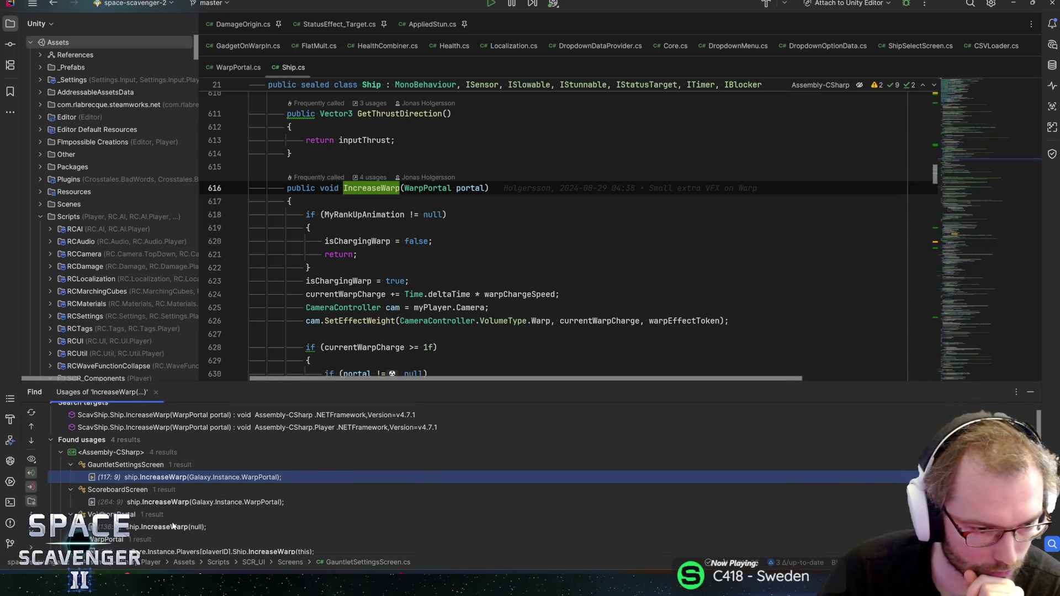
pyautogui.scroll(-1, 171, 532)
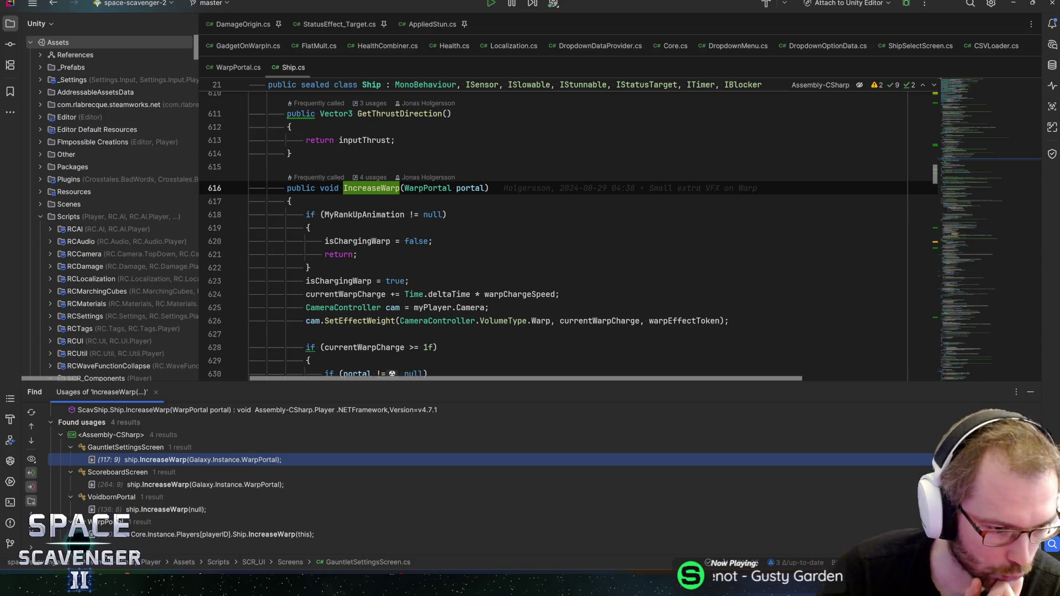
pyautogui.hotkey('alt', 'Tab')
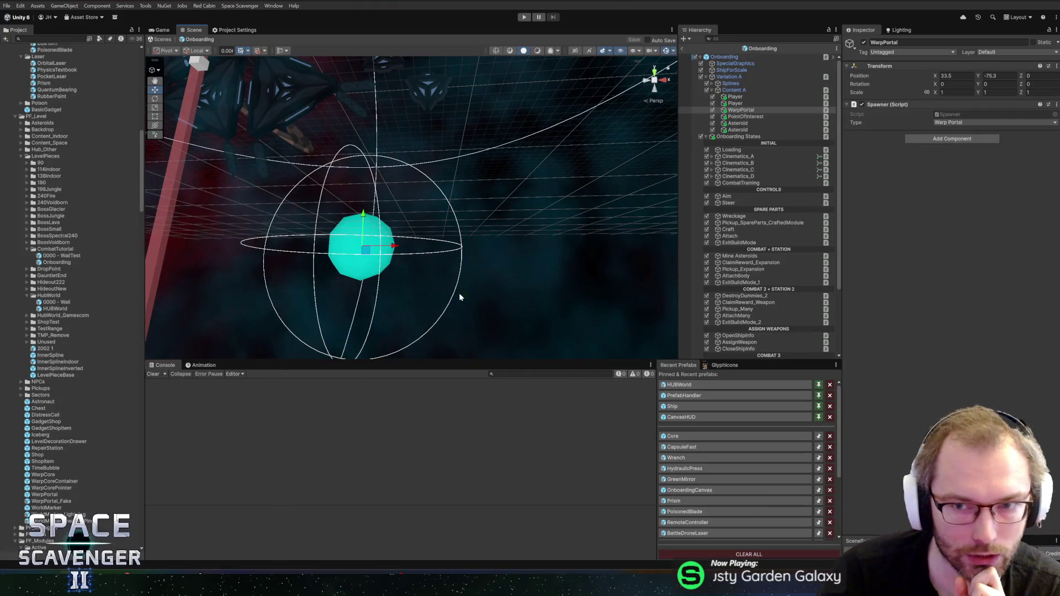
# Step: Open HUBWorld, select the WarpPortal under the teal platform, and pan to the red eye-like object
pyautogui.click(679, 384)
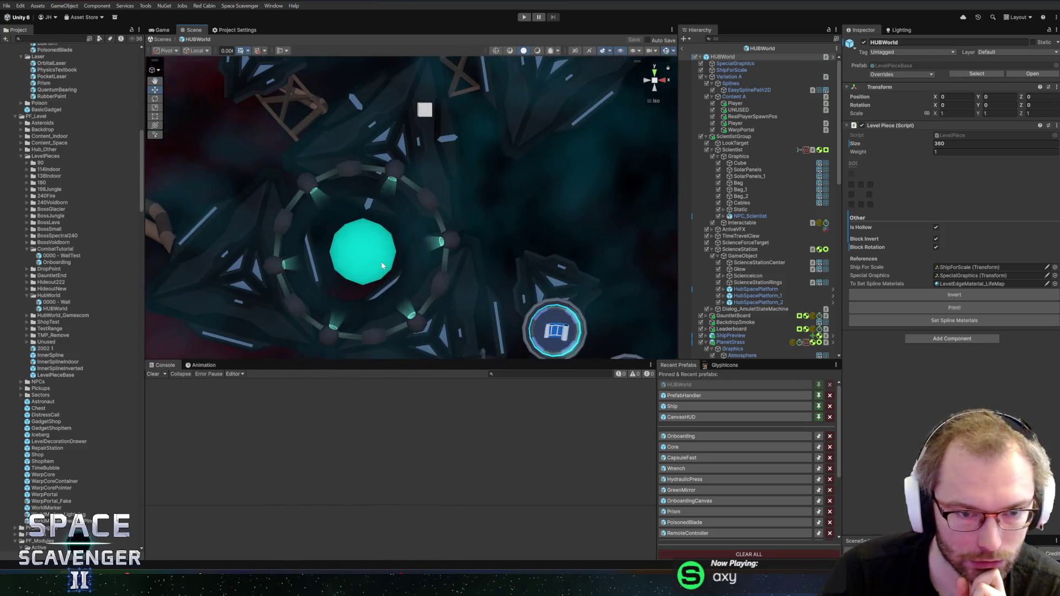
pyautogui.rightClick(364, 257)
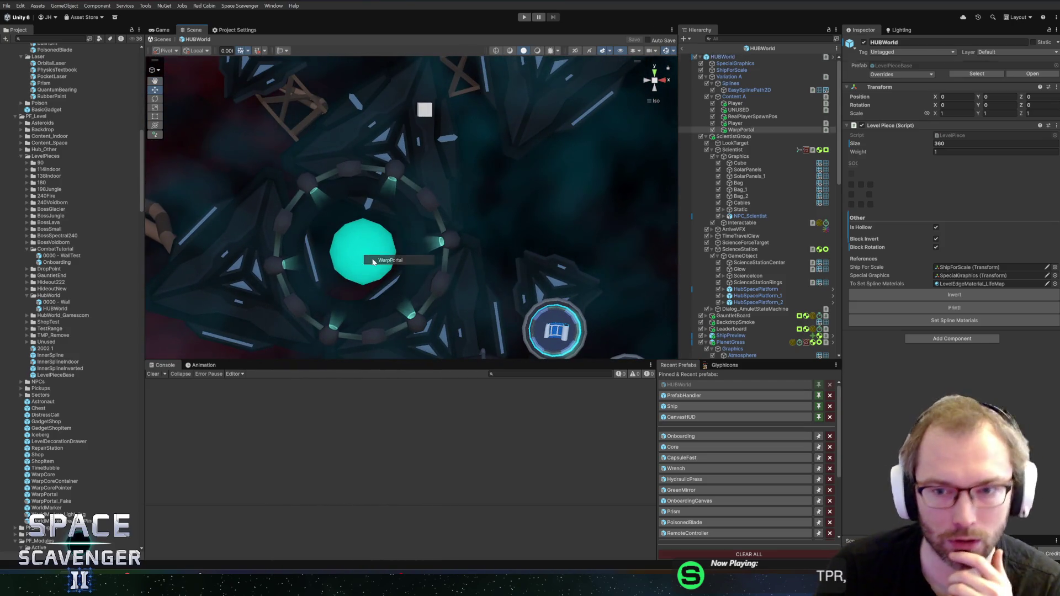
pyautogui.click(372, 257)
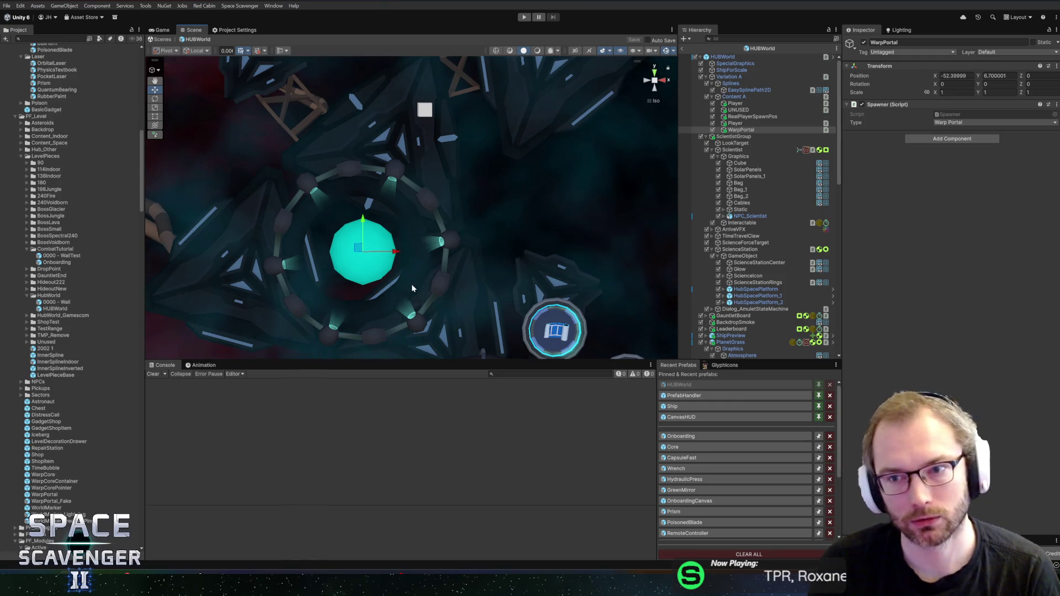
pyautogui.scroll(-2, 412, 284)
pyautogui.scroll(3, 521, 188)
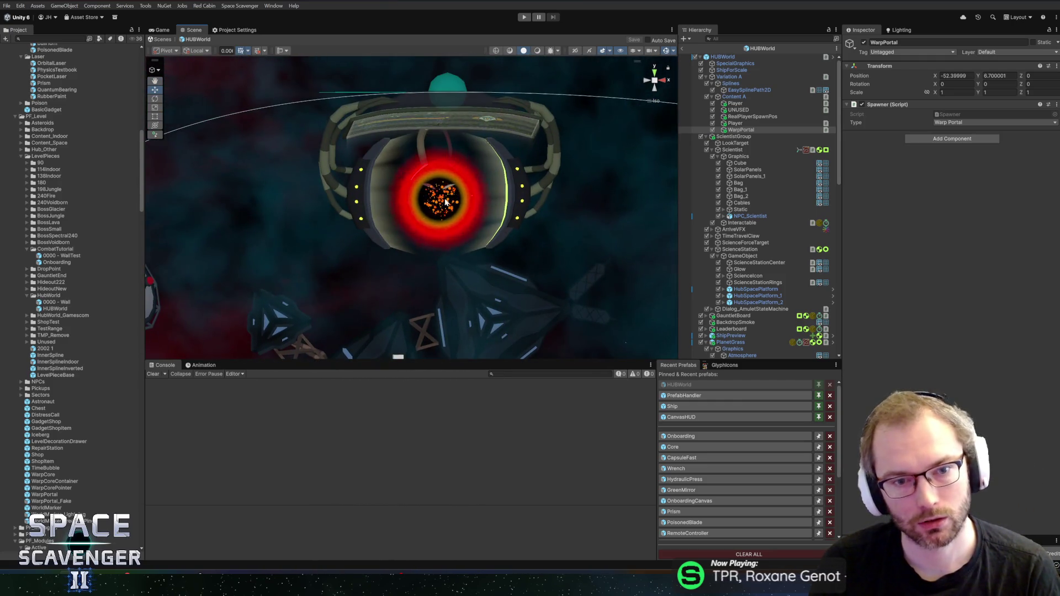
pyautogui.moveTo(387, 323); pyautogui.dragTo(479, 92)
pyautogui.hotkey('alt', 'Tab')
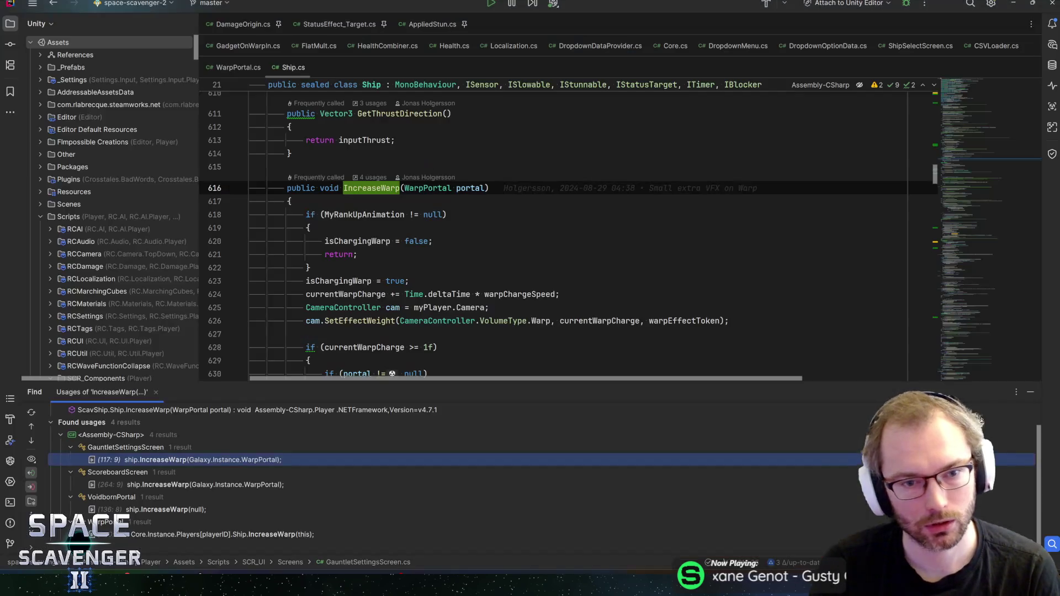
# Step: Open the GauntletSettingsScreen usage and find all usages of the GauntletSettingsScreen class
pyautogui.press('Return')
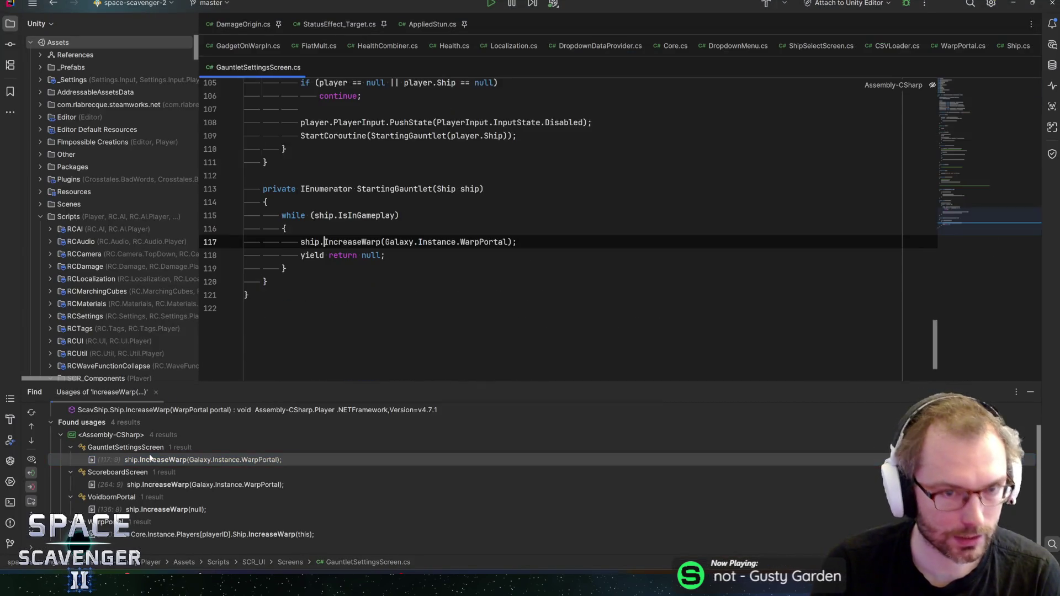
pyautogui.moveTo(958, 239); pyautogui.dragTo(958, 94)
pyautogui.click(357, 265)
pyautogui.hotkey('alt', 'F7')
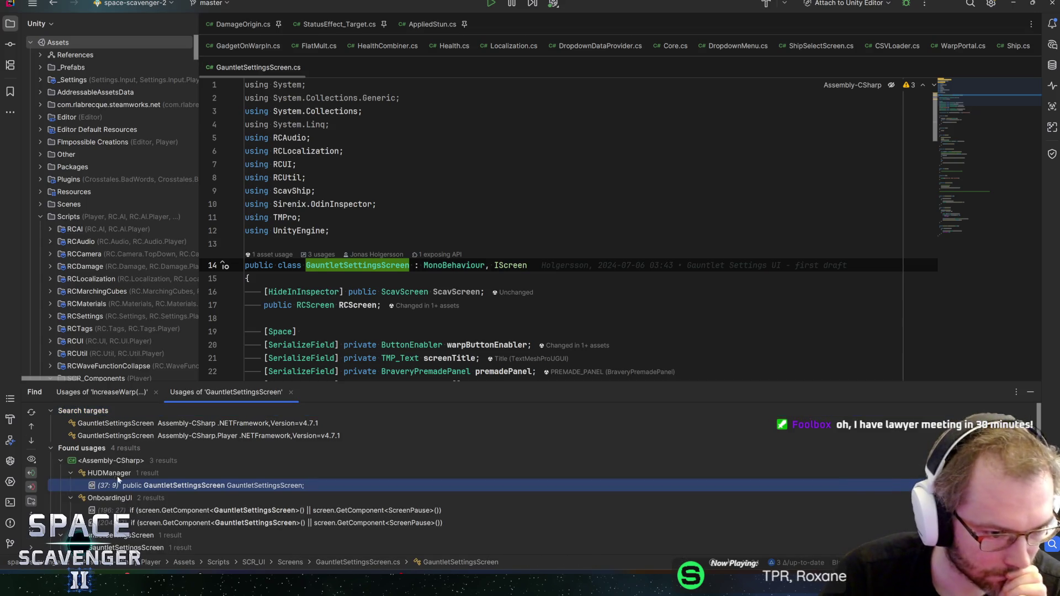
# Step: Follow HUDManager's GauntletSettingsScreen field to GauntletBoard.cs line 25 and inspect its if block
pyautogui.doubleClick(144, 487)
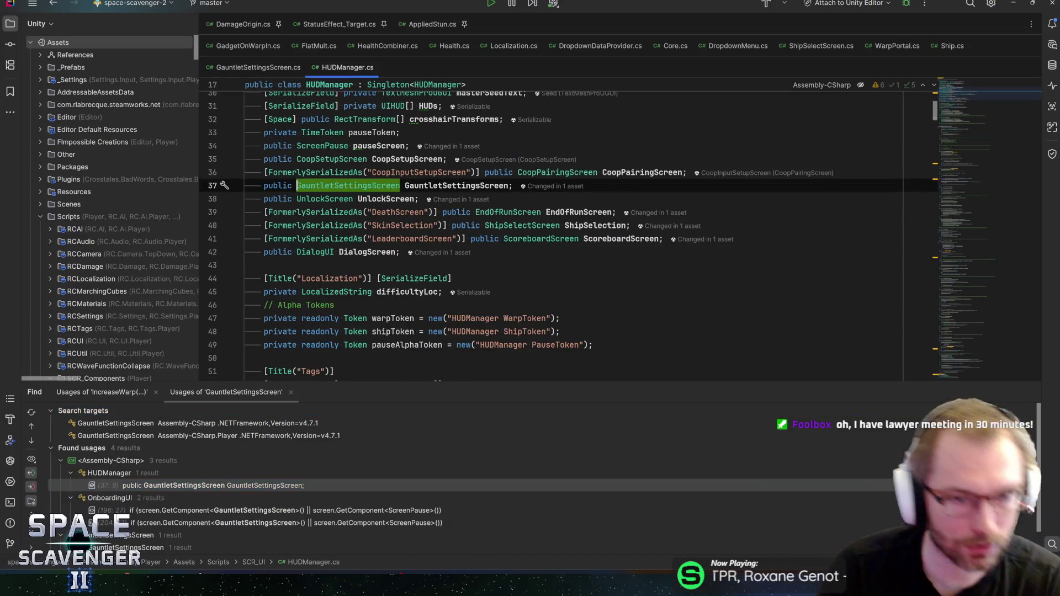
pyautogui.hotkey('ctrl', 'Right')
pyautogui.hotkey('alt', 'F7')
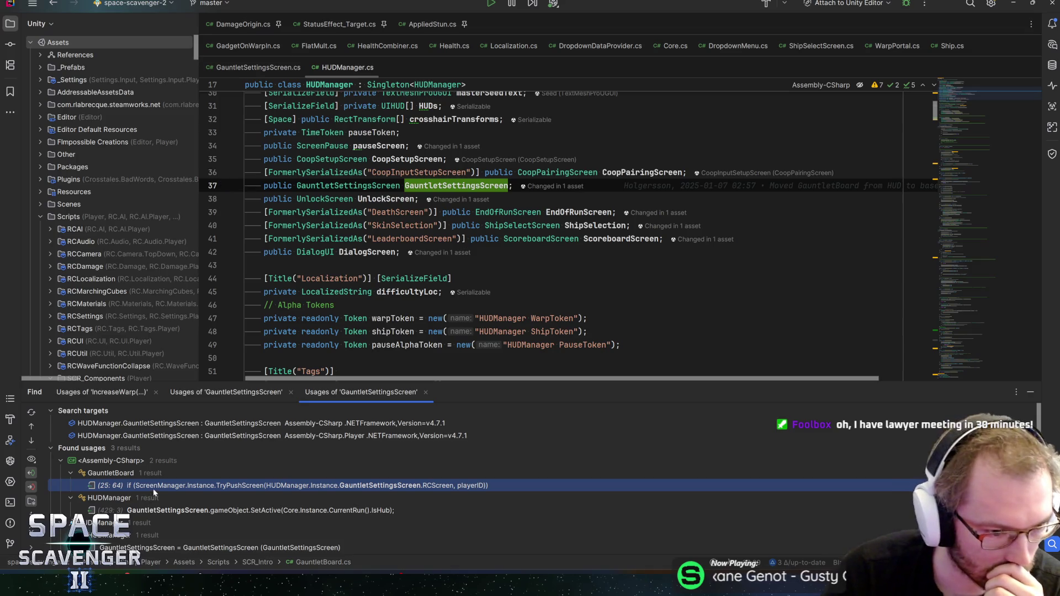
pyautogui.doubleClick(153, 488)
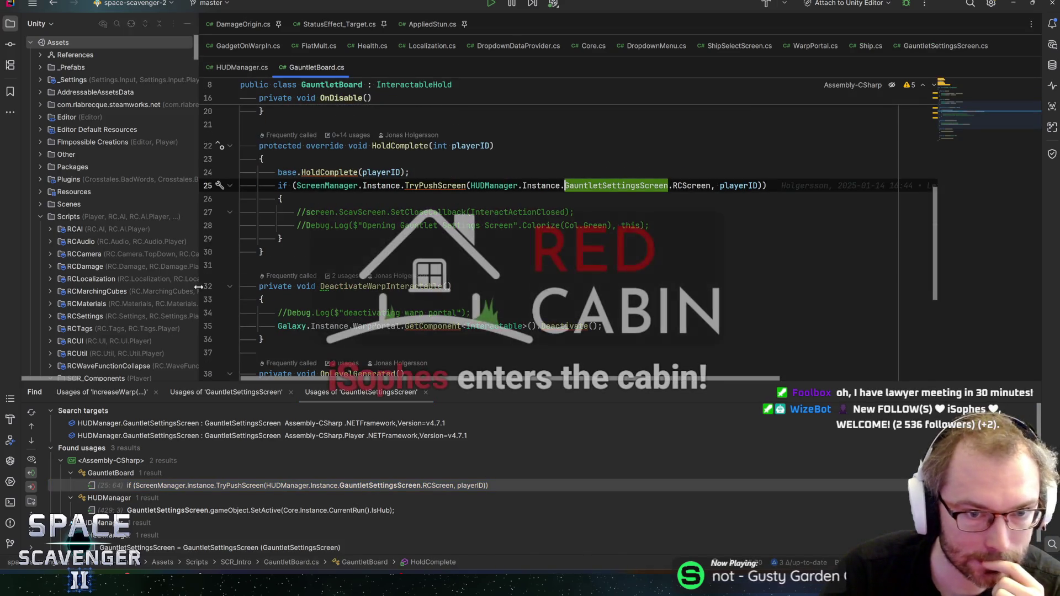
pyautogui.doubleClick(211, 509)
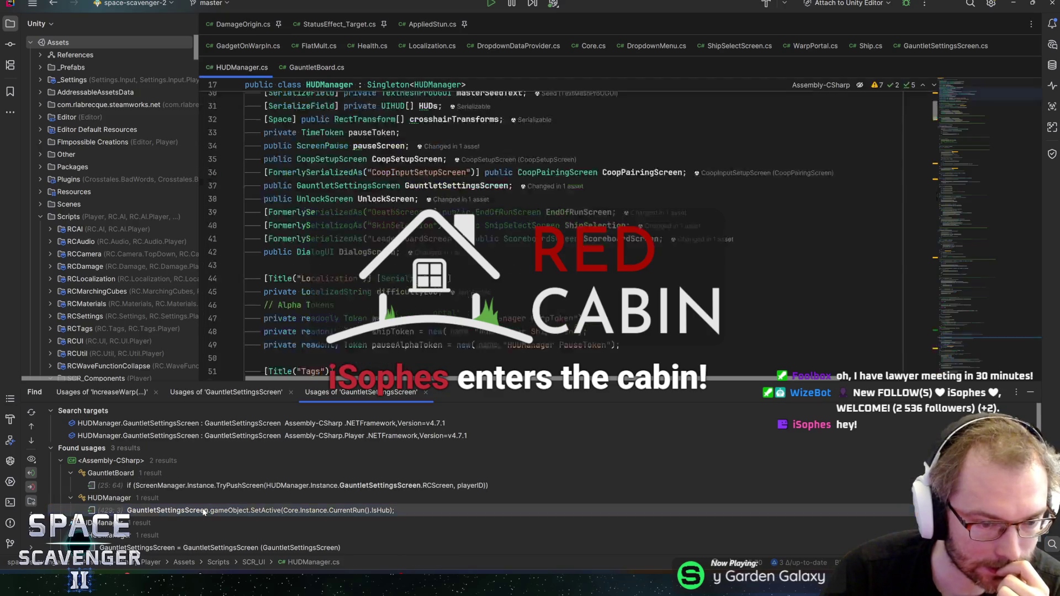
pyautogui.doubleClick(218, 487)
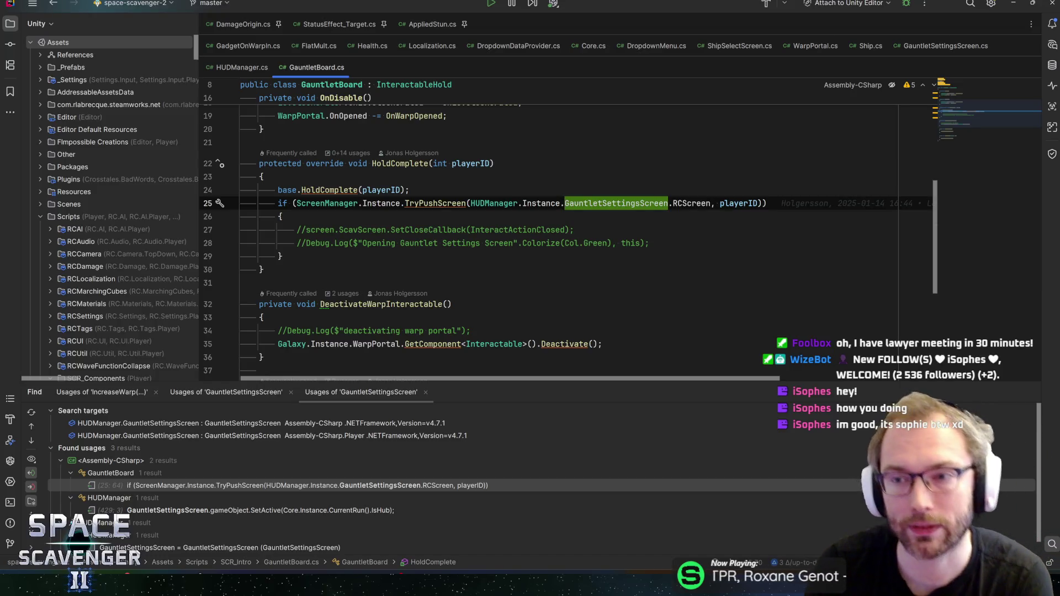
pyautogui.click(325, 204)
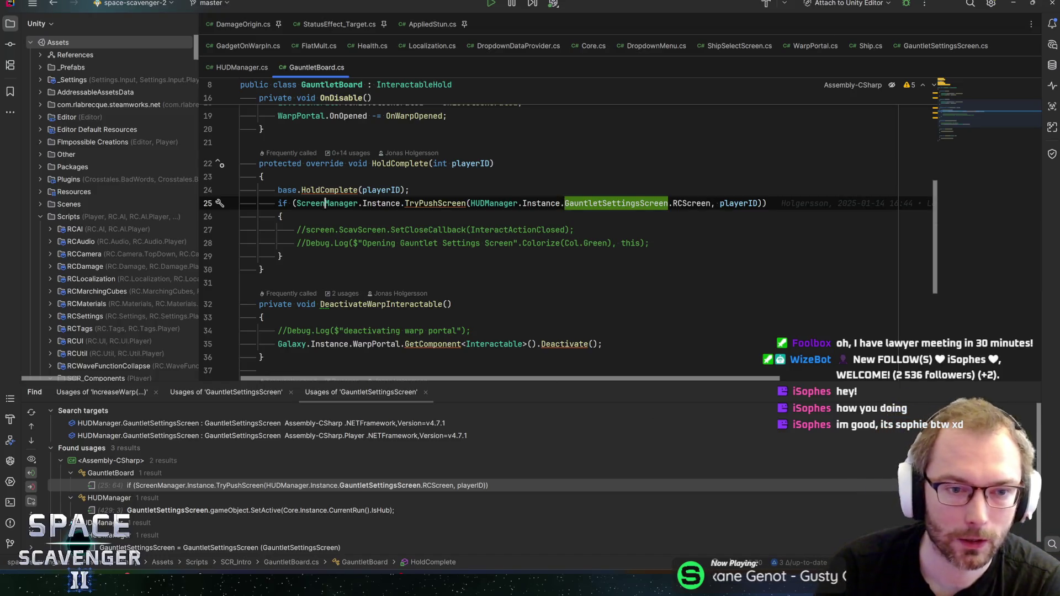
# Step: Check the history of GauntletBoard's commented-out line 27 and portal deactivation line 35
pyautogui.press('Down')
pyautogui.click(574, 230)
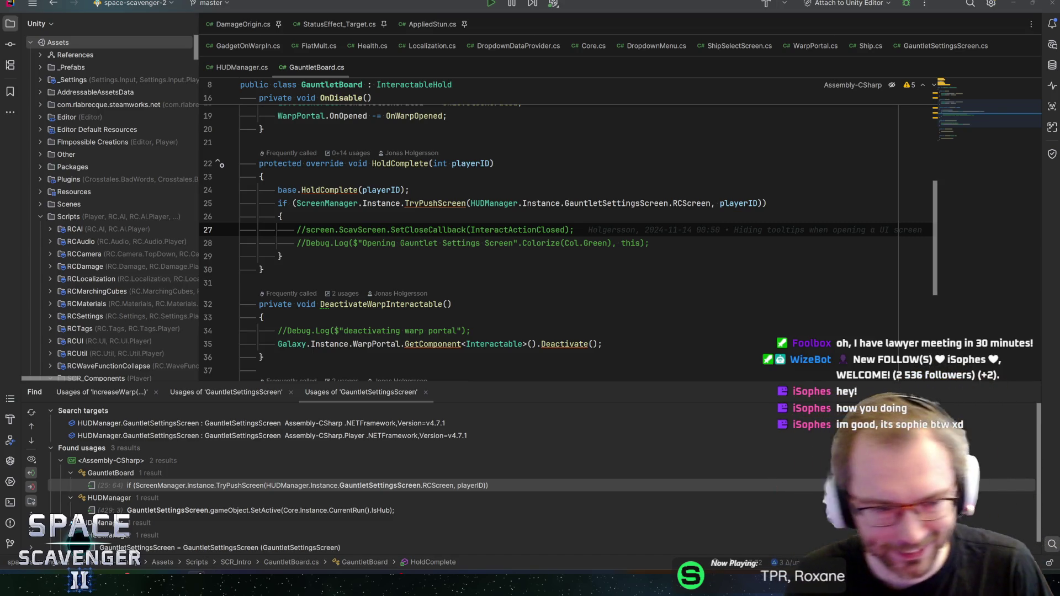
pyautogui.click(602, 344)
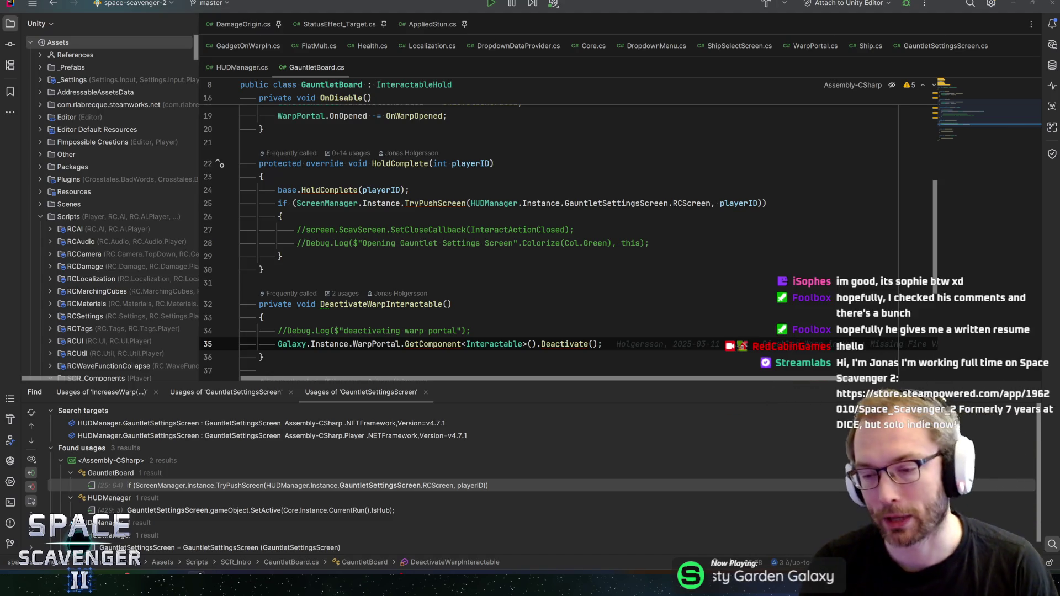
pyautogui.click(282, 257)
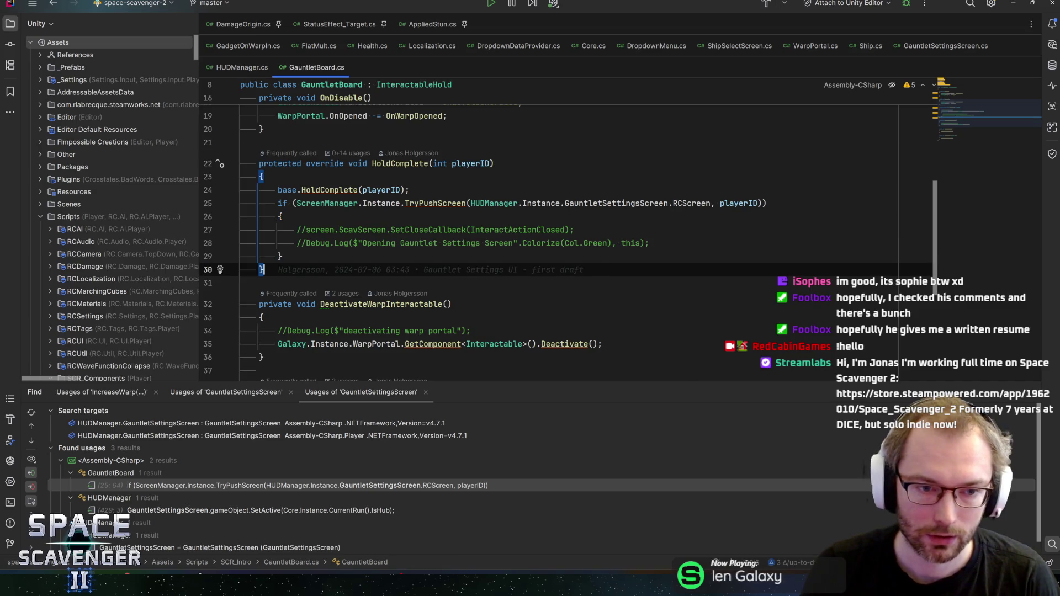
# Step: Step through HoldComplete, the line 35 portal deactivation and DeactivateWarpInteractable, reaching line 28
pyautogui.press('Up')
pyautogui.press('Up')
pyautogui.press('Up')
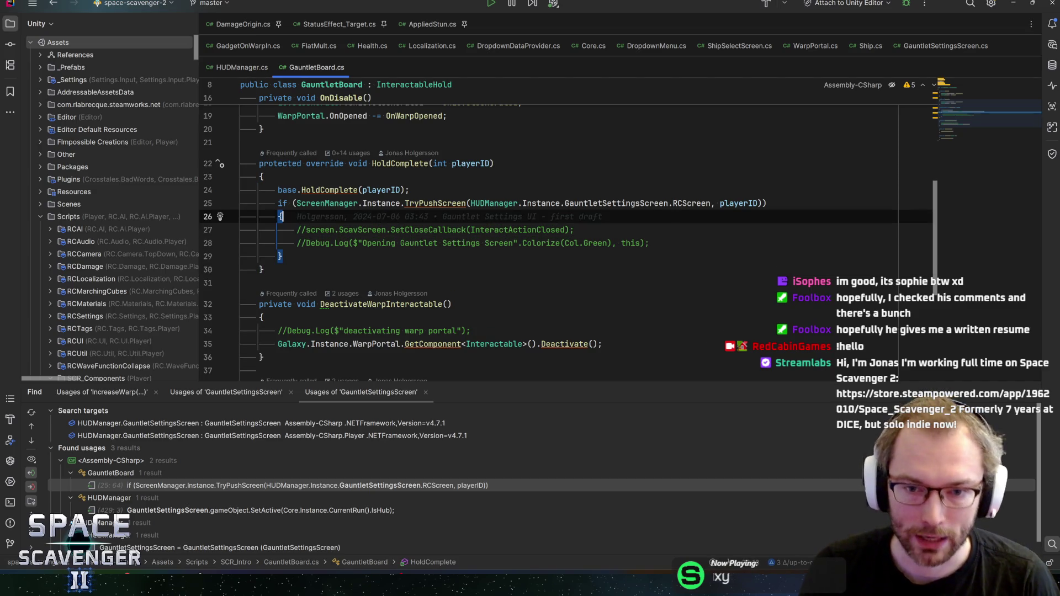
pyautogui.press('End')
pyautogui.press('Up')
pyautogui.press('Up')
pyautogui.press('End')
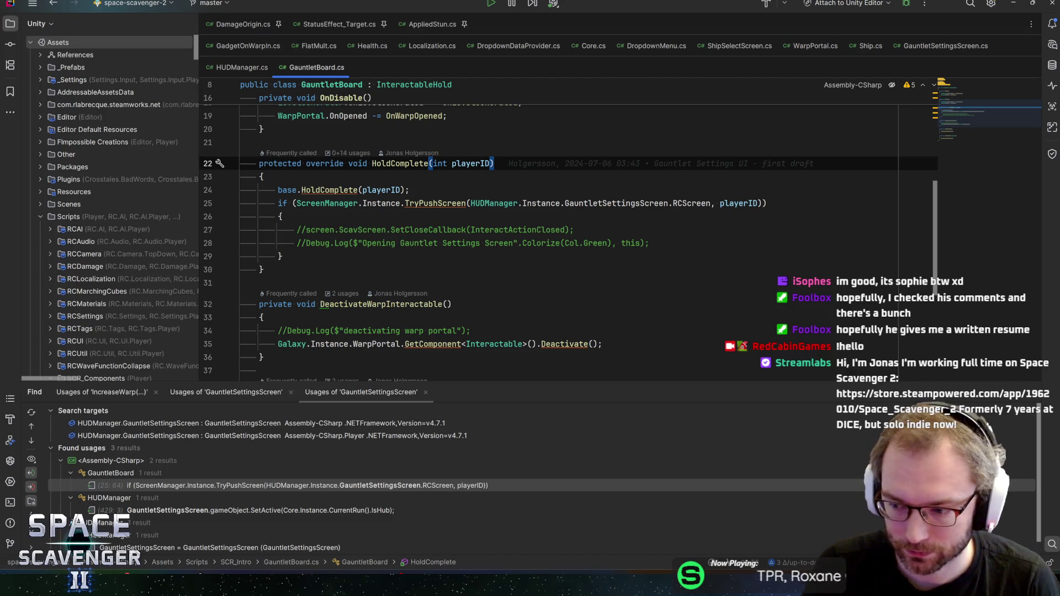
pyautogui.hotkey('alt', 'Down')
pyautogui.press('Down')
pyautogui.press('Down')
pyautogui.press('Down')
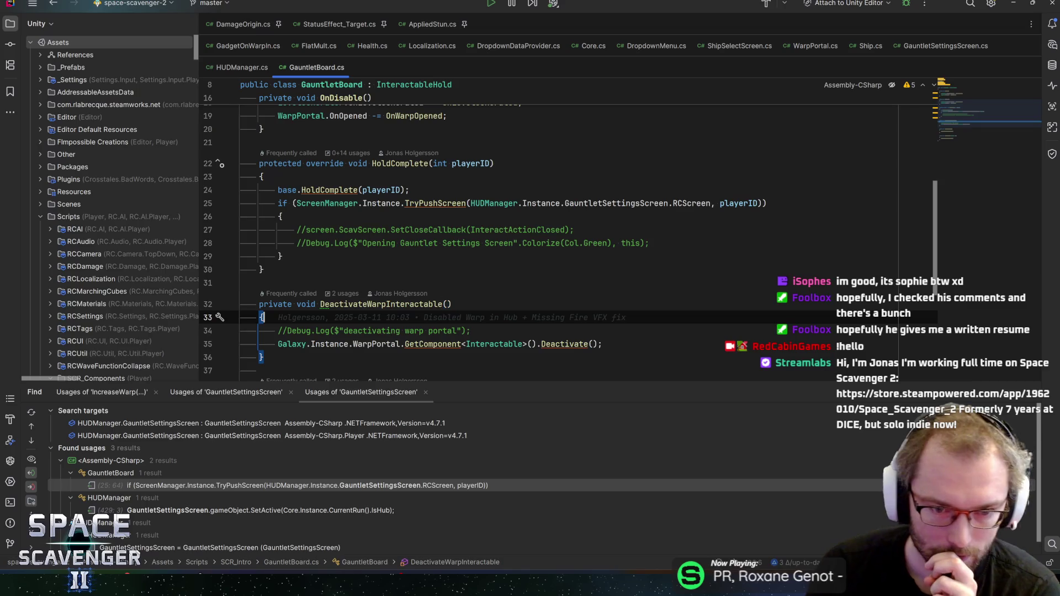
pyautogui.press('End')
pyautogui.press('Up')
pyautogui.press('Up')
pyautogui.press('Up')
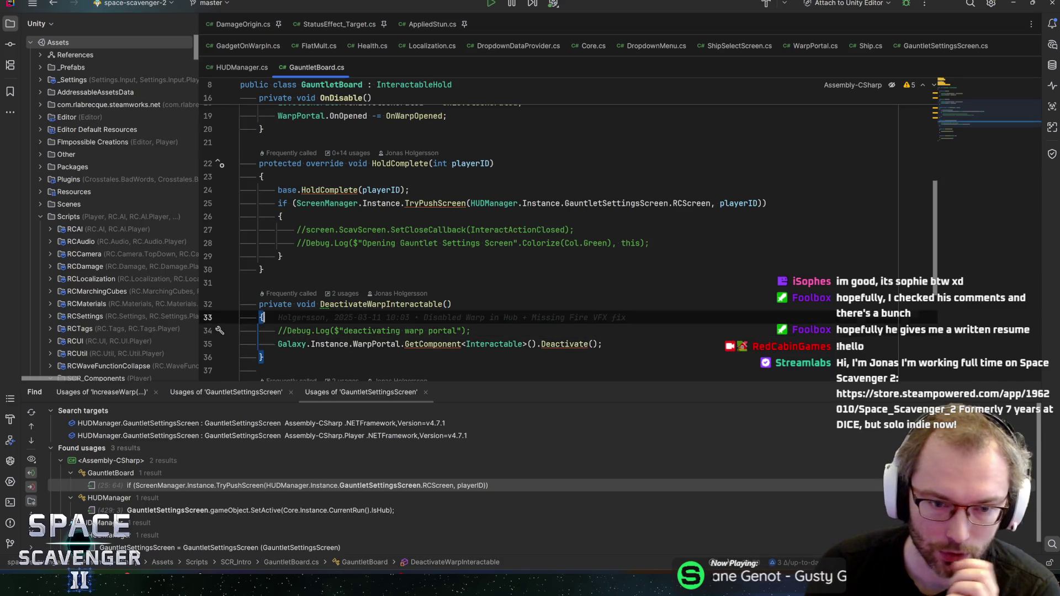
pyautogui.press('Up')
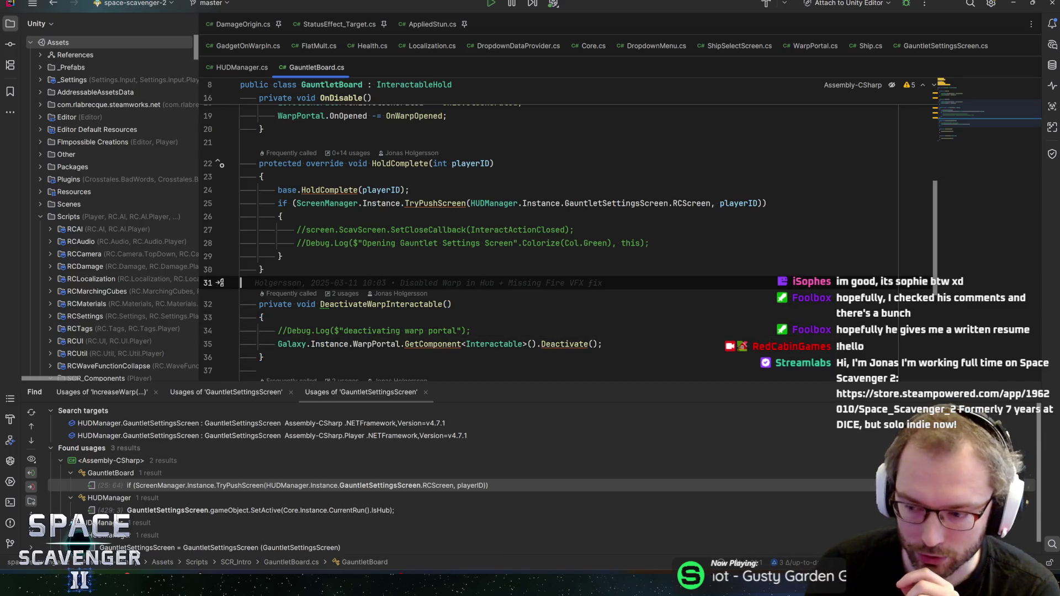
pyautogui.press('Up')
pyautogui.press('Up')
pyautogui.press('Up')
pyautogui.press('End')
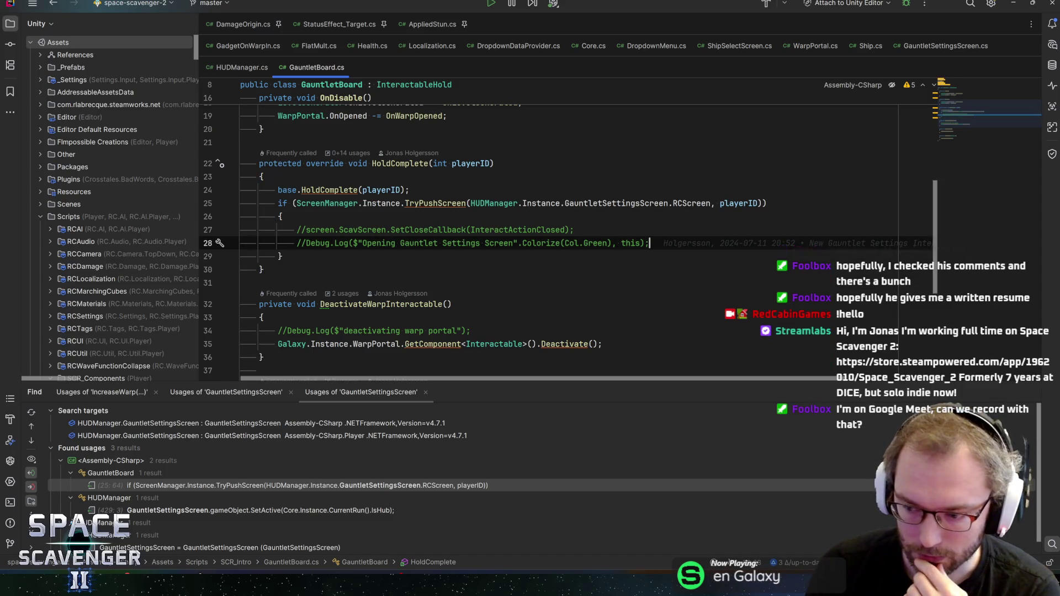
# Step: Step up past the TryPushScreen line 25 to the OnDisable unsubscribe on line 18
pyautogui.press('Up')
pyautogui.press('Up')
pyautogui.press('Up')
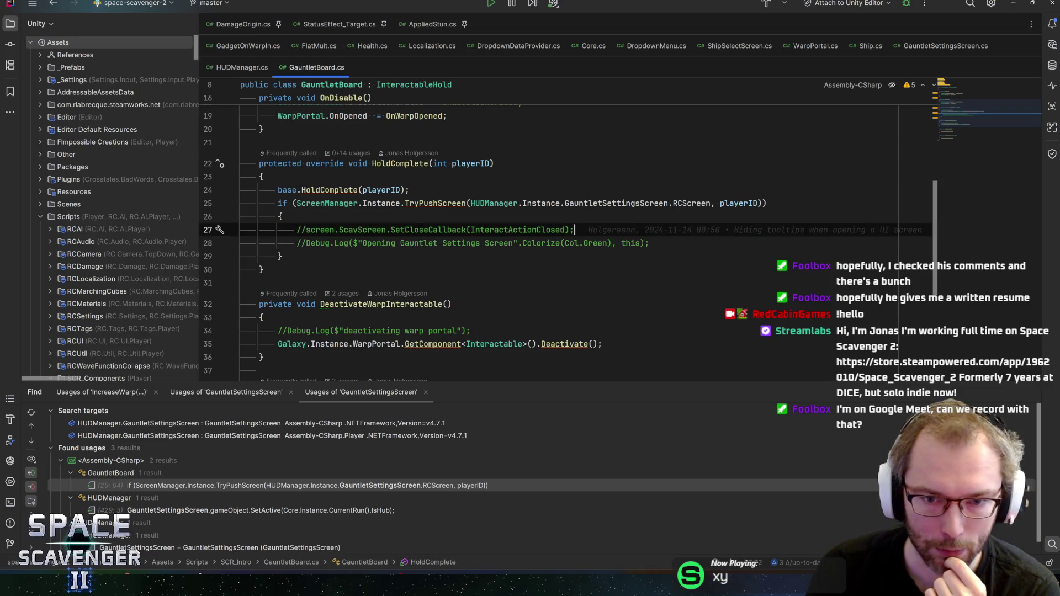
pyautogui.press('End')
pyautogui.press('Up')
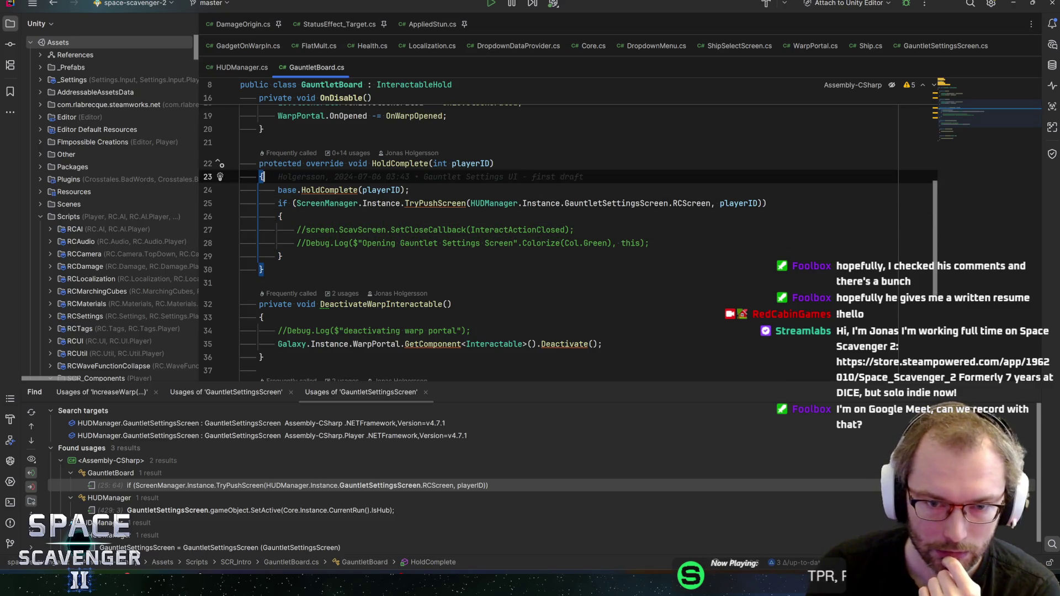
pyautogui.press('Up')
pyautogui.press('Up')
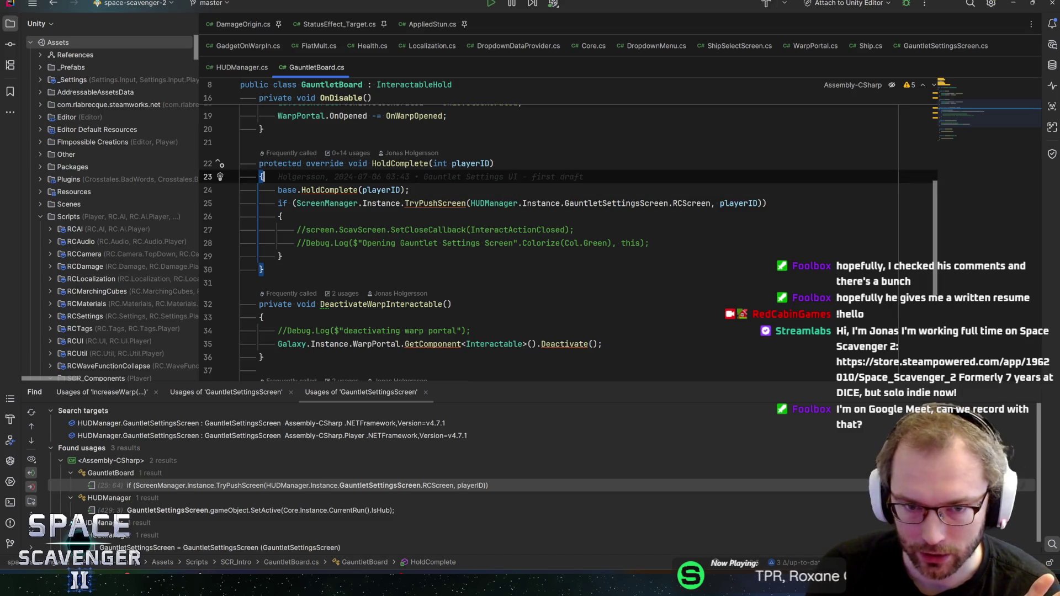
pyautogui.press('End')
pyautogui.press('Up')
pyautogui.press('Up')
pyautogui.press('Up')
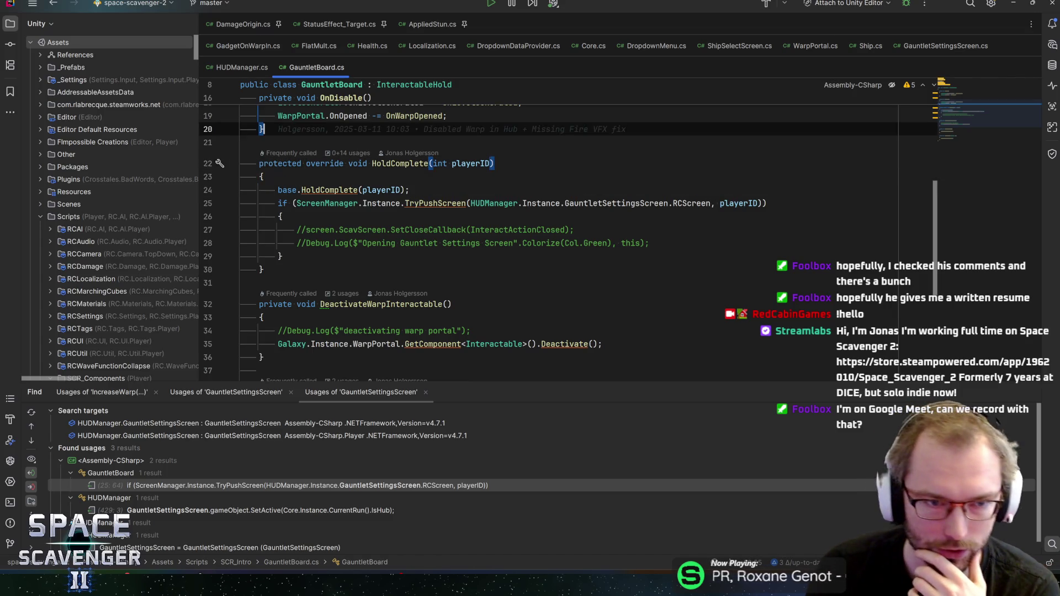
pyautogui.press('End')
pyautogui.scroll(2, 552, 232)
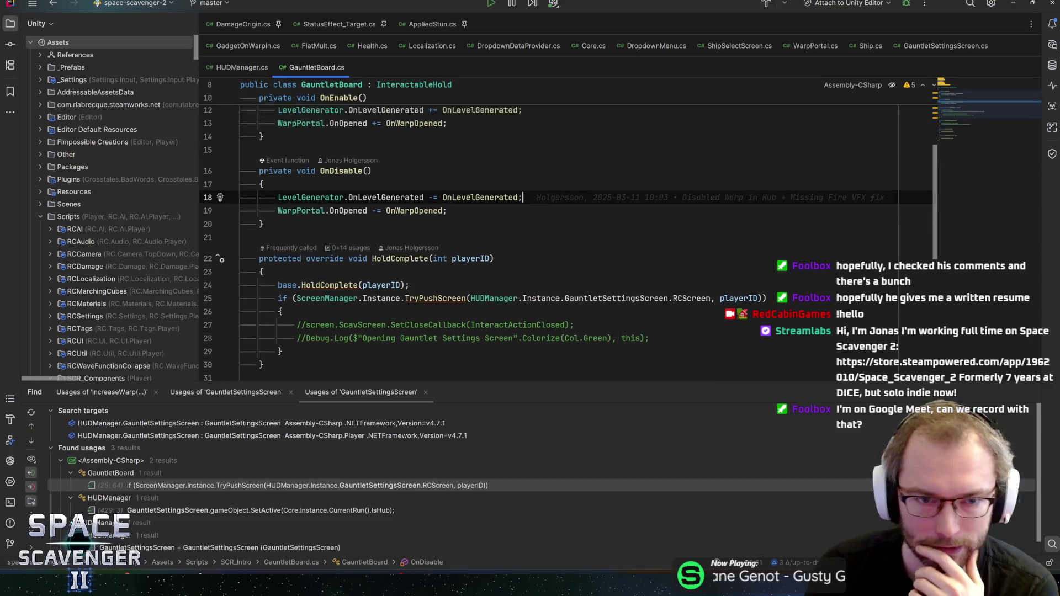
pyautogui.scroll(-5, 552, 232)
pyautogui.moveTo(971, 118); pyautogui.dragTo(969, 136)
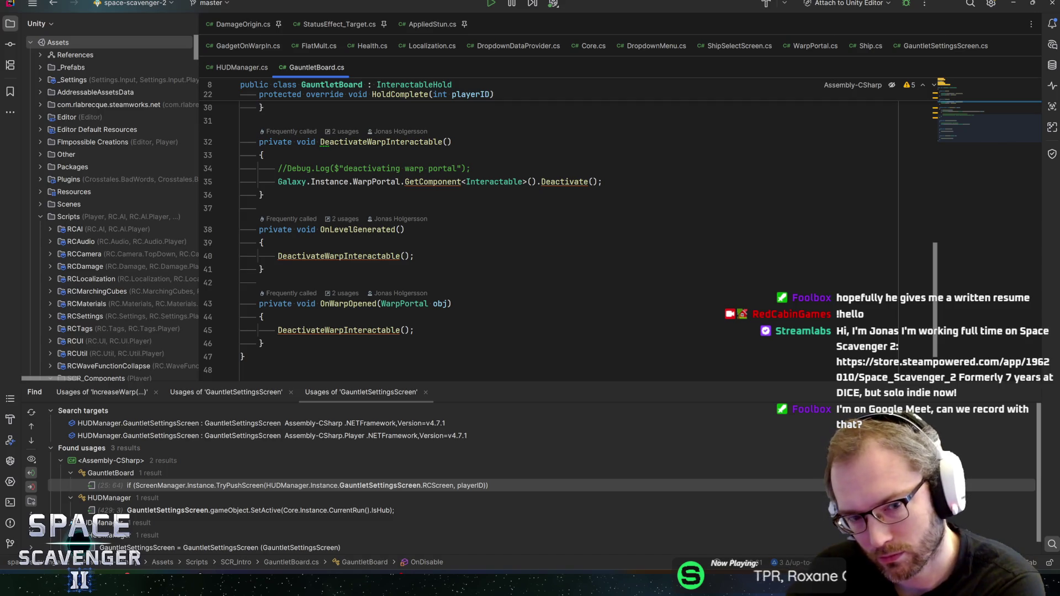
# Step: Inspect the OnWarpOpened handler's history, glance at Unity, and return to GauntletSettingsScreen.cs
pyautogui.click(452, 304)
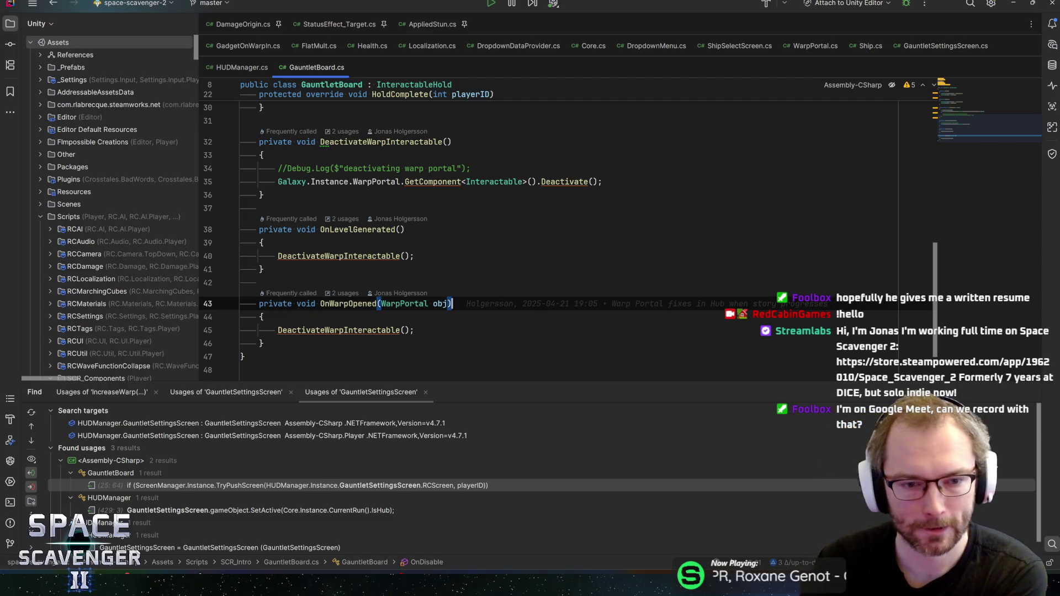
pyautogui.hotkey('alt', 'Tab')
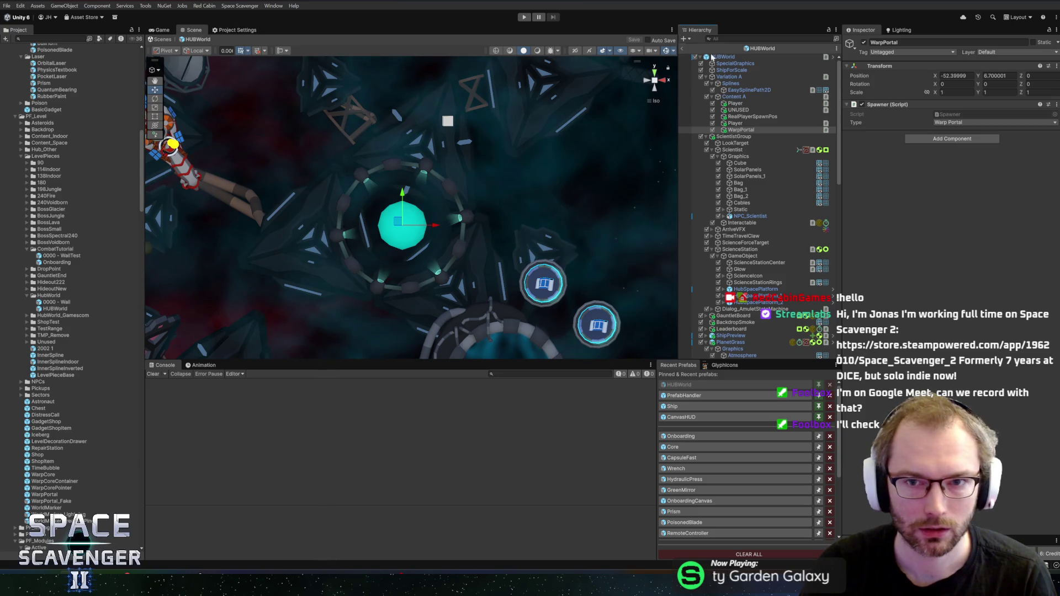
pyautogui.hotkey('alt', 'Tab')
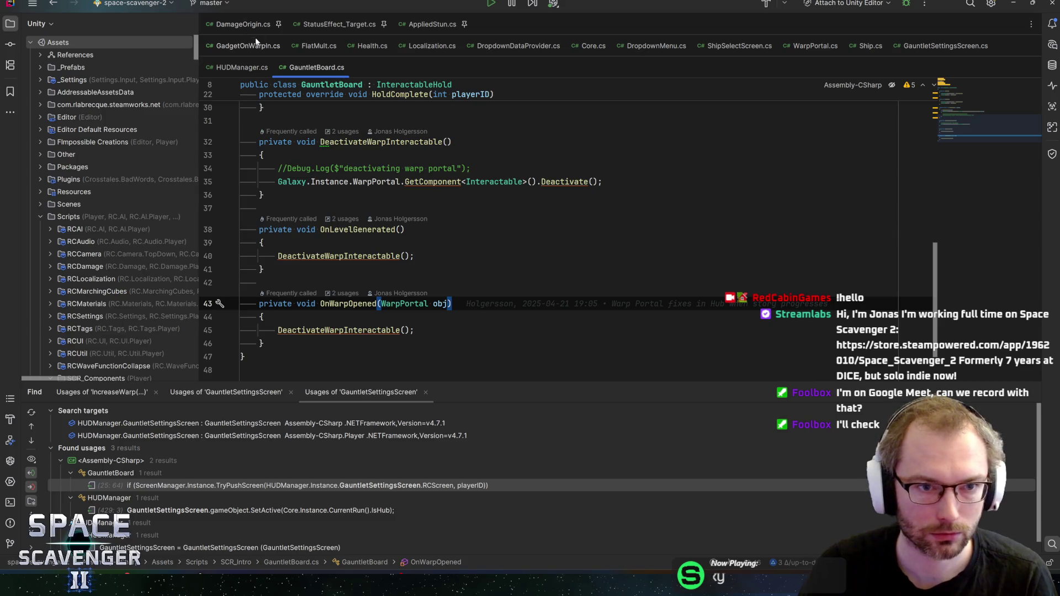
pyautogui.click(945, 46)
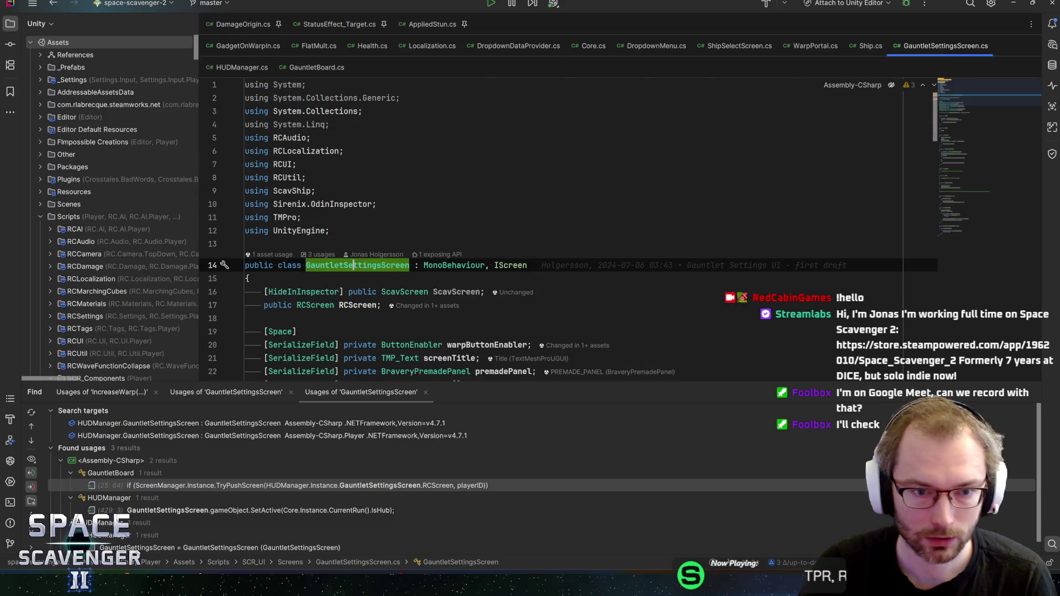
# Step: Locate the RCScreen references in GauntletSettingsScreen.cs and highlight uses of StartGauntlet
pyautogui.scroll(-3, 552, 221)
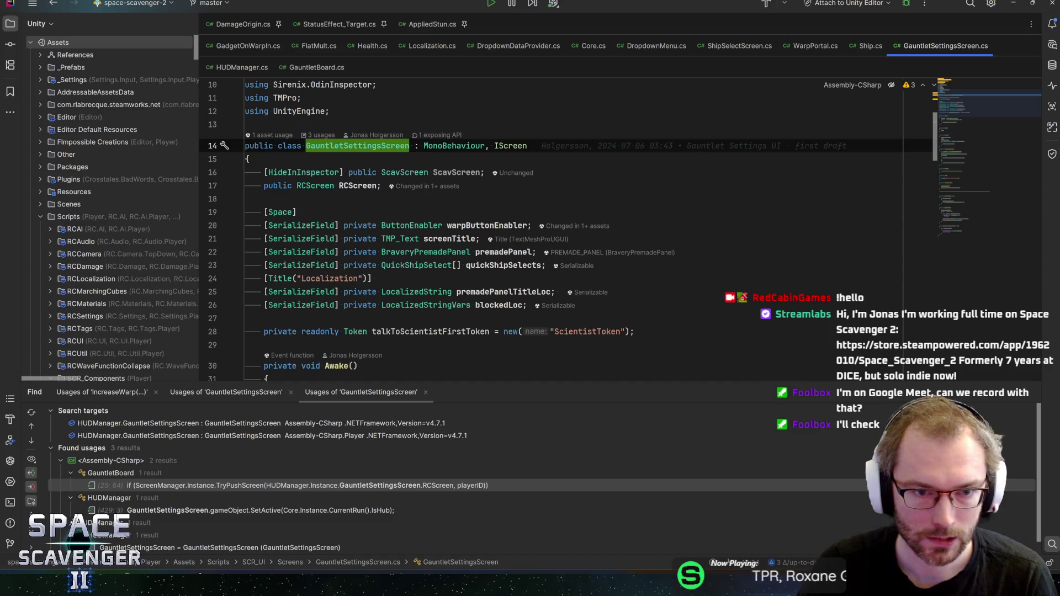
pyautogui.click(315, 186)
pyautogui.hotkey('ctrl', 'f')
pyautogui.press('Return')
pyautogui.press('Return')
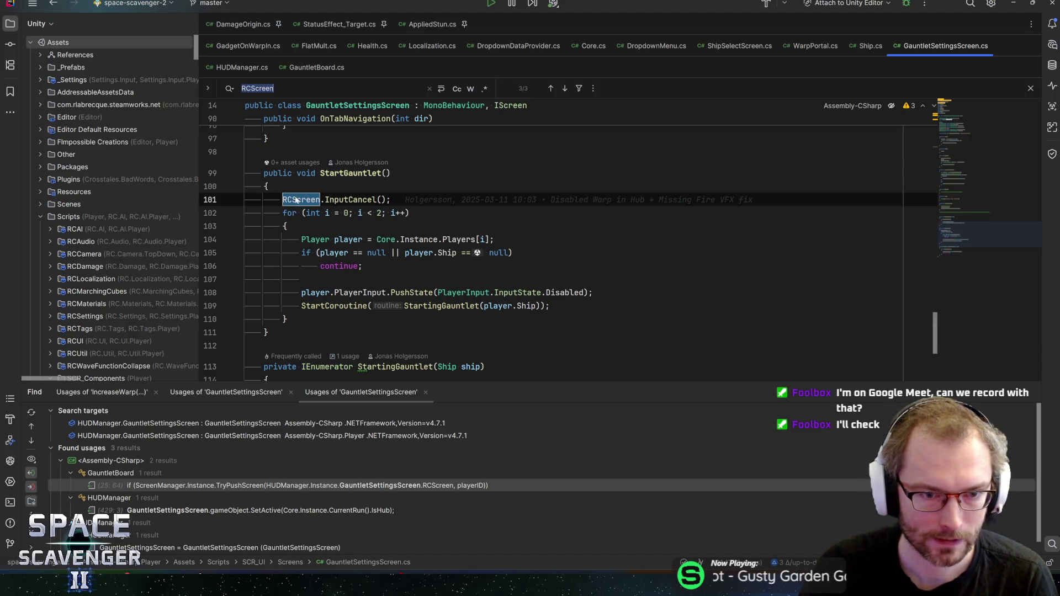
pyautogui.click(339, 172)
pyautogui.scroll(4, 339, 173)
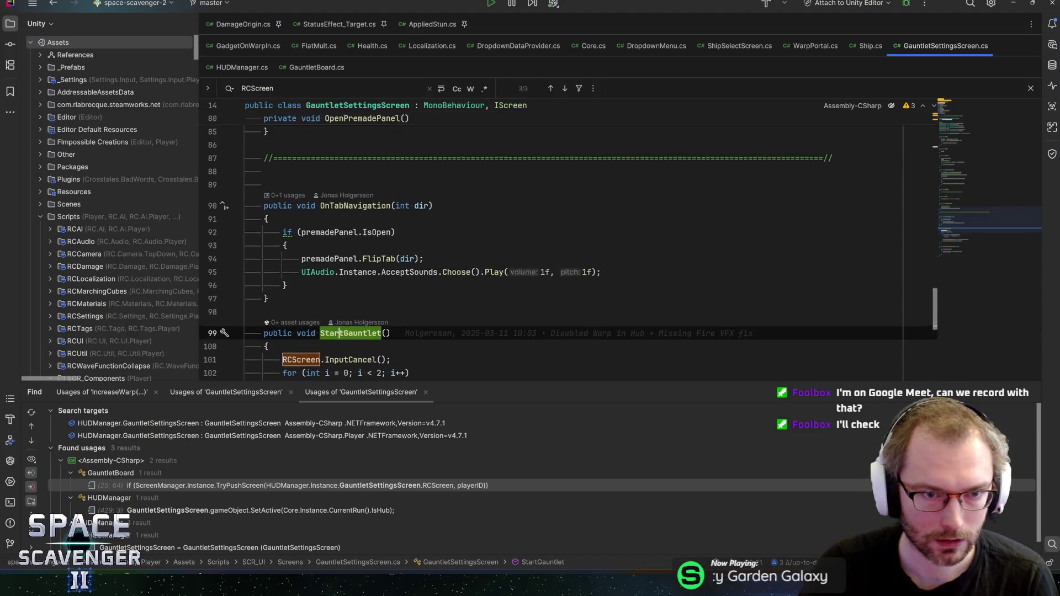
pyautogui.scroll(4, 552, 243)
pyautogui.moveTo(979, 201); pyautogui.dragTo(966, 158)
# Step: Trace the OnPushed caller to GauntletBoard's HoldComplete usage, then switch to Unity
pyautogui.click(343, 217)
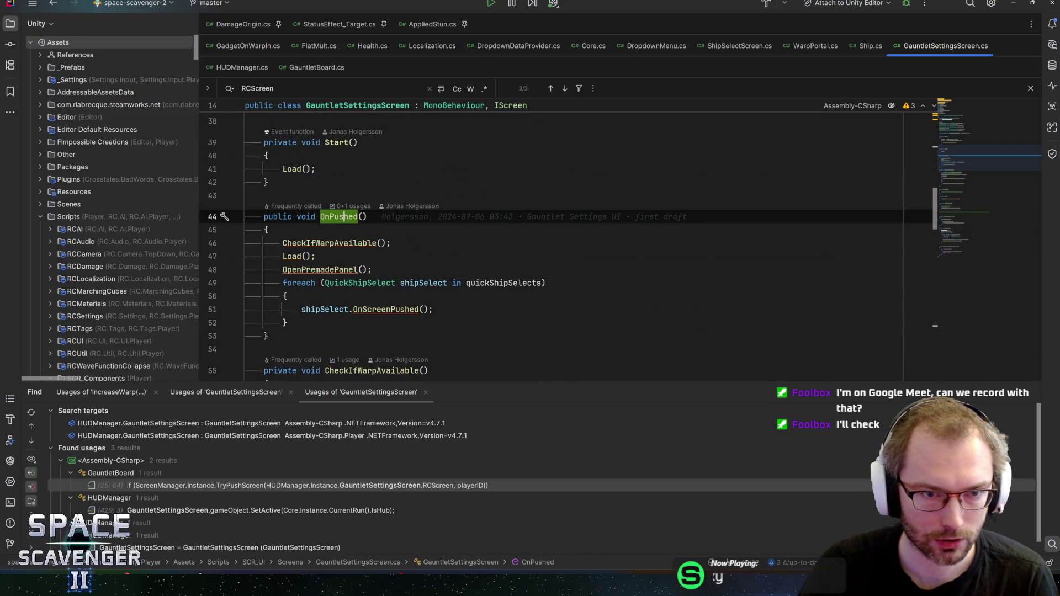
pyautogui.scroll(5, 343, 216)
pyautogui.scroll(-5, 552, 243)
pyautogui.hotkey('ctrl', 'b')
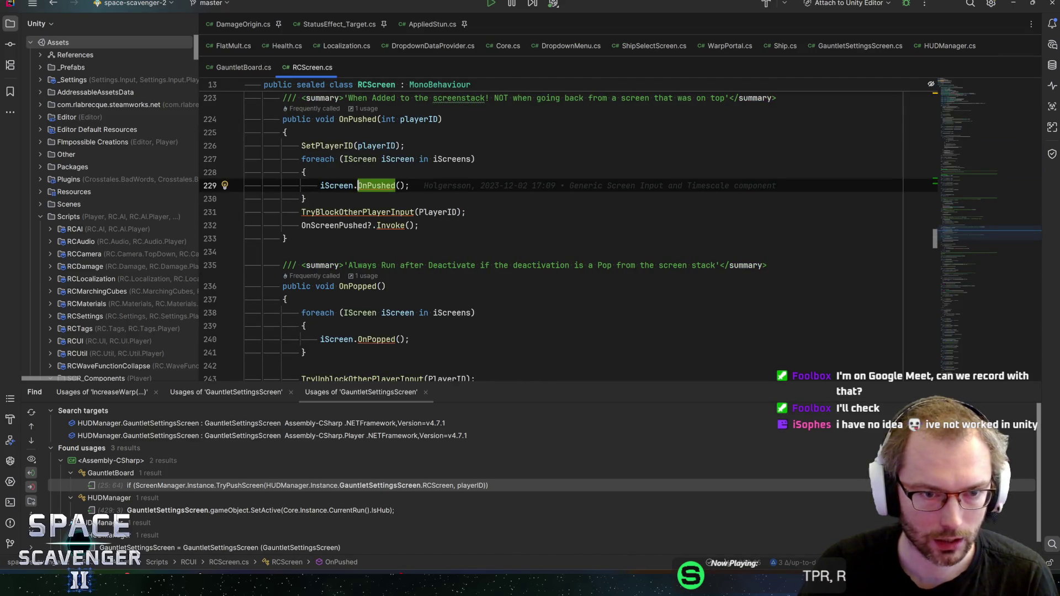
pyautogui.doubleClick(176, 488)
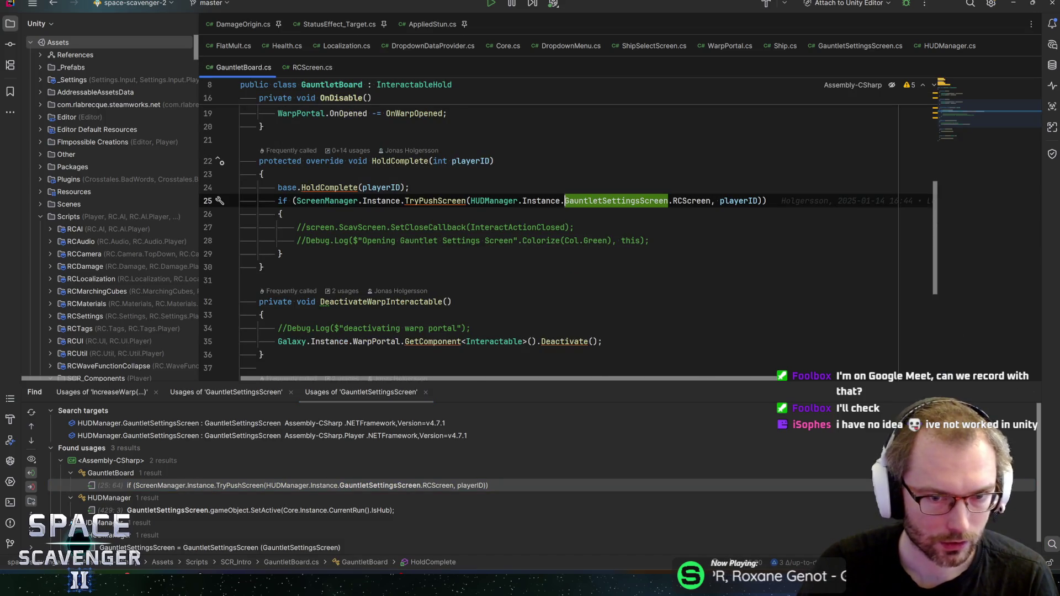
pyautogui.hotkey('alt', 'Tab')
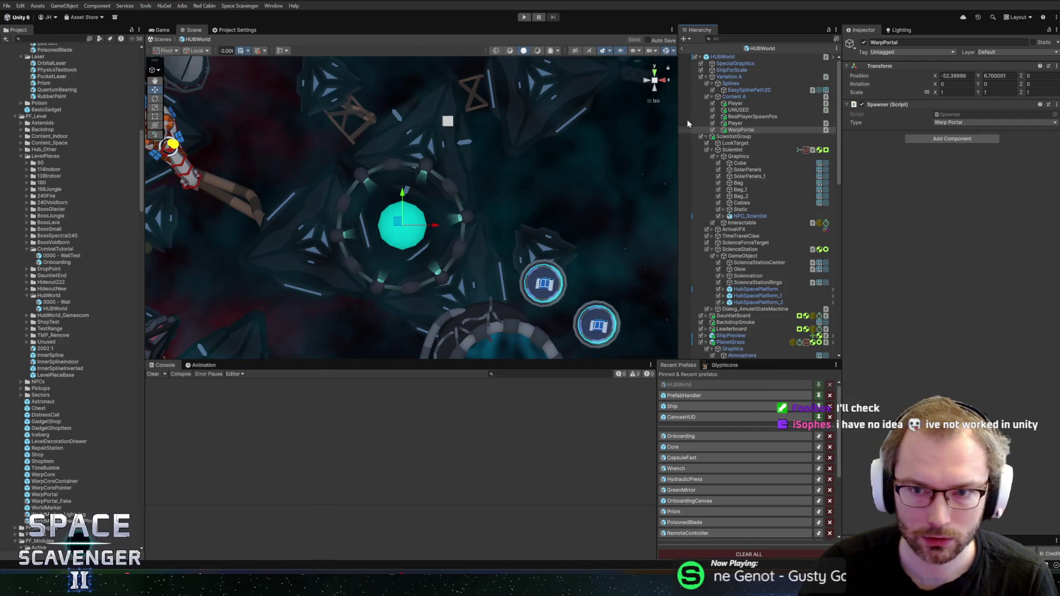
# Step: Search the HUBWorld hierarchy for 'gauntletb', select GauntletBoard and clear the filter
pyautogui.hotkey('ctrl', 'f')
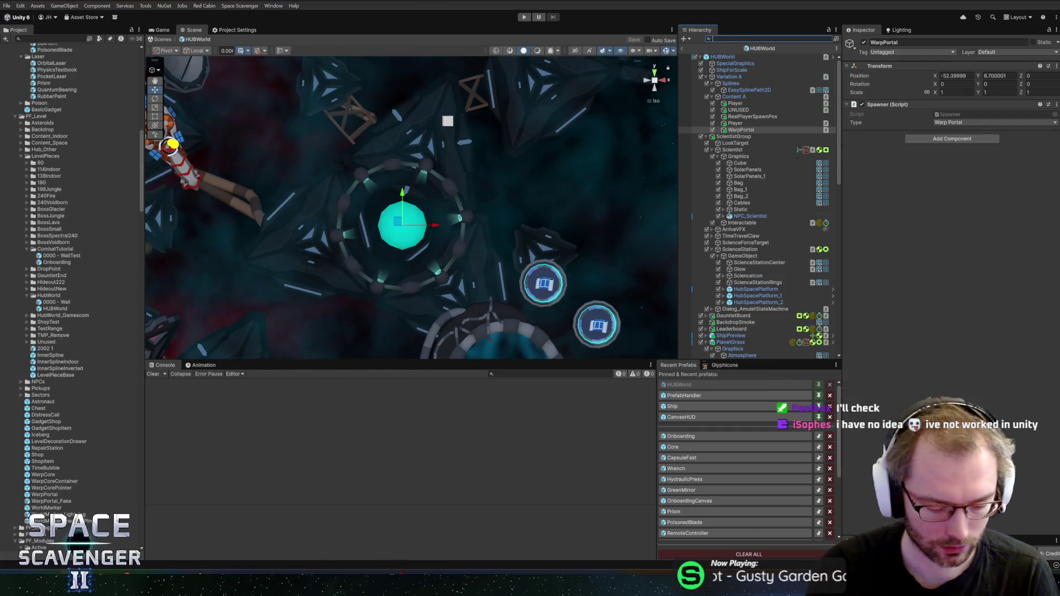
pyautogui.write('gauntletb')
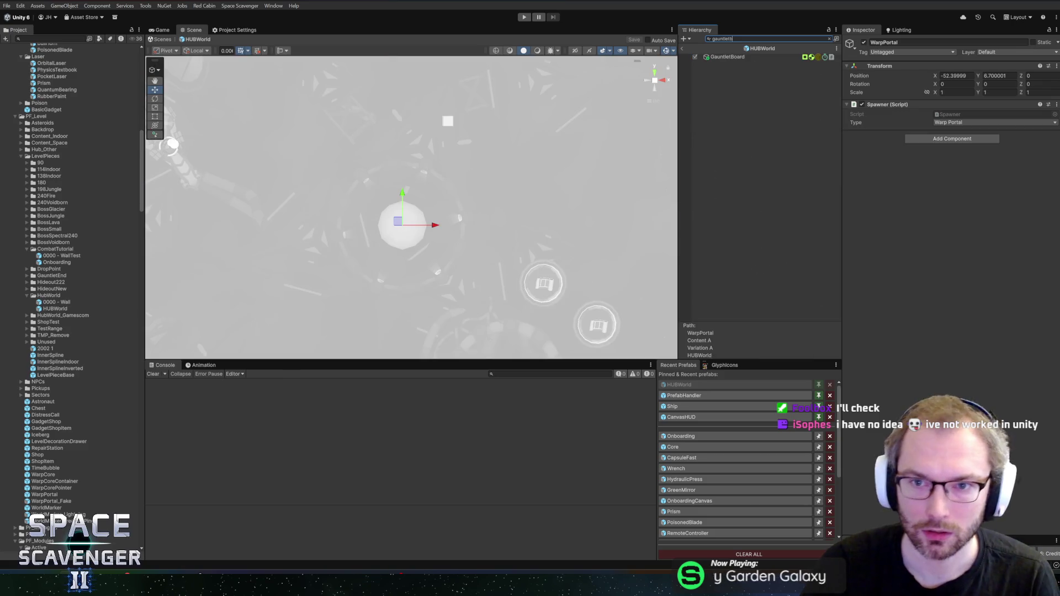
pyautogui.click(719, 58)
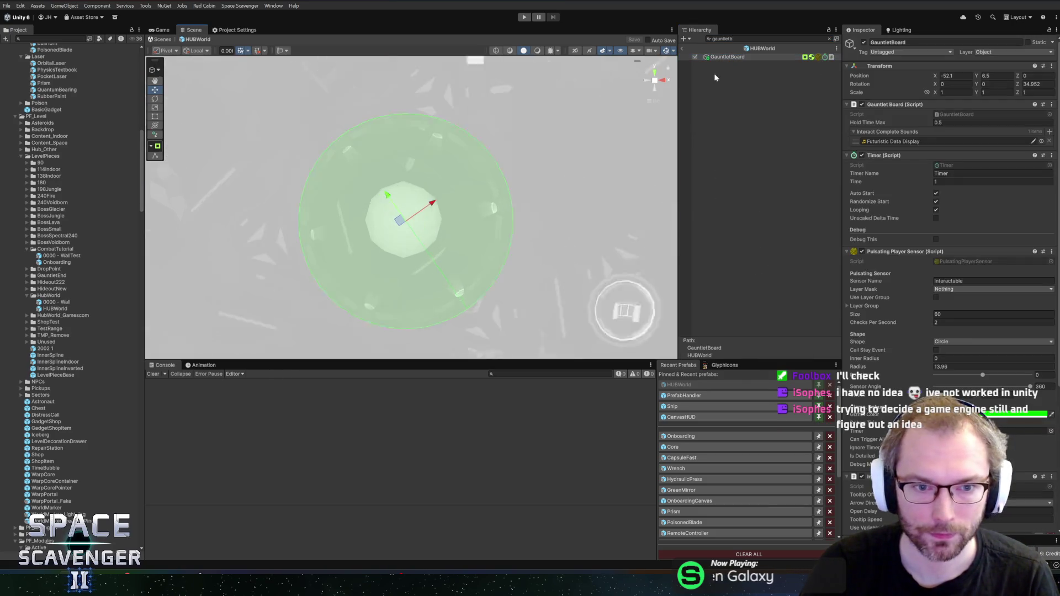
pyautogui.click(829, 38)
pyautogui.scroll(3, 552, 152)
pyautogui.scroll(-3, 471, 166)
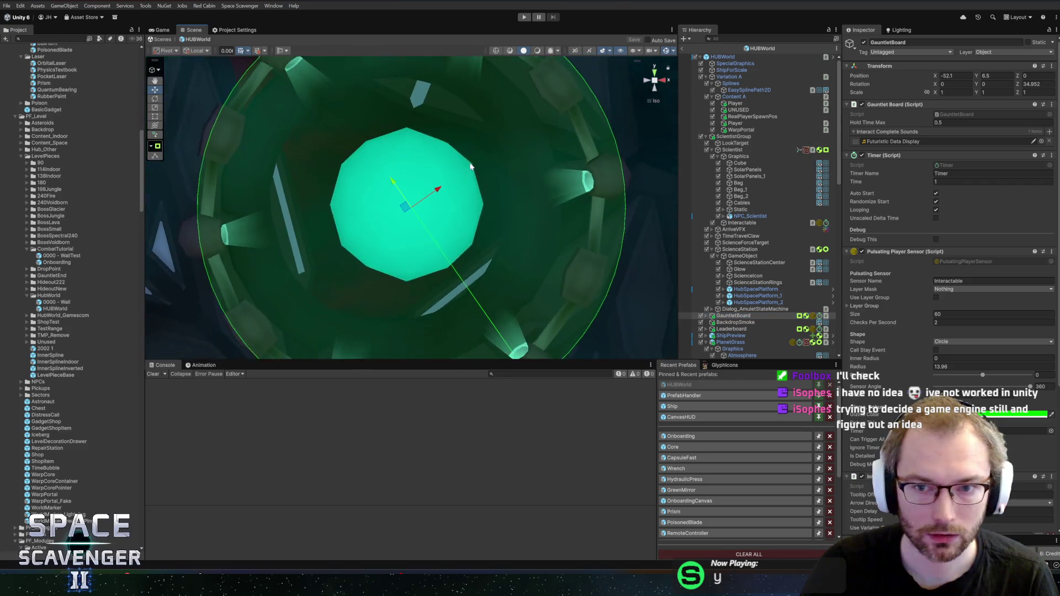
pyautogui.scroll(-8, 471, 165)
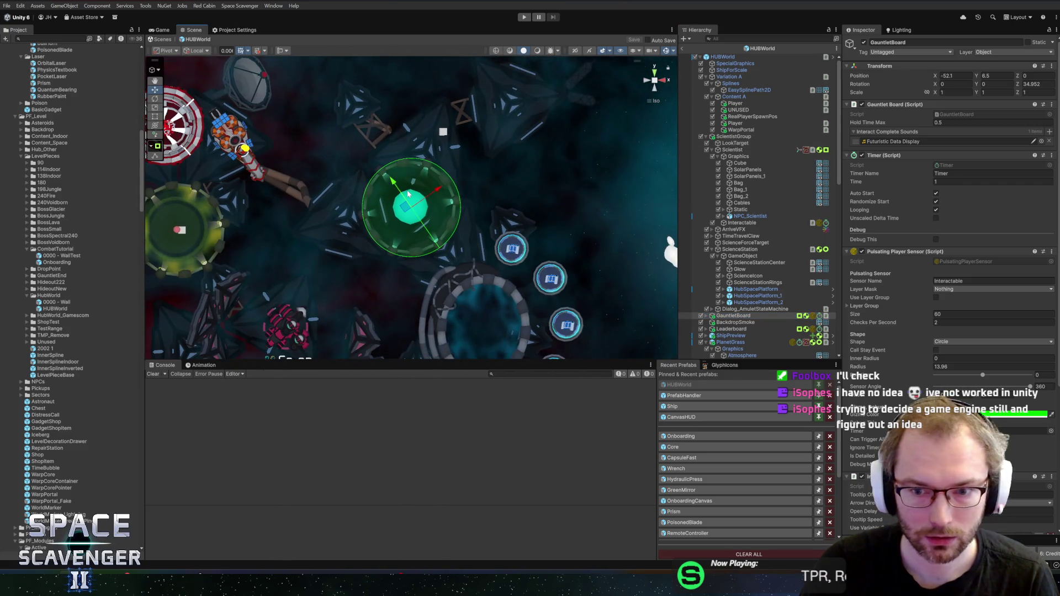
# Step: Inspect GauntletBoard's Graphics child with Board and Rotation, then open the Onboarding prefab
pyautogui.click(734, 309)
pyautogui.click(728, 315)
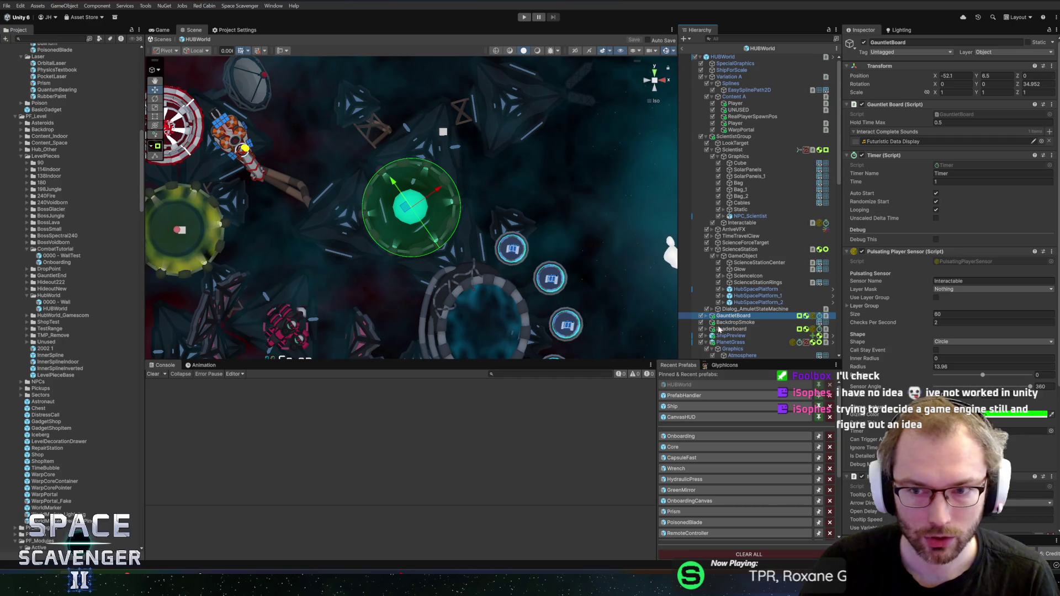
pyautogui.click(712, 316)
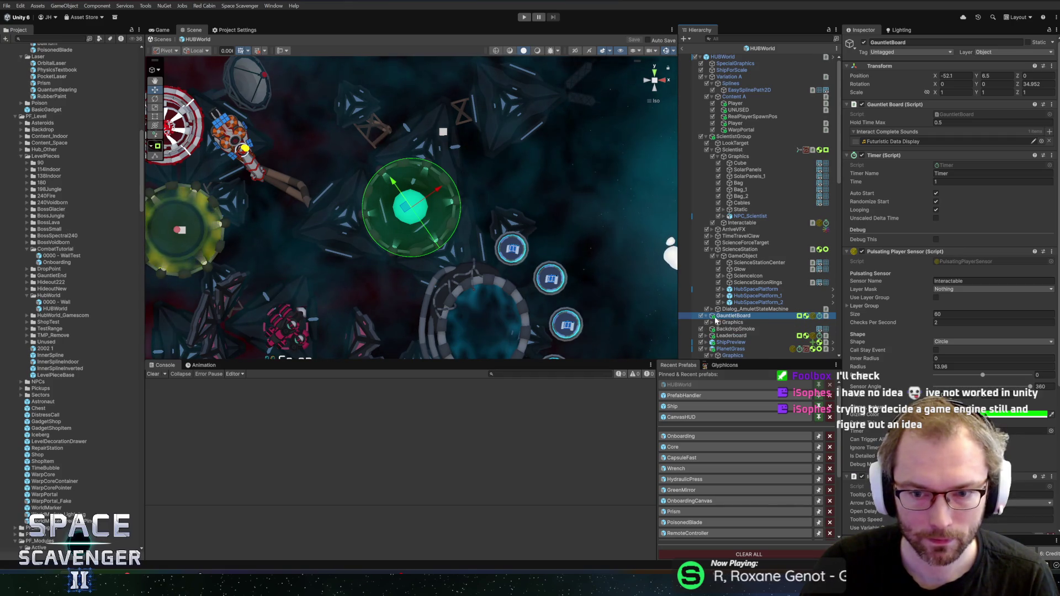
pyautogui.click(718, 322)
pyautogui.click(712, 323)
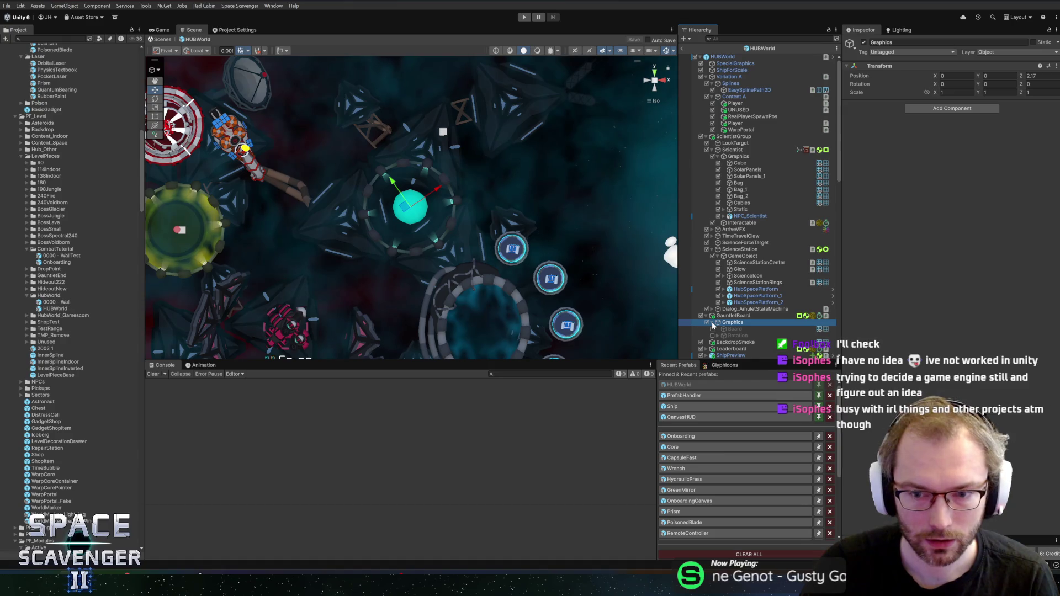
pyautogui.click(712, 322)
pyautogui.click(727, 315)
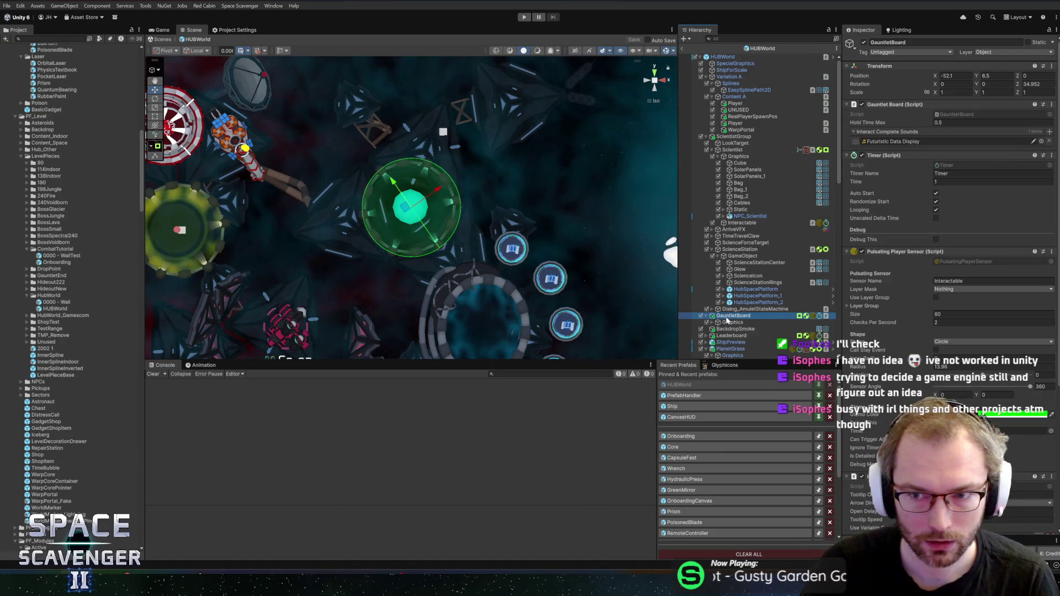
pyautogui.click(680, 437)
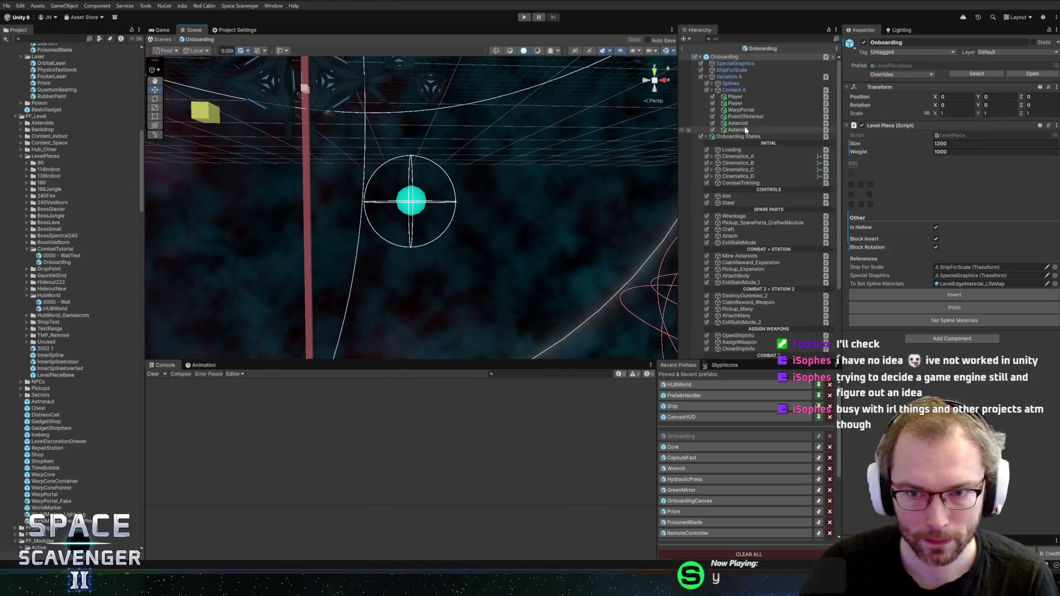
# Step: Paste a copy of GauntletBoard into the Onboarding level beside WarpPortal
pyautogui.click(744, 110)
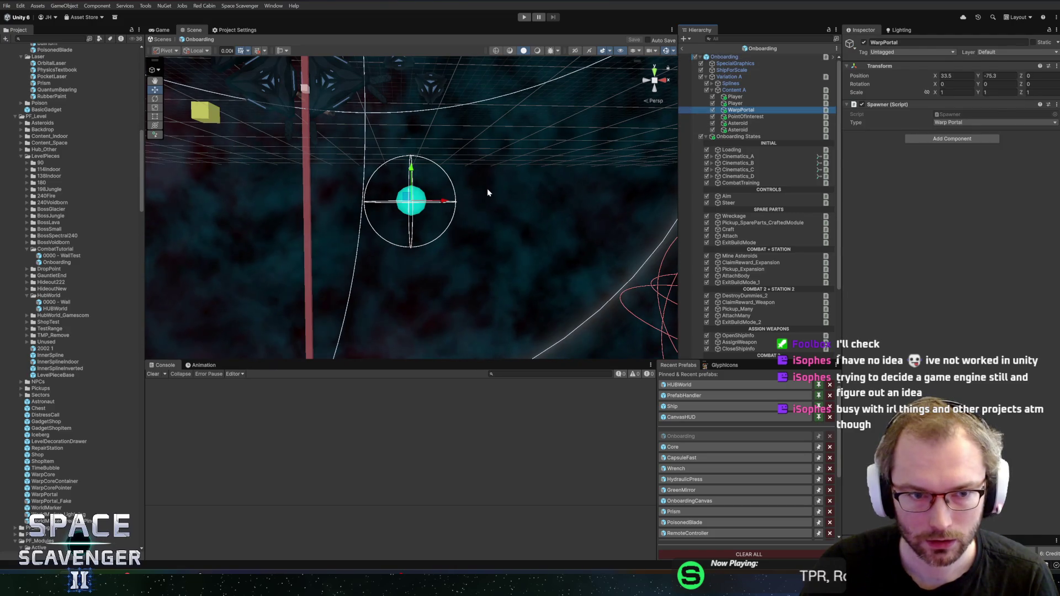
pyautogui.hotkey('ctrl', 'v')
pyautogui.click(741, 109)
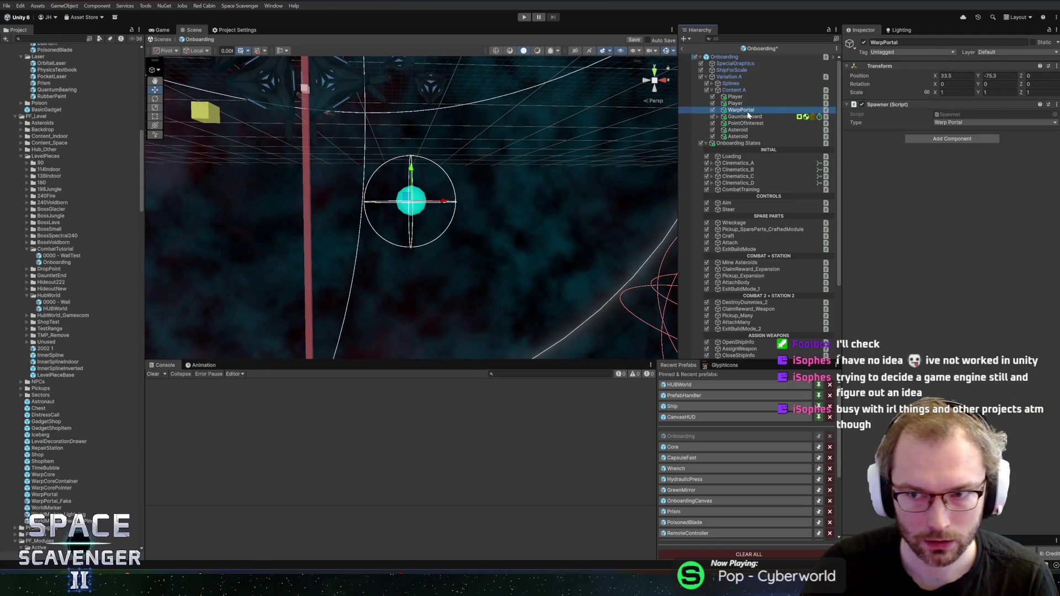
# Step: Copy WarpPortal's Transform position, then select the pasted GauntletBoard
pyautogui.rightClick(872, 66)
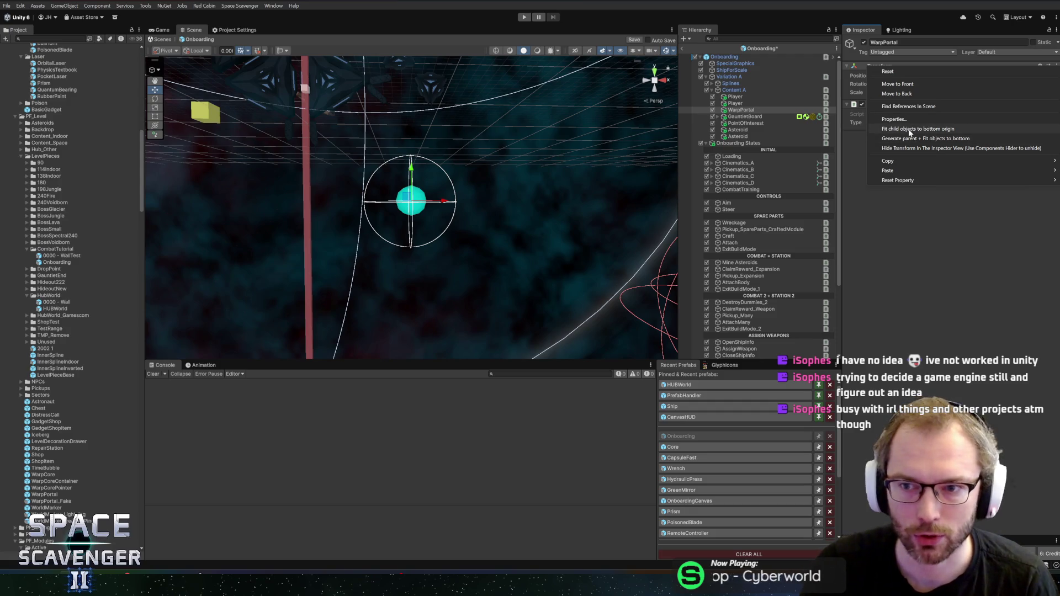
pyautogui.moveTo(898, 159)
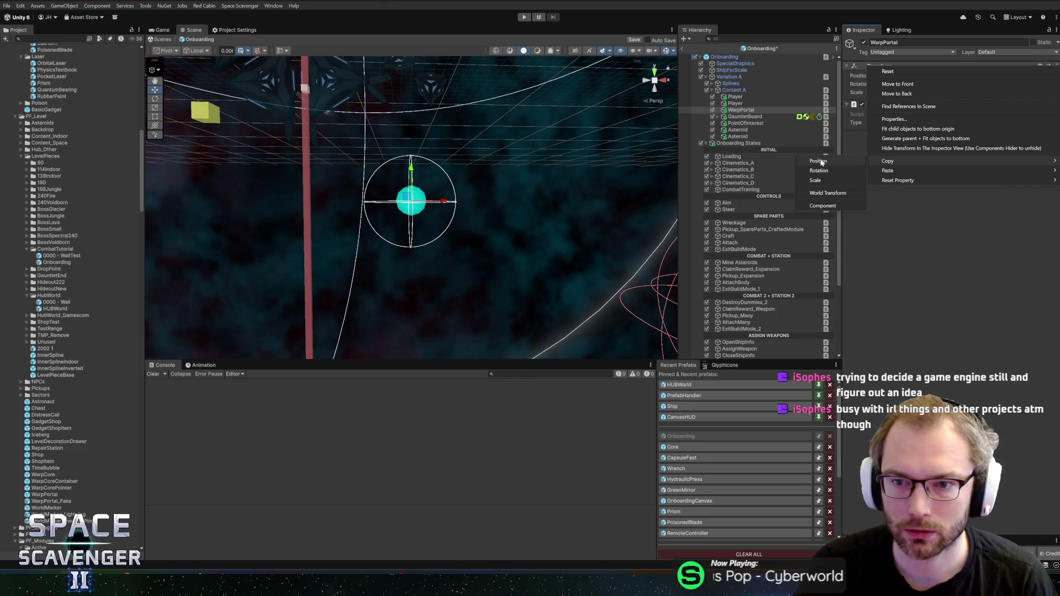
pyautogui.click(818, 160)
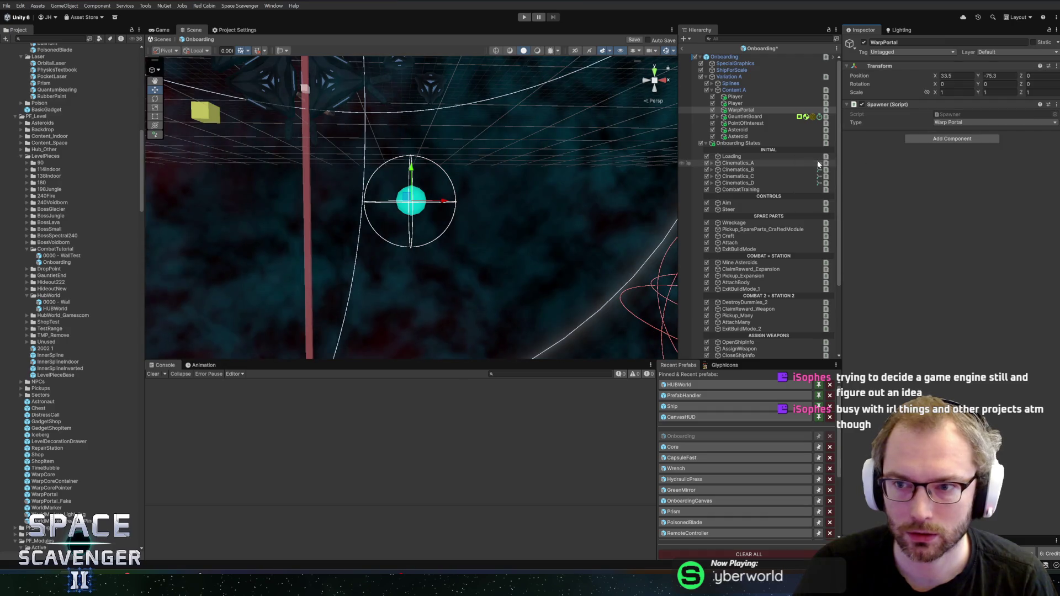
pyautogui.click(751, 117)
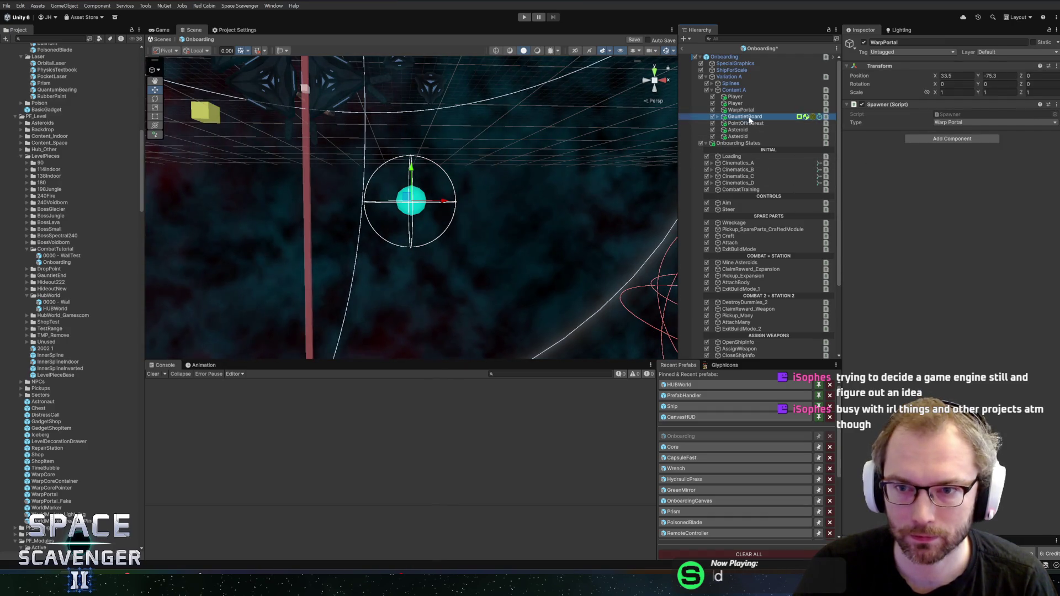
pyautogui.rightClick(909, 65)
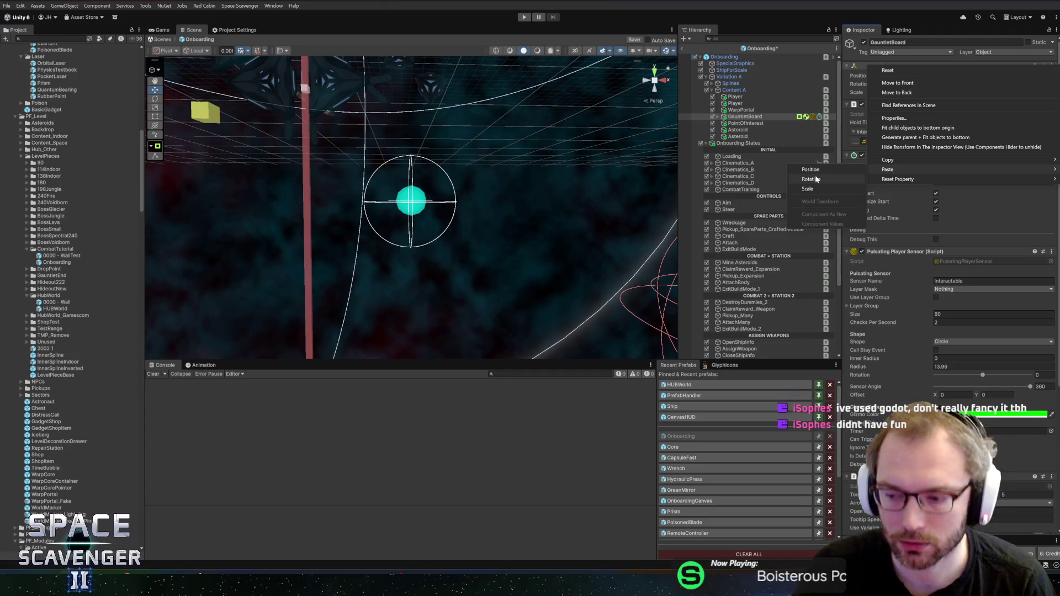
# Step: Paste WarpPortal's position (33.5, -75.3, 0) onto GauntletBoard and set its Z rotation to 0
pyautogui.click(816, 180)
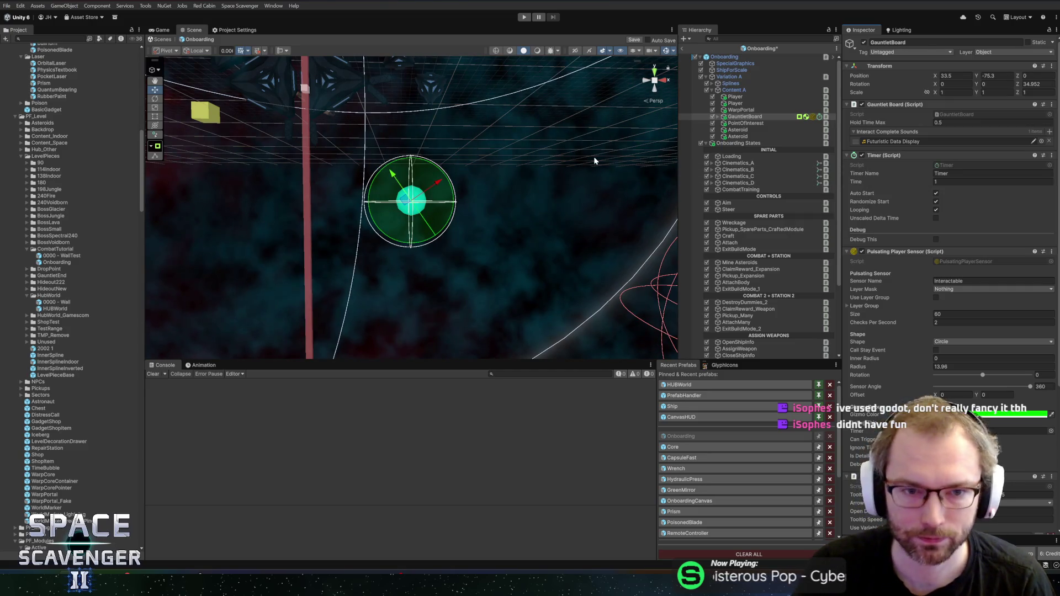
pyautogui.scroll(2, 480, 196)
pyautogui.click(1034, 85)
pyautogui.write('0')
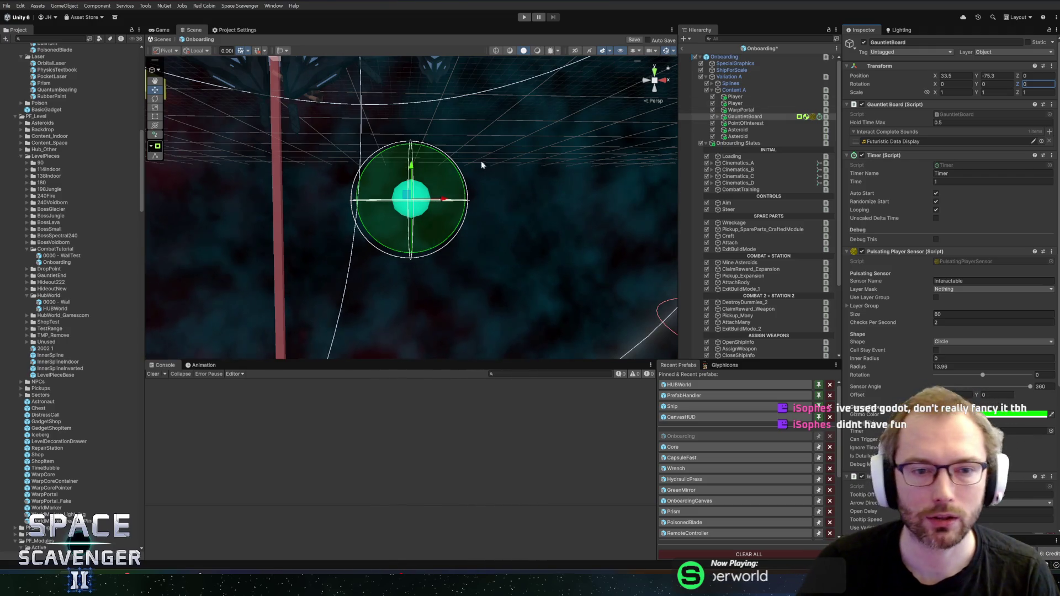
pyautogui.scroll(3, 488, 165)
pyautogui.scroll(-3, 530, 157)
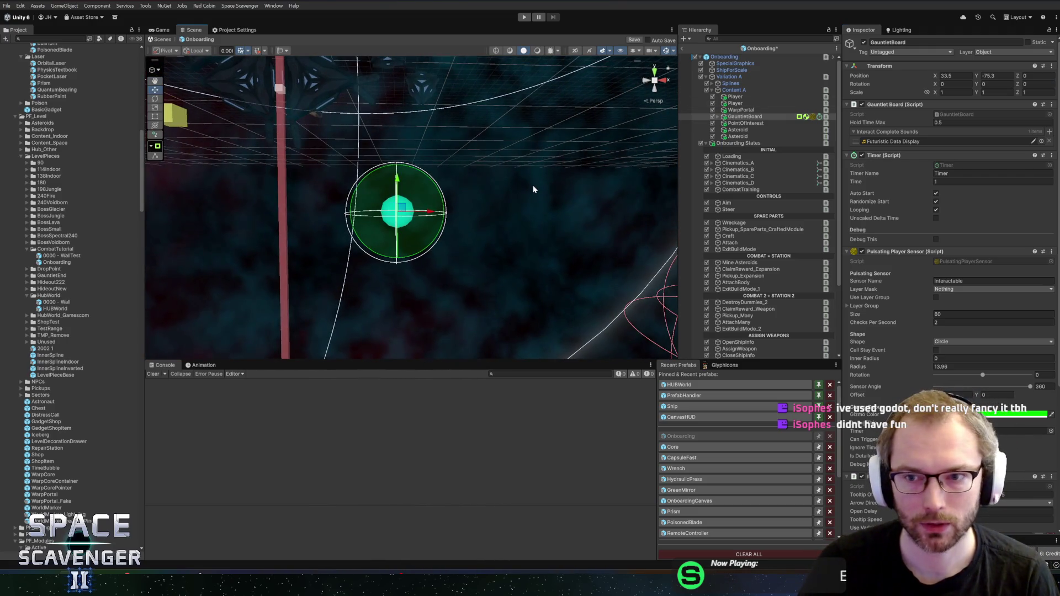
# Step: Save the Onboarding prefab with Ctrl+S
pyautogui.hotkey('ctrl', 's')
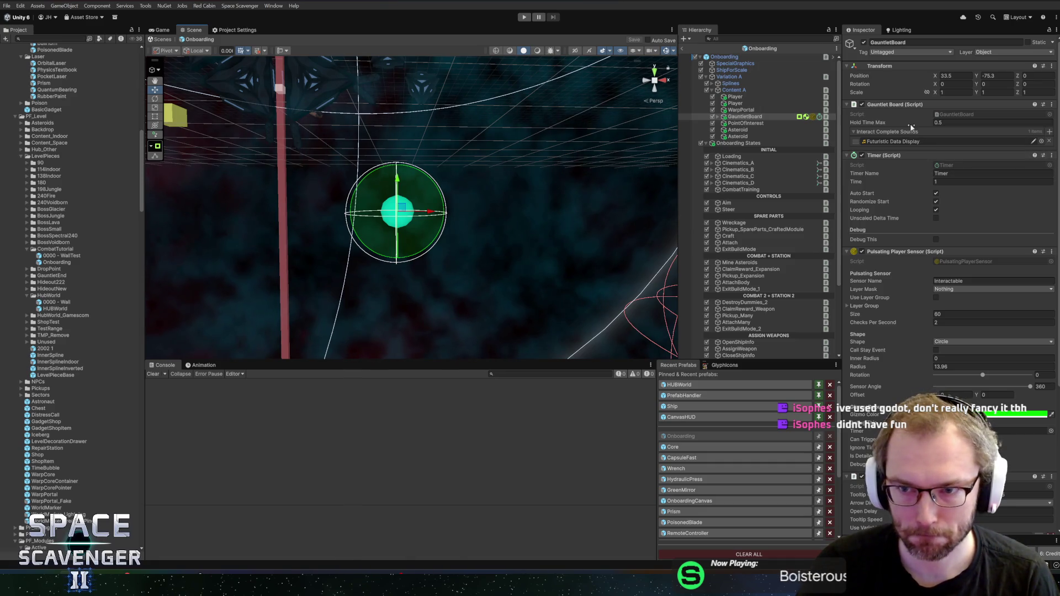
pyautogui.scroll(-5, 924, 236)
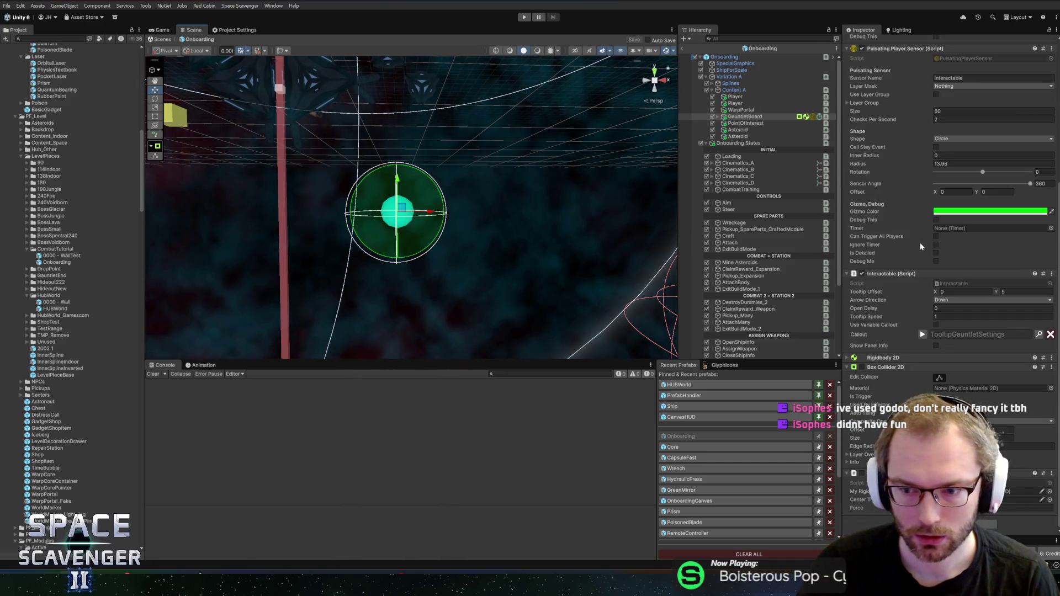
pyautogui.scroll(5, 919, 248)
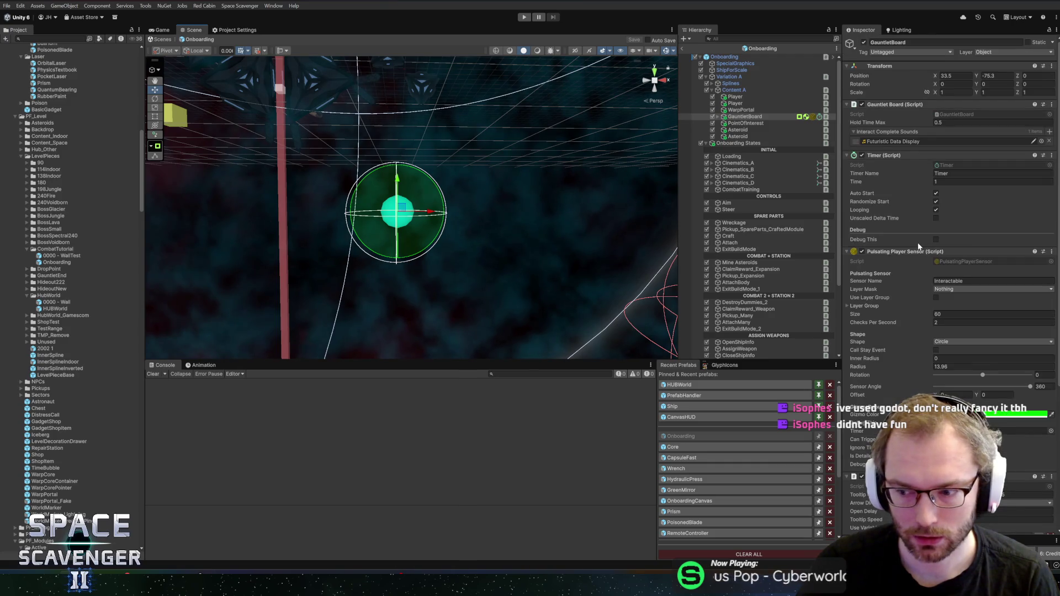
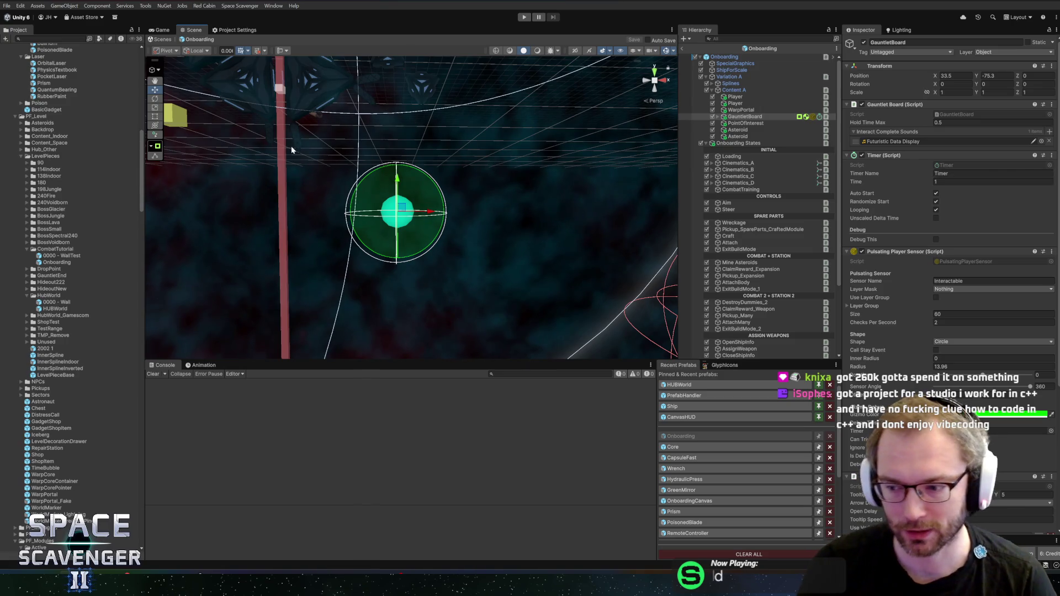
# Step: Orbit the Scene view around the GauntletBoard sphere, then select WarpPortal to view its spawner settings
pyautogui.scroll(3, 348, 206)
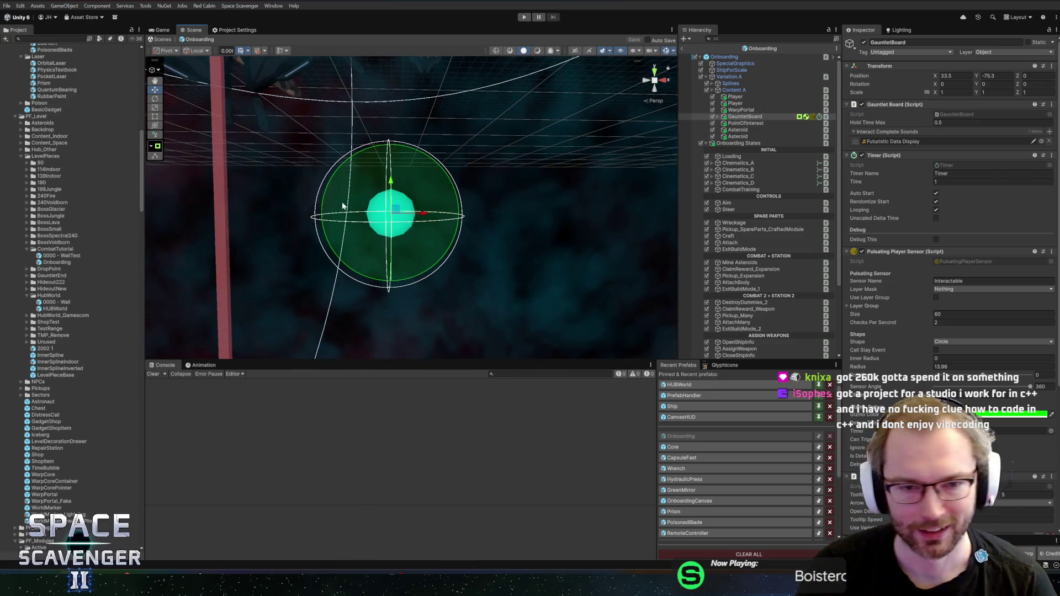
pyautogui.scroll(1, 481, 174)
pyautogui.moveTo(422, 156)
pyautogui.mouseDown()
pyautogui.moveTo(432, 149)
pyautogui.moveTo(362, 171)
pyautogui.moveTo(504, 159)
pyautogui.moveTo(414, 170)
pyautogui.moveTo(504, 197)
pyautogui.moveTo(419, 168)
pyautogui.moveTo(425, 189)
pyautogui.moveTo(486, 184)
pyautogui.moveTo(500, 128)
pyautogui.mouseUp()
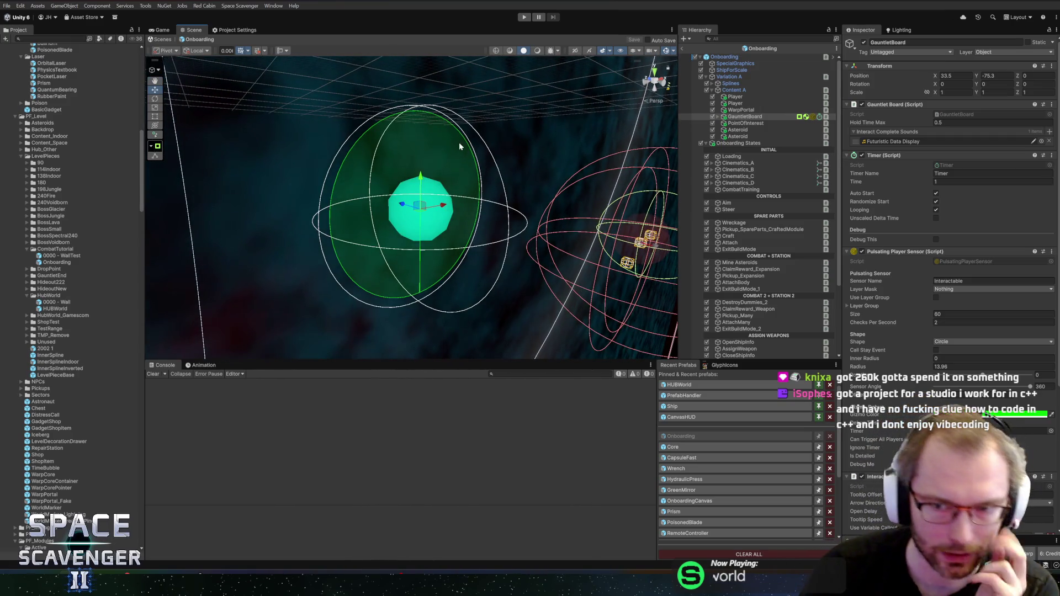
pyautogui.moveTo(564, 252)
pyautogui.mouseDown()
pyautogui.moveTo(491, 227)
pyautogui.moveTo(506, 194)
pyautogui.moveTo(493, 190)
pyautogui.moveTo(495, 207)
pyautogui.moveTo(529, 228)
pyautogui.moveTo(516, 220)
pyautogui.moveTo(533, 217)
pyautogui.mouseUp()
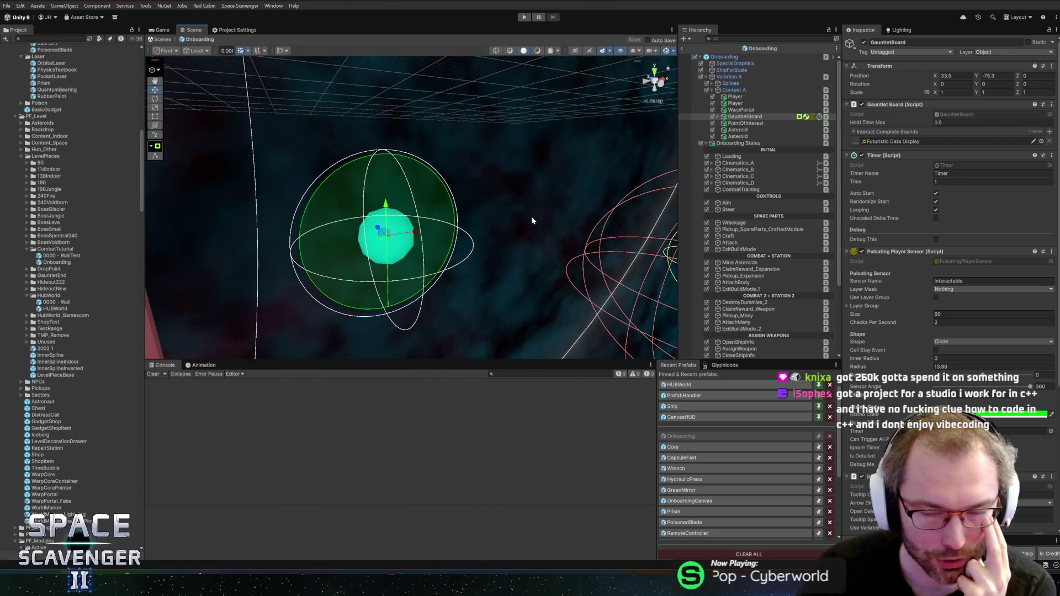
pyautogui.click(750, 112)
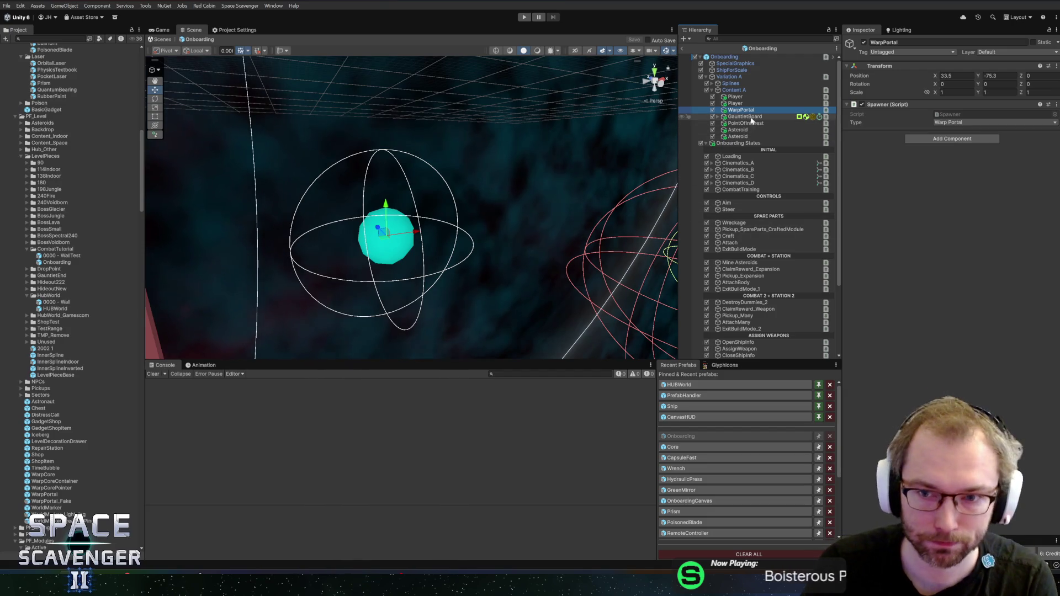
# Step: Inspect GauntletBoard and its Graphics child in the Hierarchy
pyautogui.click(745, 117)
pyautogui.click(717, 117)
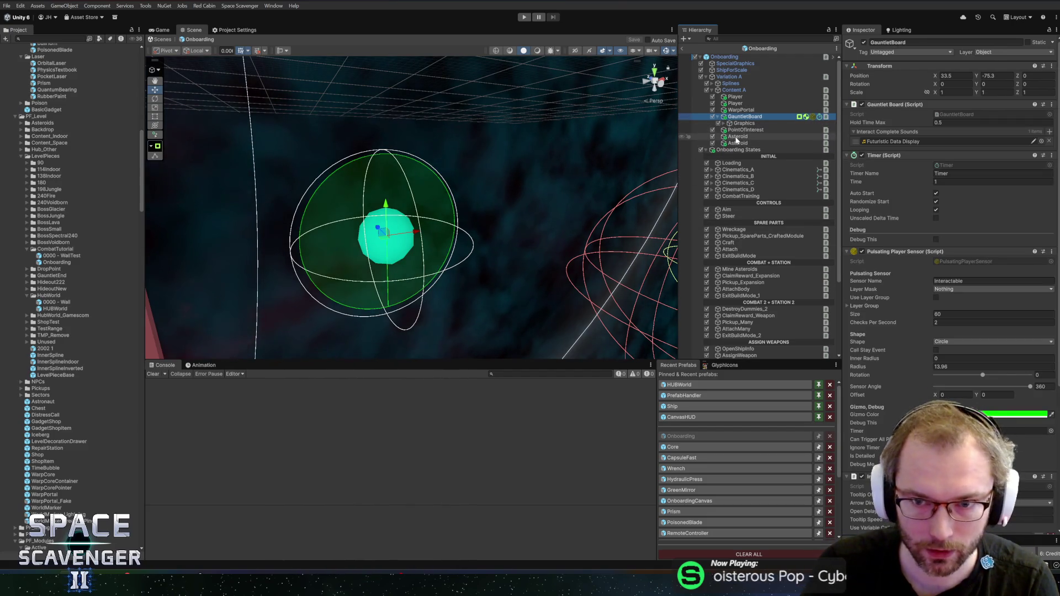
pyautogui.click(746, 125)
pyautogui.click(745, 117)
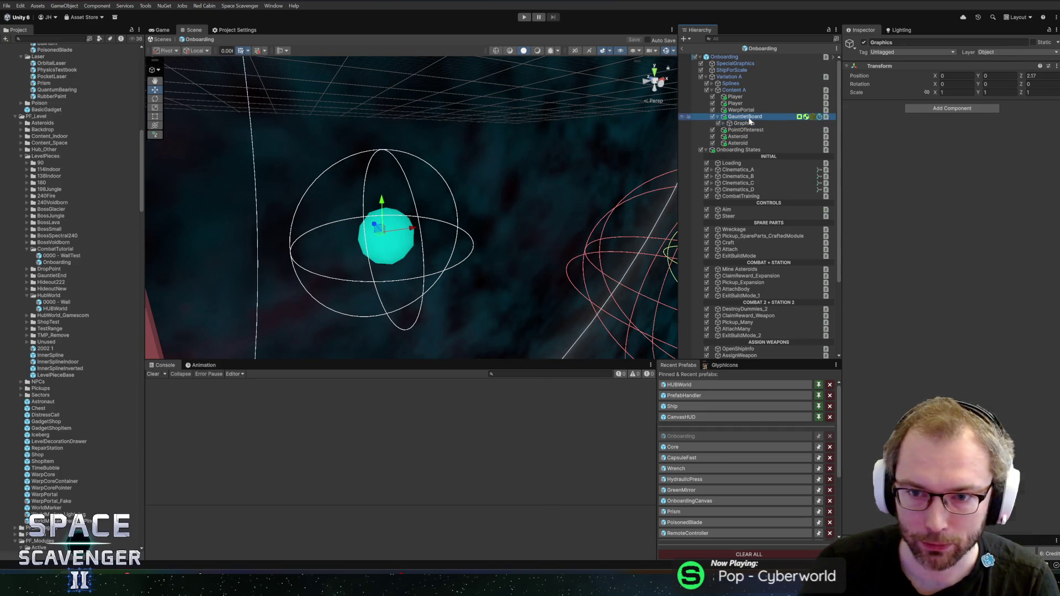
# Step: Leave the Onboarding prefab, set Core's Start State from Hub to Tutorial, and enter Play mode
pyautogui.click(683, 51)
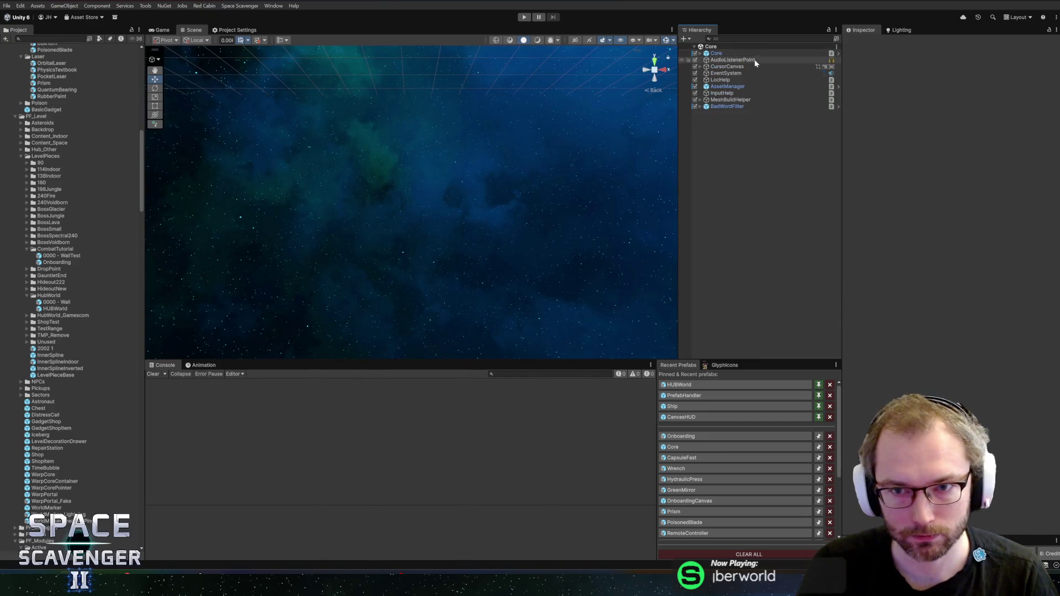
pyautogui.click(734, 54)
pyautogui.click(1037, 153)
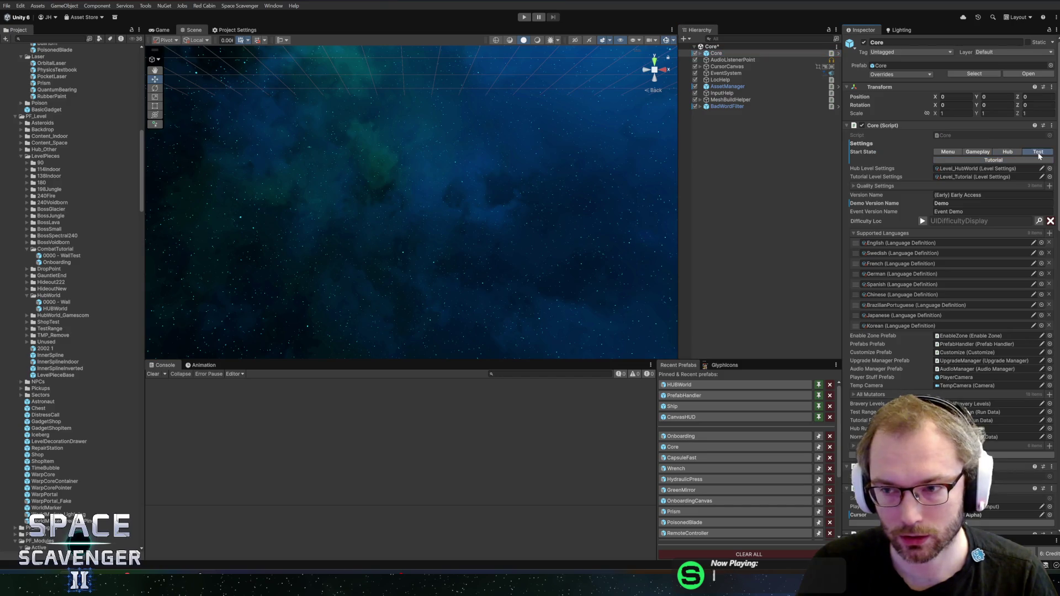
pyautogui.click(993, 160)
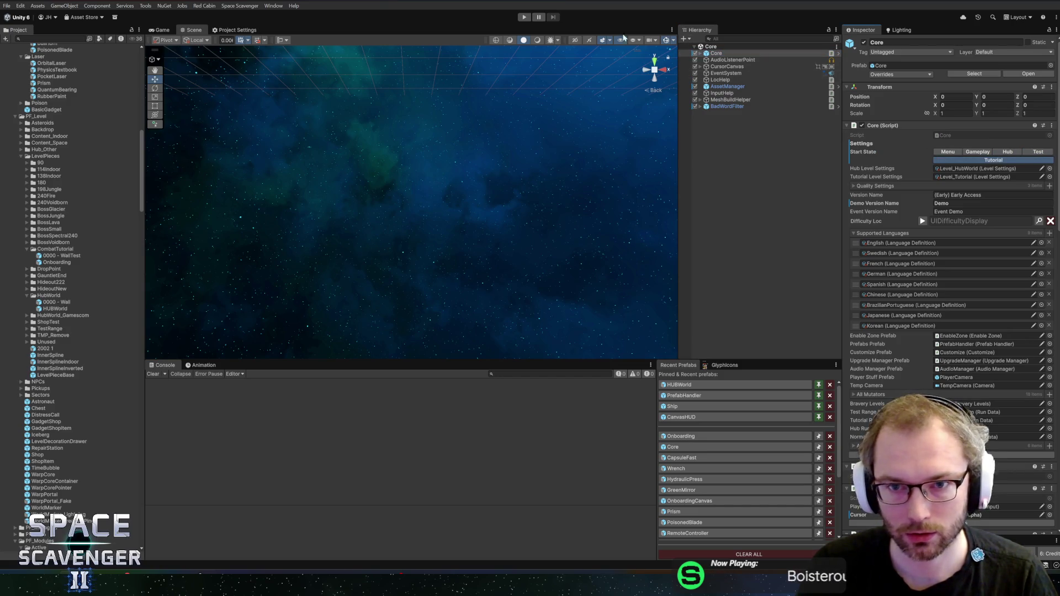
pyautogui.click(524, 17)
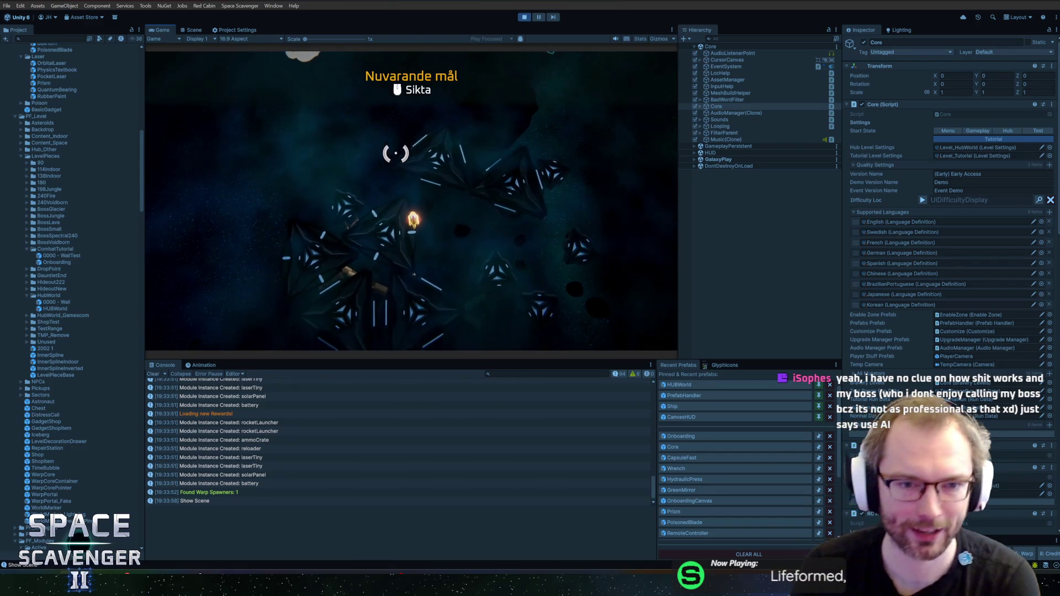
# Step: In a maximised Game view, fly to the warp core, open the run-setup screen with F, then close it
pyautogui.doubleClick(162, 30)
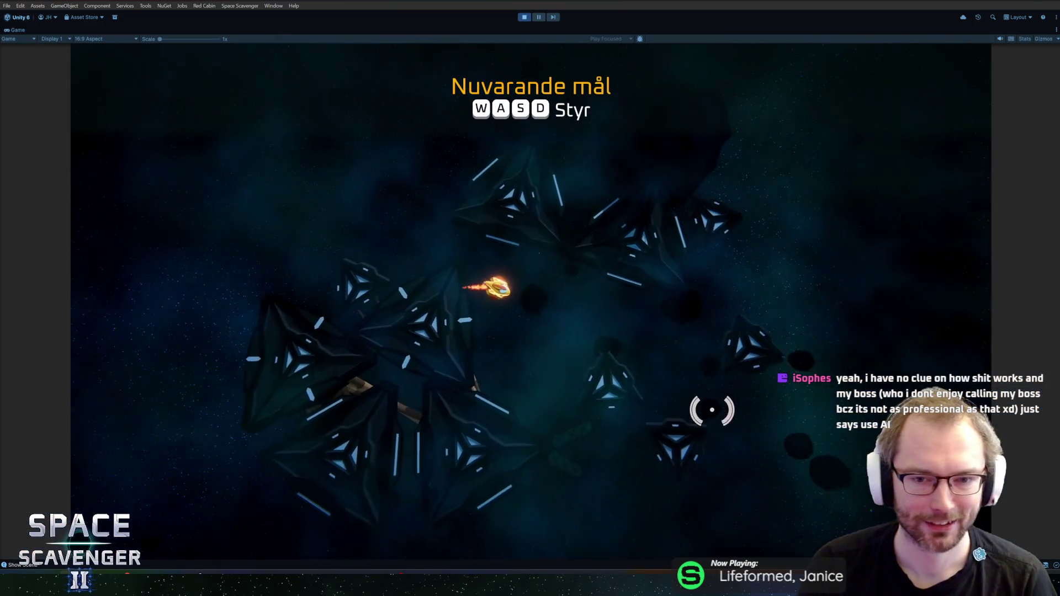
pyautogui.press('s')
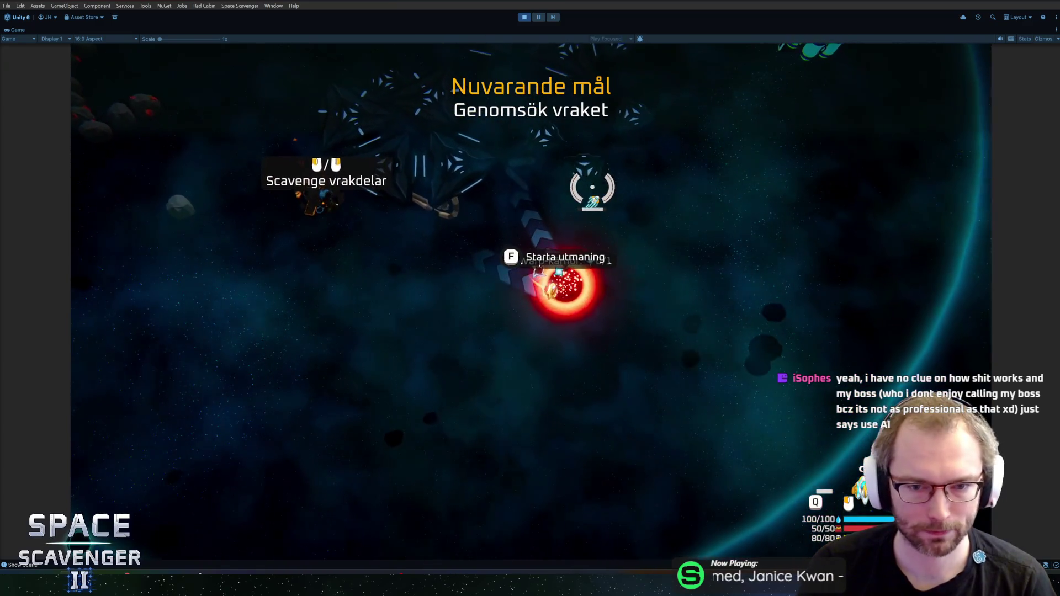
pyautogui.press('f')
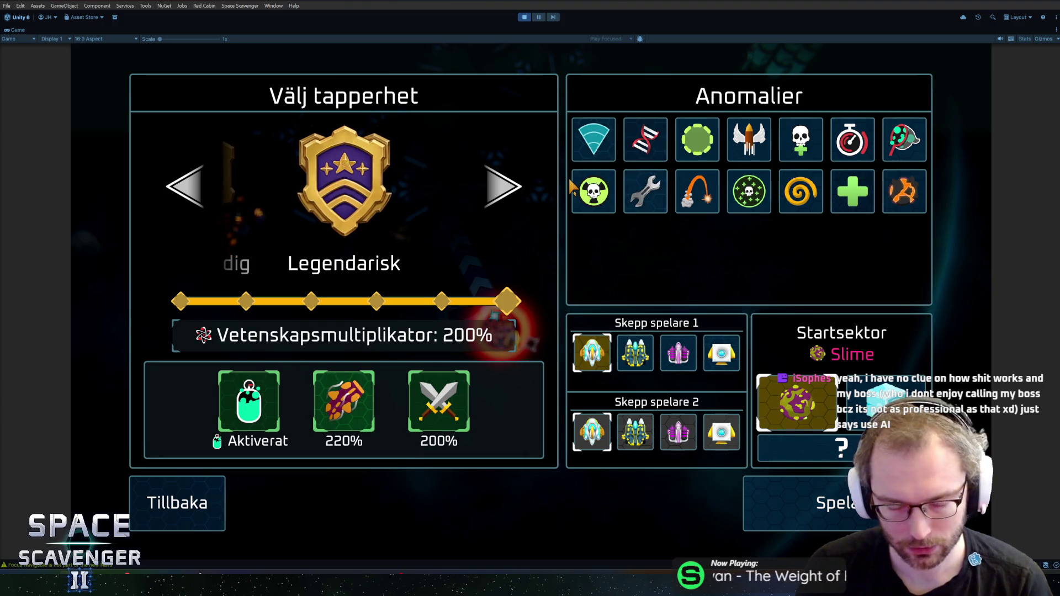
pyautogui.press('Escape')
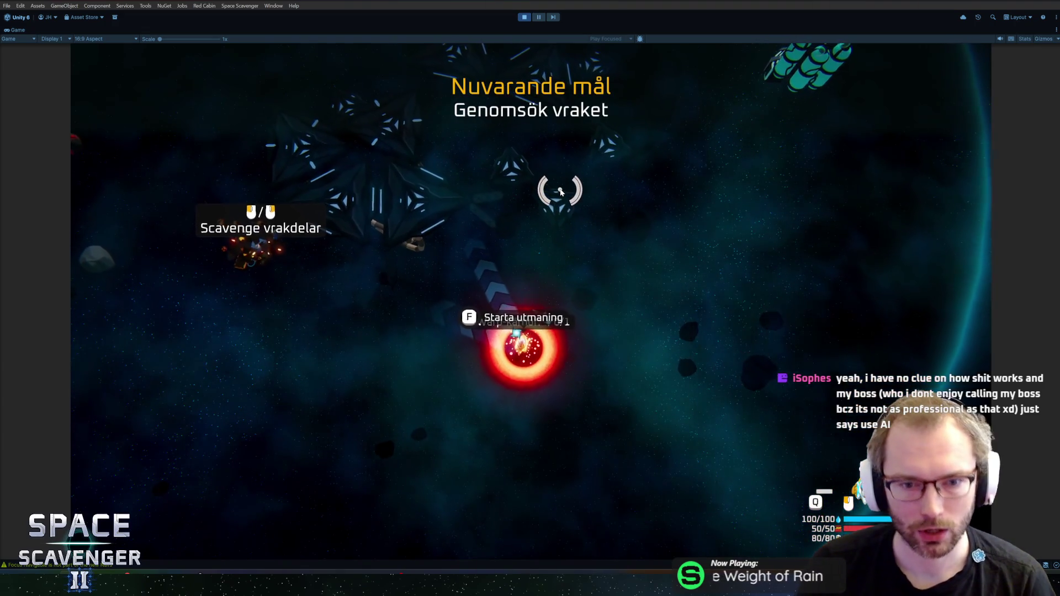
# Step: Stop Play mode, open the Onboarding prefab, and switch to the code editor
pyautogui.hotkey('ctrl', 'p')
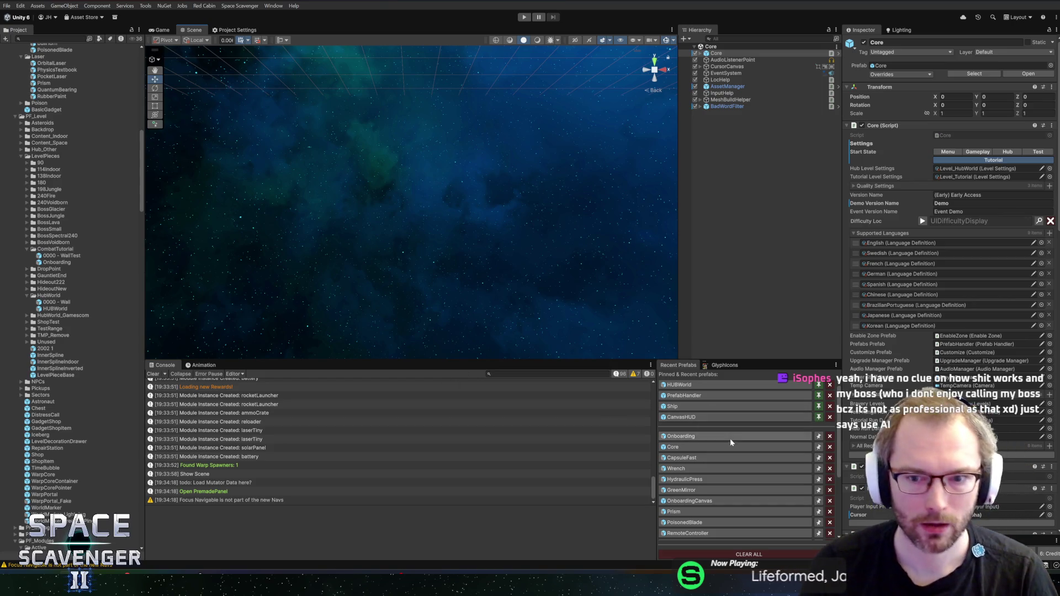
pyautogui.click(681, 436)
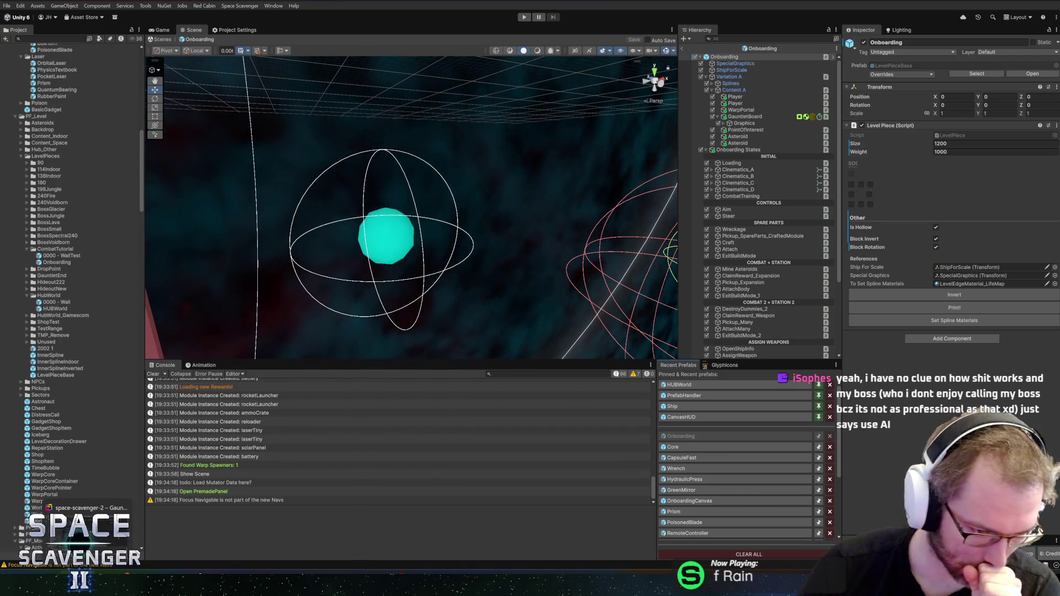
pyautogui.click(89, 507)
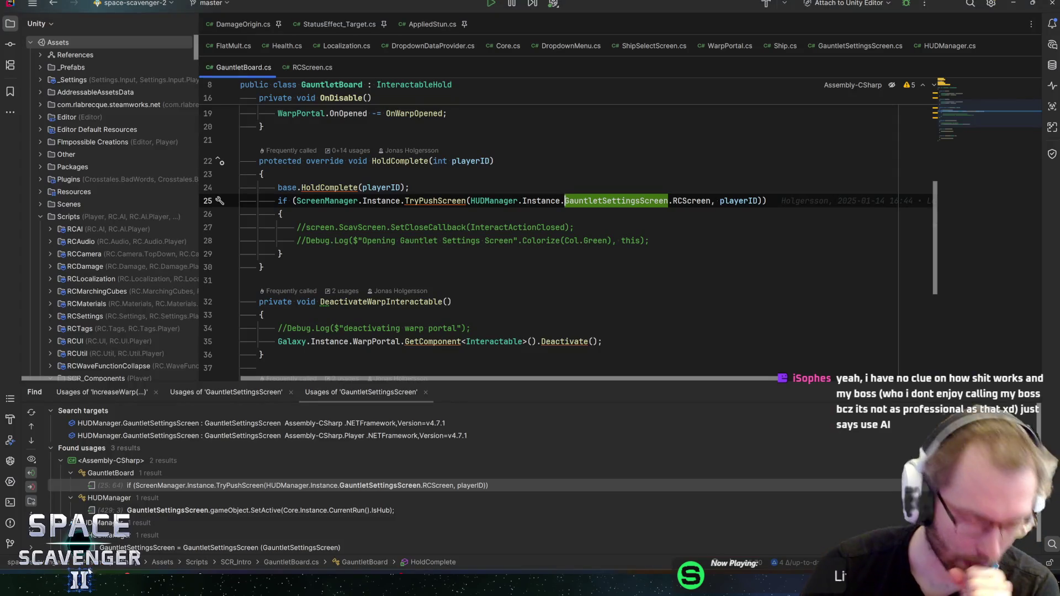
# Step: In GauntletBoard.cs, trace OnOpened to OnWarpOpened and on to DeactivateWarpInteractable
pyautogui.click(280, 213)
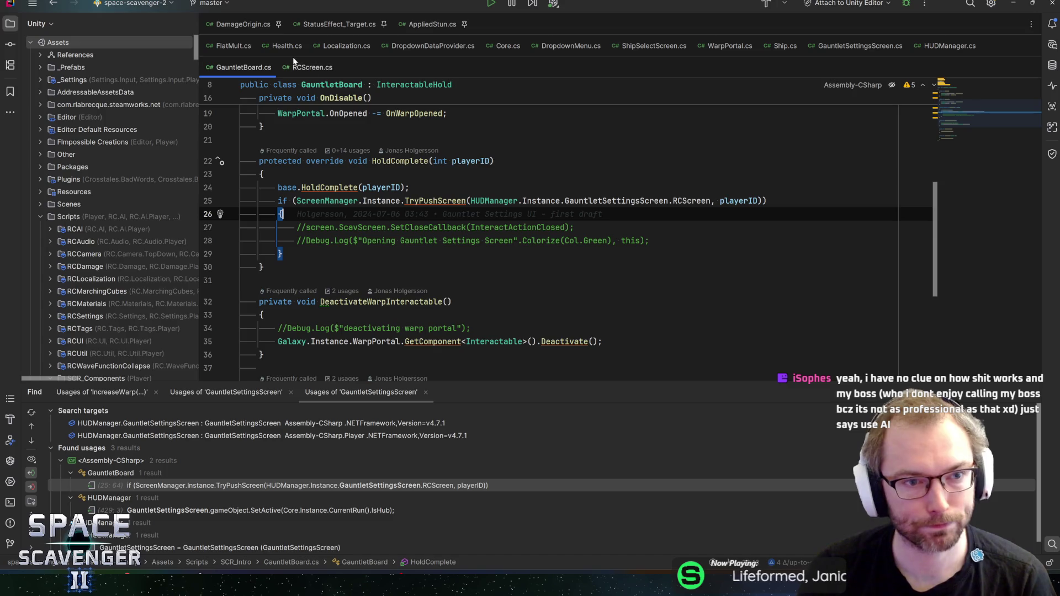
pyautogui.scroll(4, 552, 232)
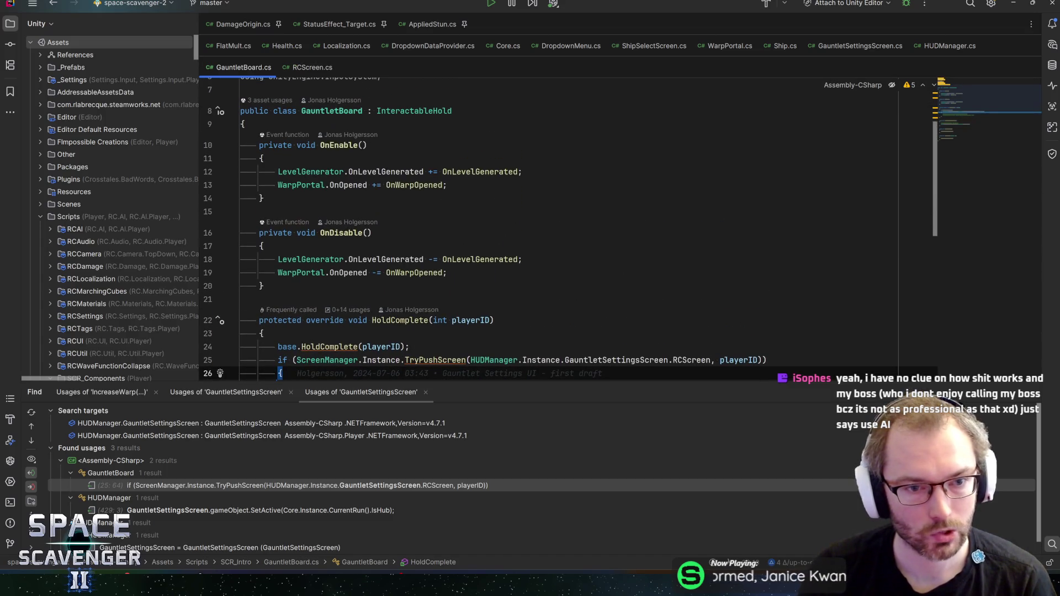
pyautogui.click(346, 185)
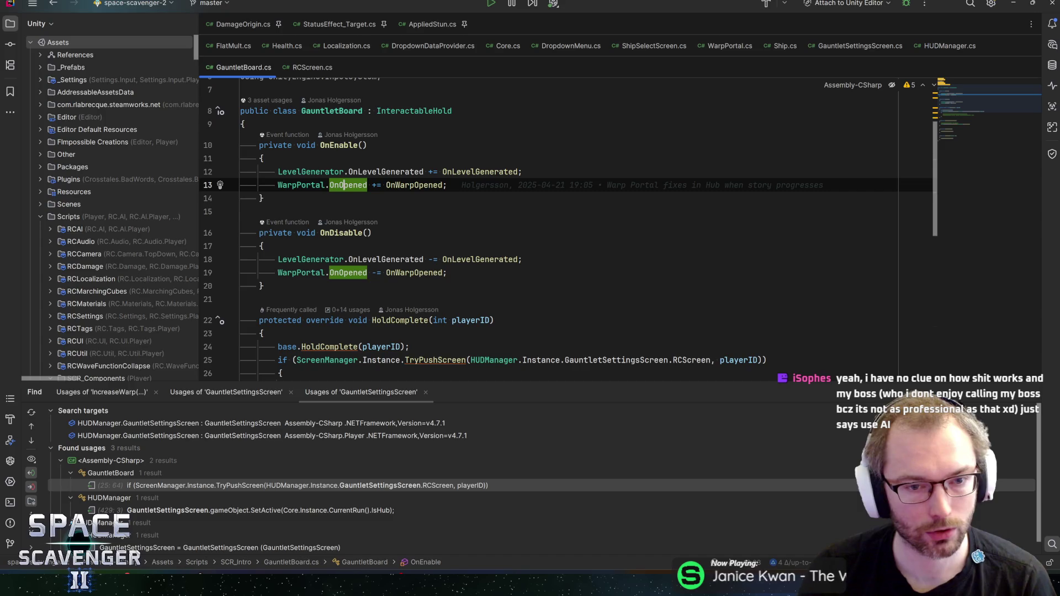
pyautogui.keyDown('ctrl'); pyautogui.click(414, 185); pyautogui.keyUp('ctrl')
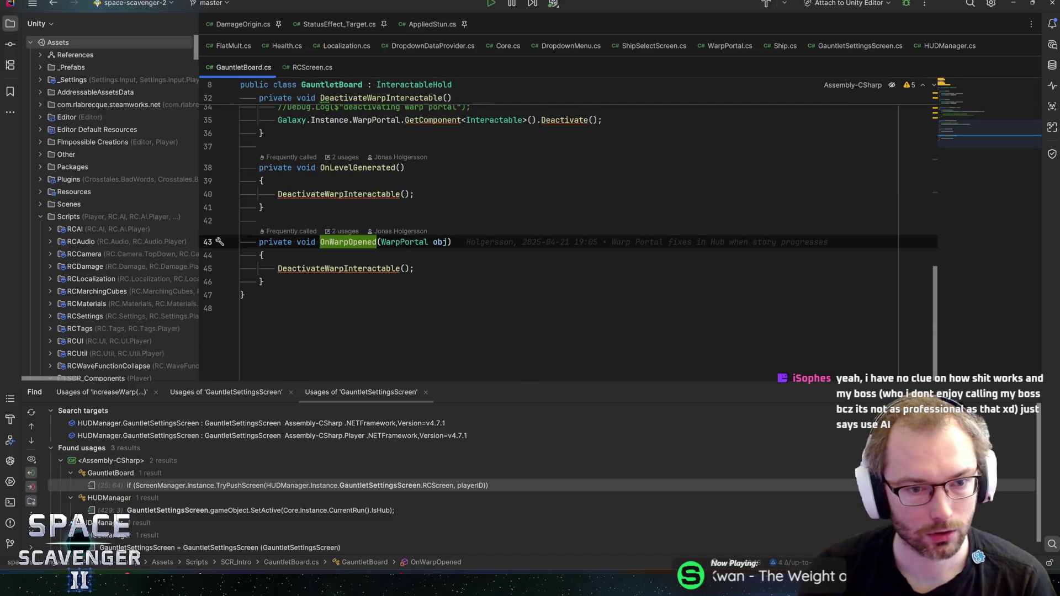
pyautogui.click(335, 268)
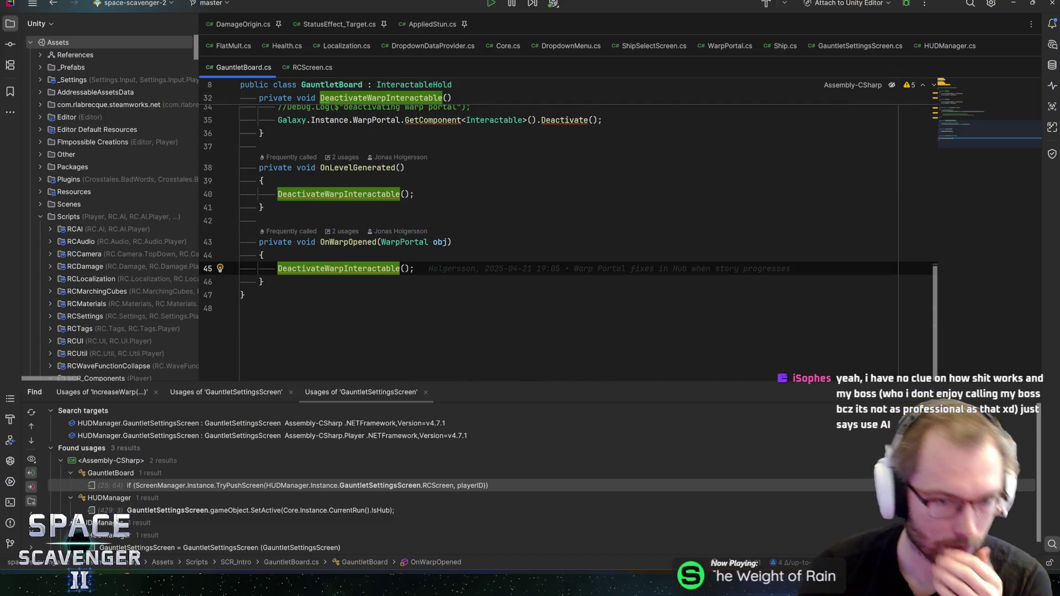
pyautogui.moveTo(334, 269)
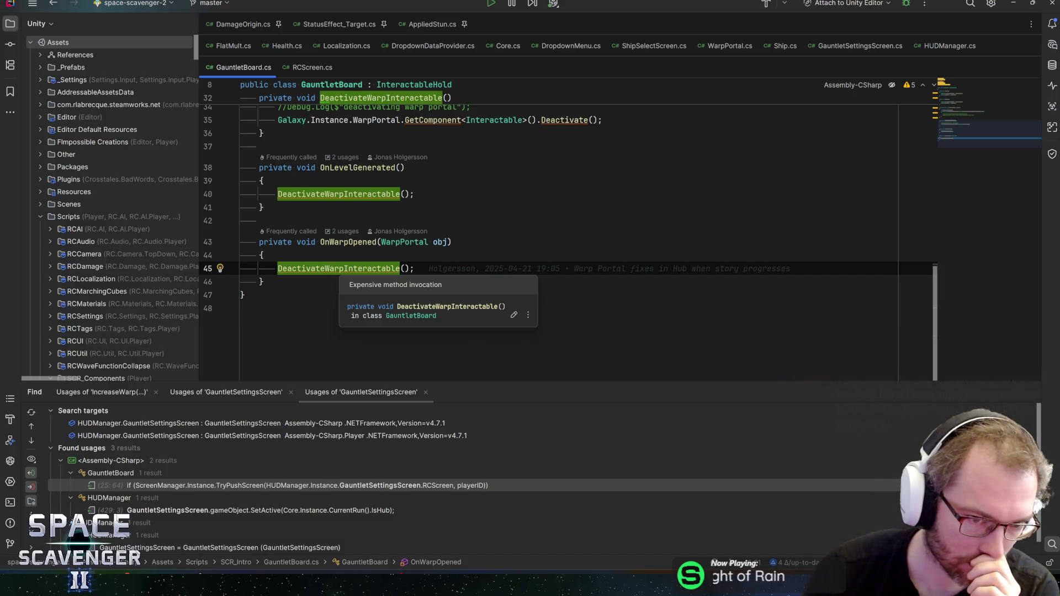
pyautogui.keyDown('ctrl'); pyautogui.click(335, 268); pyautogui.keyUp('ctrl')
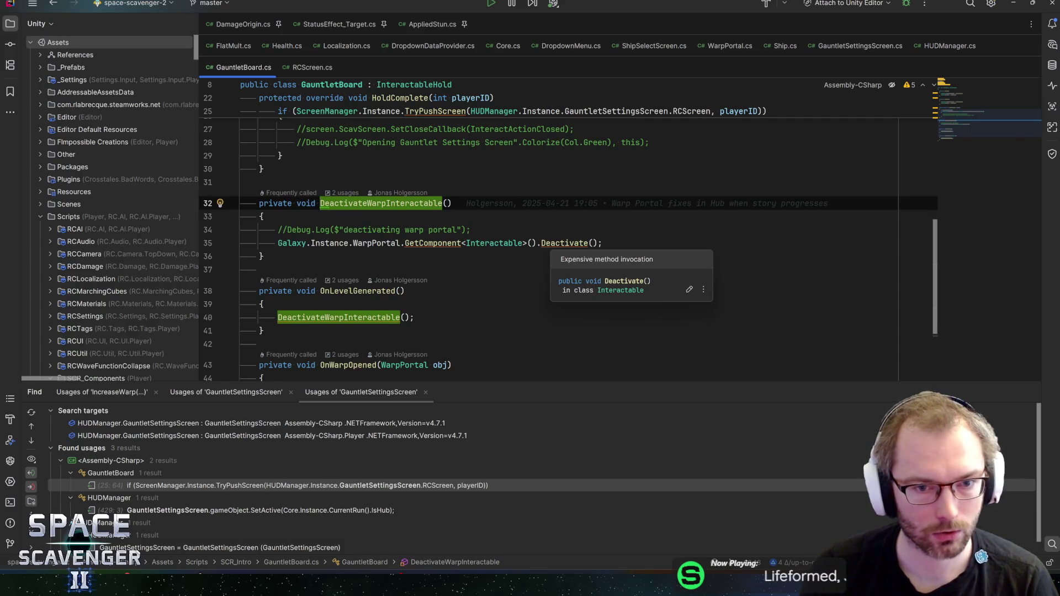
# Step: Review the Deactivate call on line 35 and OnLevelGenerated usages, then return to the file's top
pyautogui.click(550, 244)
pyautogui.click(602, 244)
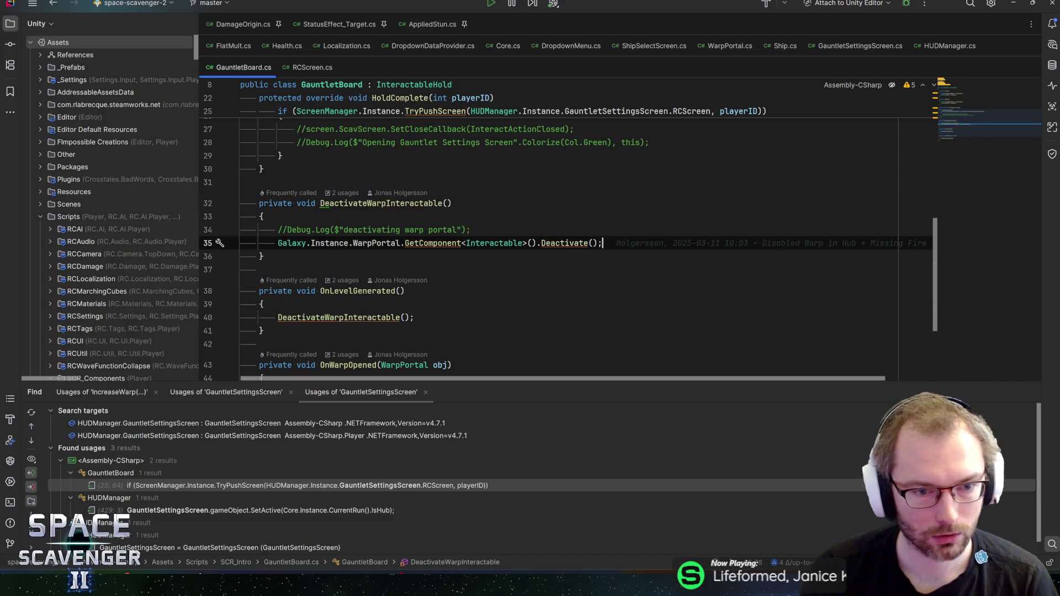
pyautogui.click(354, 290)
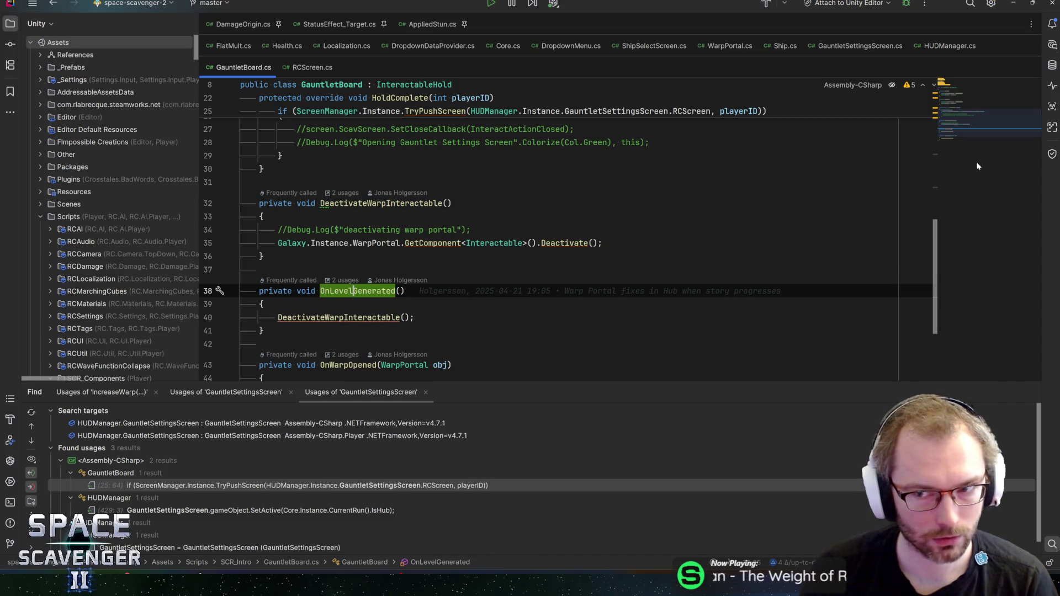
pyautogui.click(966, 101)
pyautogui.moveTo(966, 95); pyautogui.dragTo(986, 113)
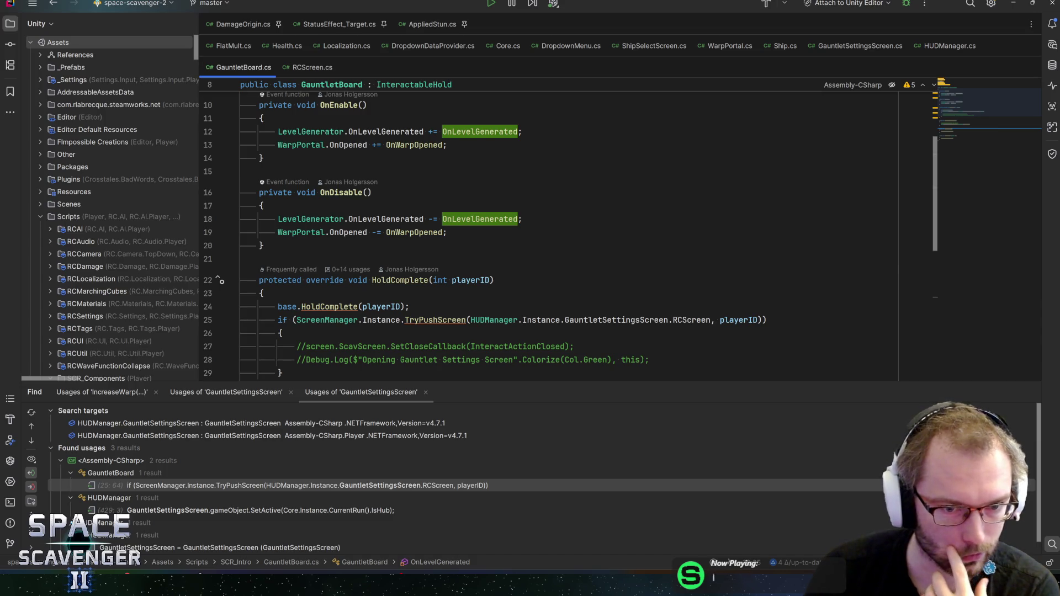
pyautogui.scroll(-3, 552, 232)
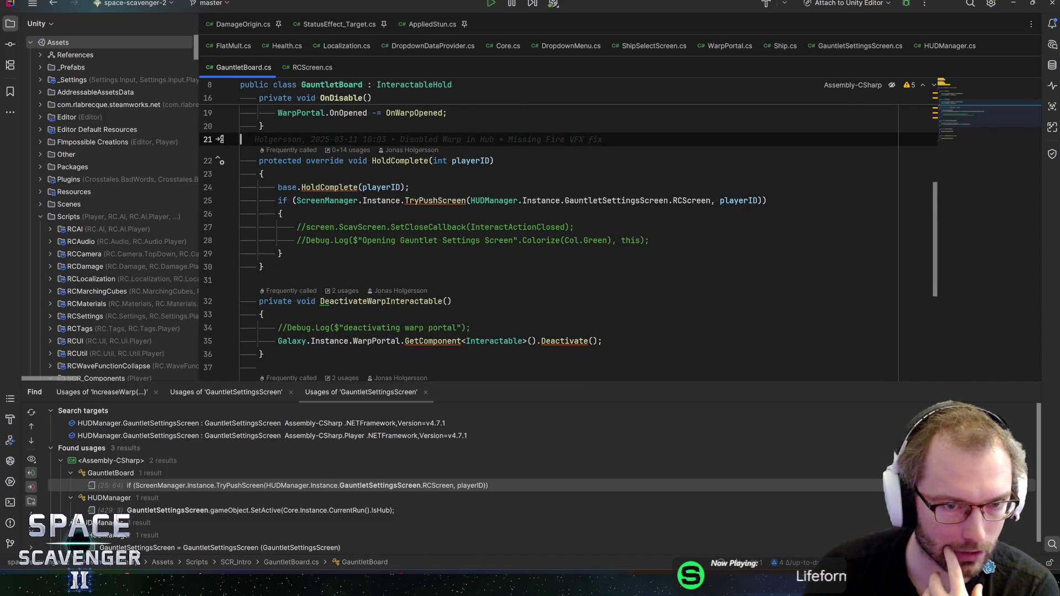
pyautogui.scroll(2, 552, 232)
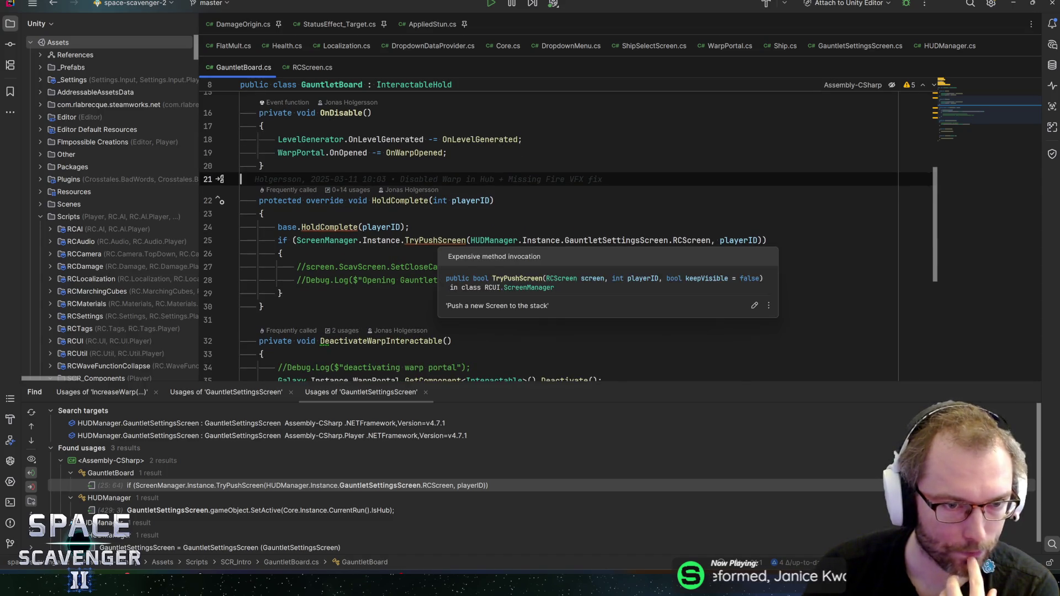
pyautogui.scroll(5, 552, 232)
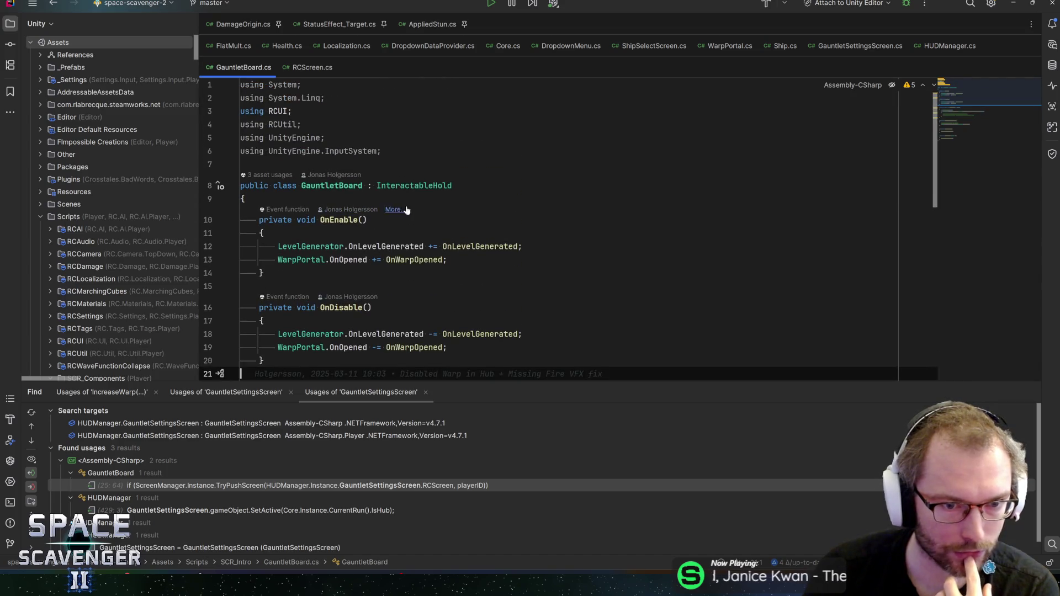
# Step: Add a serialized private bool startDisabled field to GauntletBoard and save the file
pyautogui.click(241, 199)
pyautogui.press('Return')
pyautogui.write('serial')
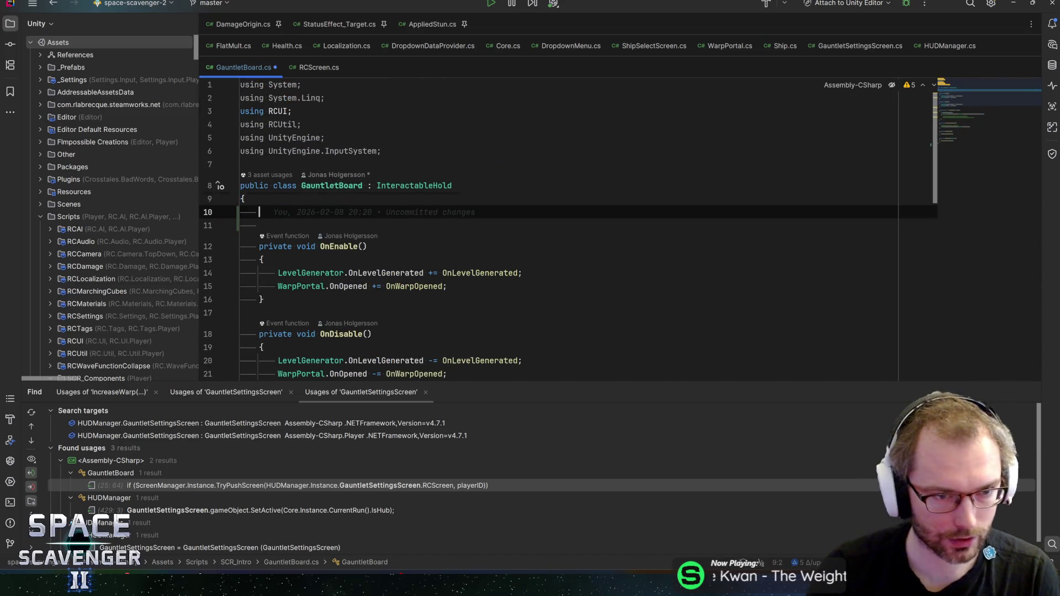
pyautogui.press('Return')
pyautogui.write('bool')
pyautogui.press('Return')
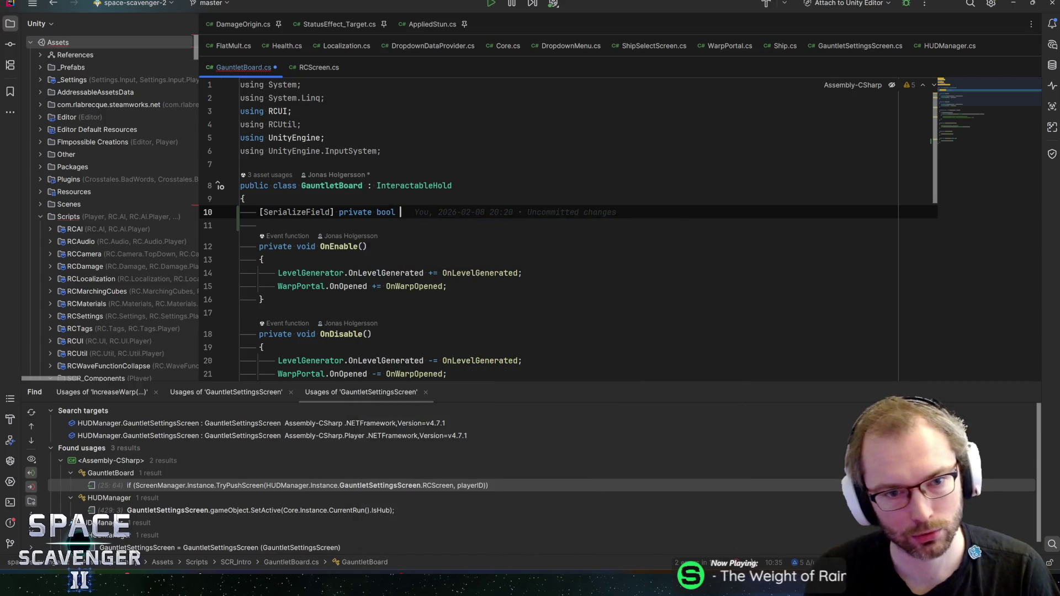
pyautogui.write('startDis')
pyautogui.write('abled')
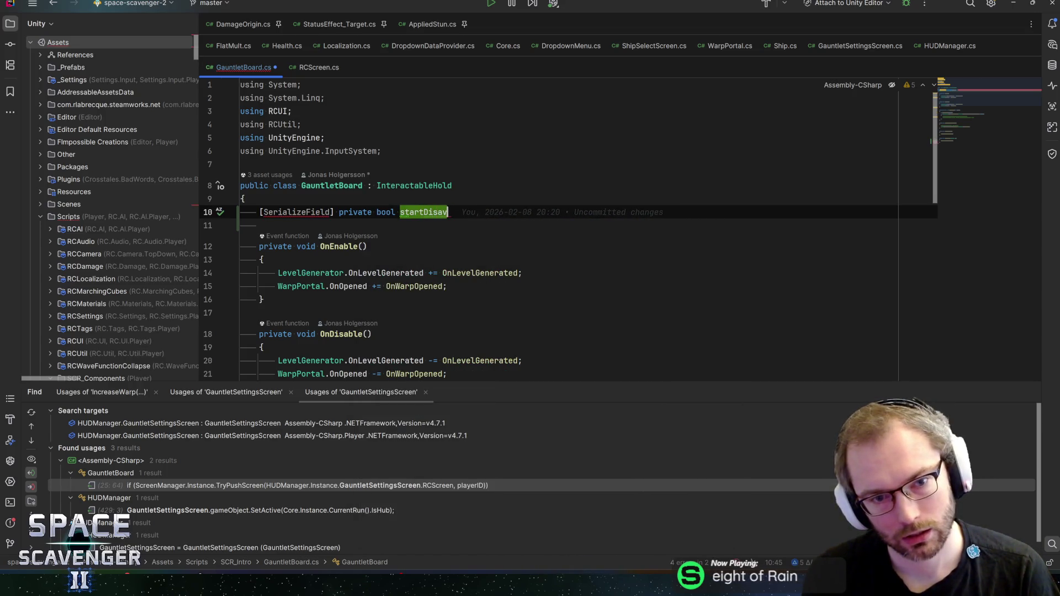
pyautogui.press('Return')
pyautogui.write(';')
pyautogui.click(400, 212)
pyautogui.hotkey('ctrl', 's')
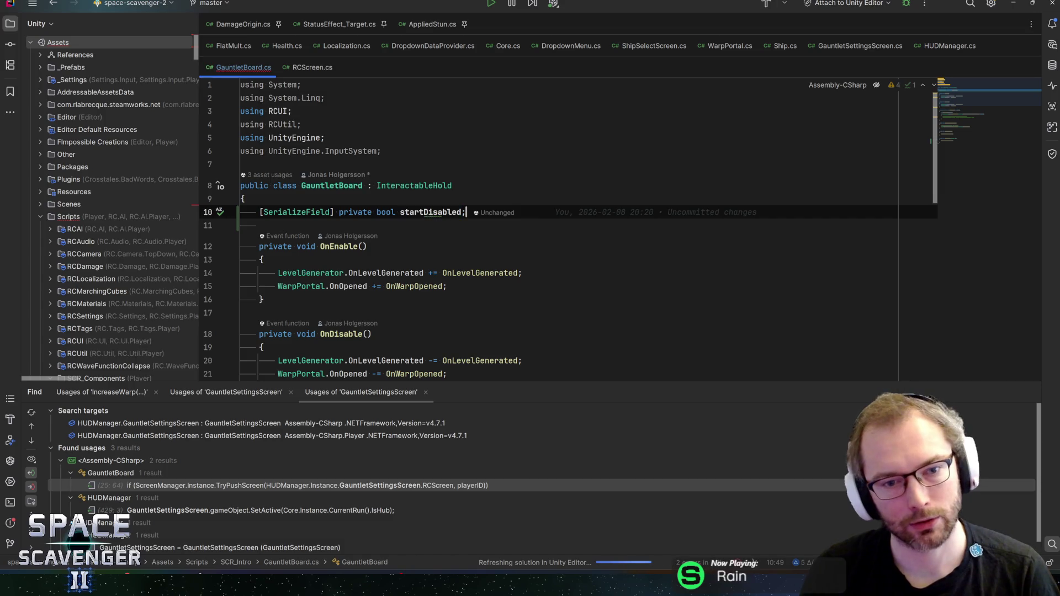
# Step: Add a Start() method after OnDisable containing an if (startDisabled) block
pyautogui.scroll(-5, 552, 232)
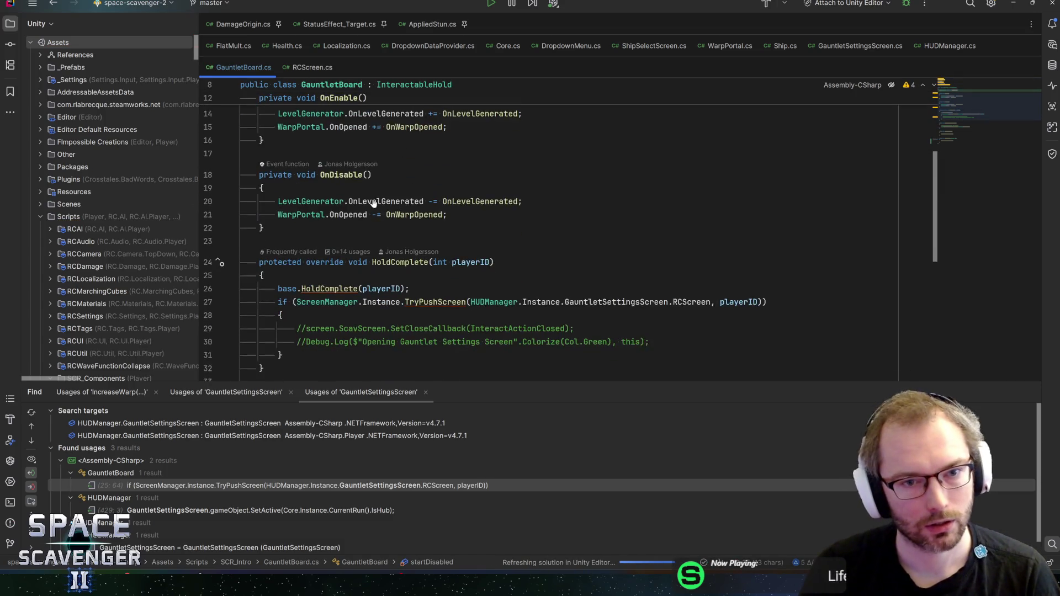
pyautogui.click(265, 228)
pyautogui.press('Return')
pyautogui.press('Return')
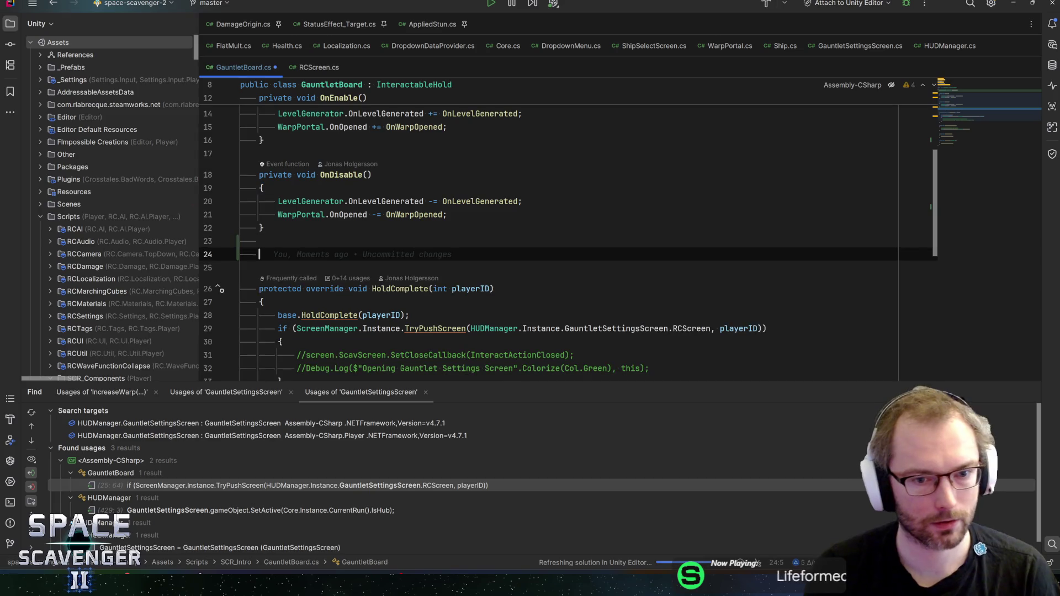
pyautogui.write('Start')
pyautogui.press('Return')
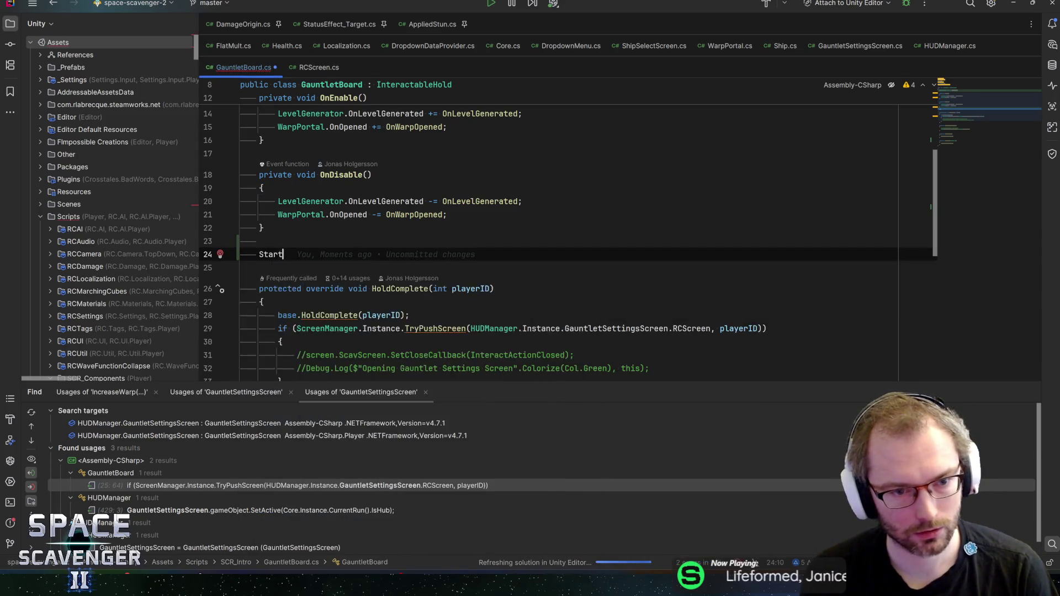
pyautogui.write('if (startDisabled)')
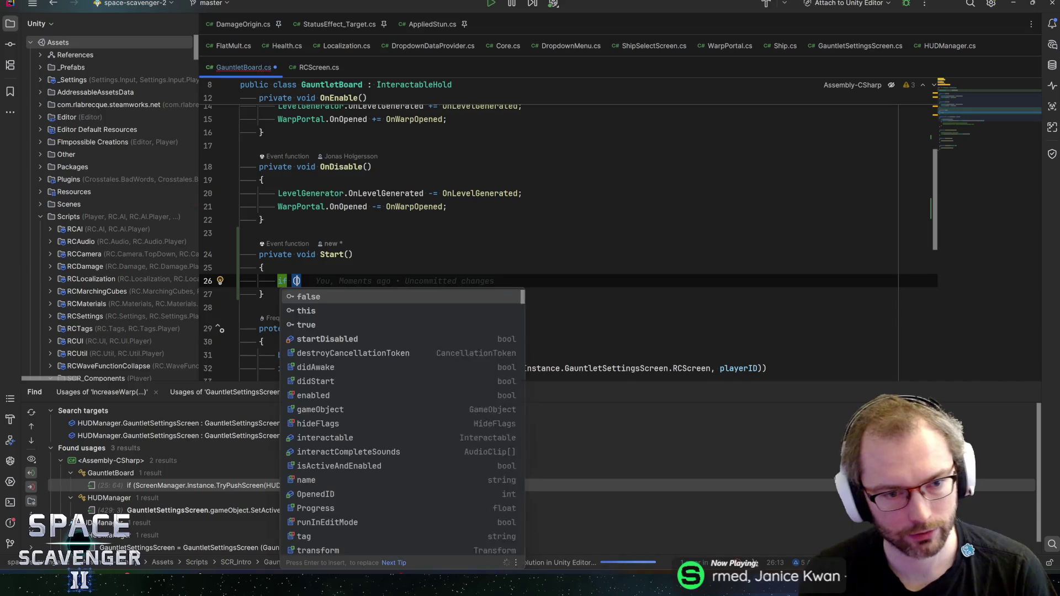
pyautogui.press('Return')
pyautogui.write('{')
# Step: Inside the startDisabled check, call interactable.Deactivate()
pyautogui.press('Return')
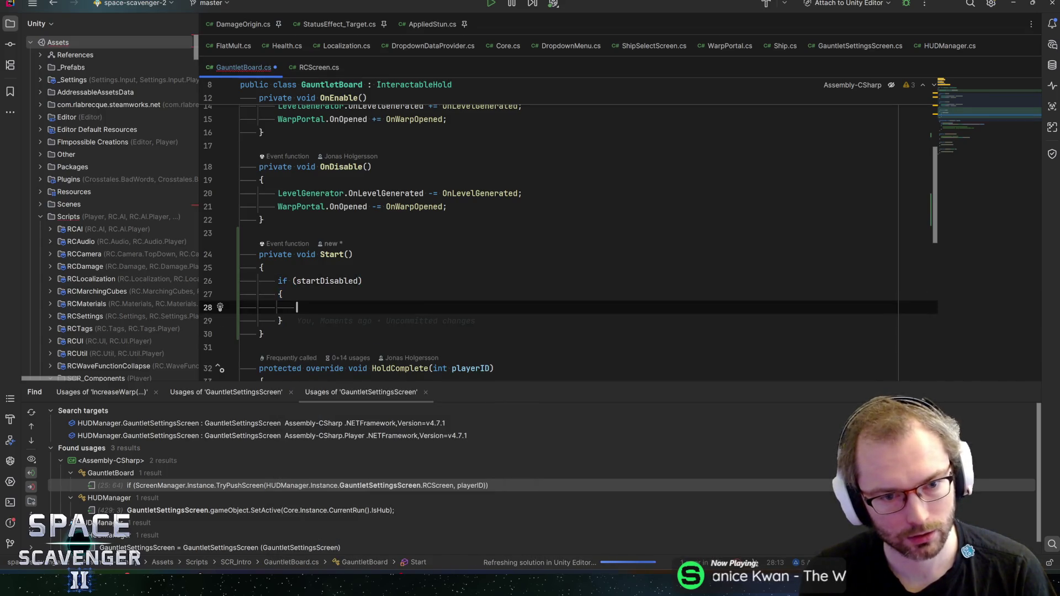
pyautogui.write('intera')
pyautogui.press('Return')
pyautogui.write('.d')
pyautogui.press('BackSpace')
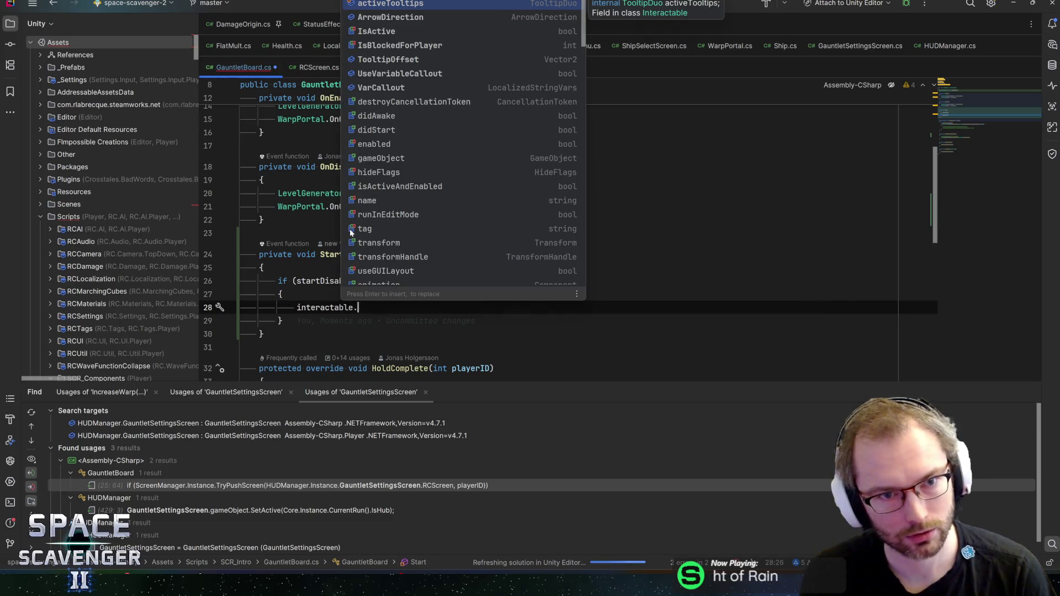
pyautogui.scroll(-4, 437, 181)
pyautogui.scroll(-2, 436, 178)
pyautogui.write('deac')
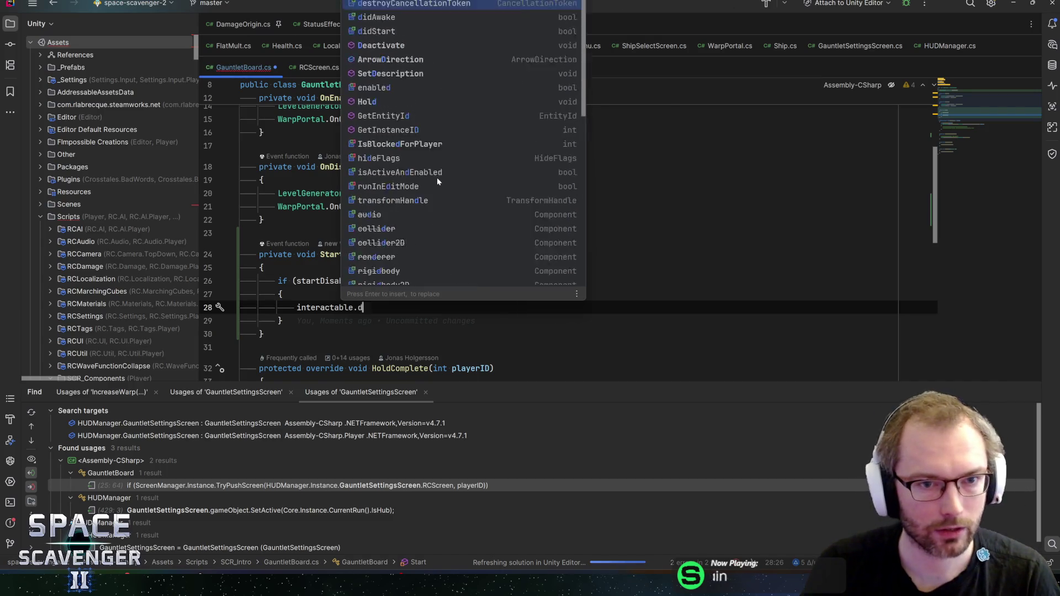
pyautogui.press('Return')
pyautogui.write(';')
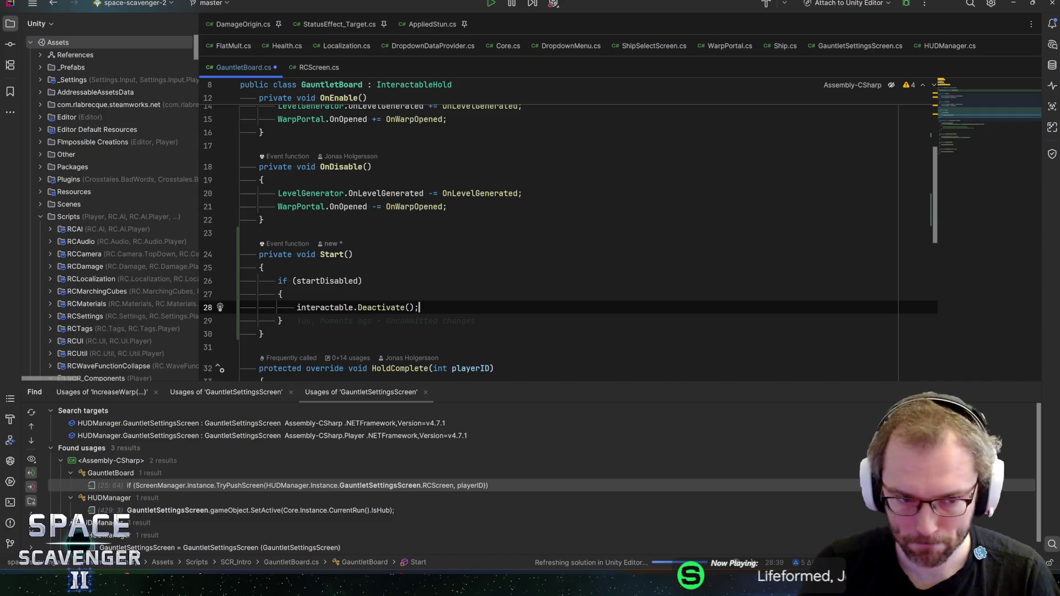
pyautogui.press('Return')
pyautogui.press('Return')
# Step: Add public void ActivateInteractable() calling interactable.Activate(), then search for Onboarding_Warp
pyautogui.scroll(-5, 568, 231)
pyautogui.scroll(5, 568, 231)
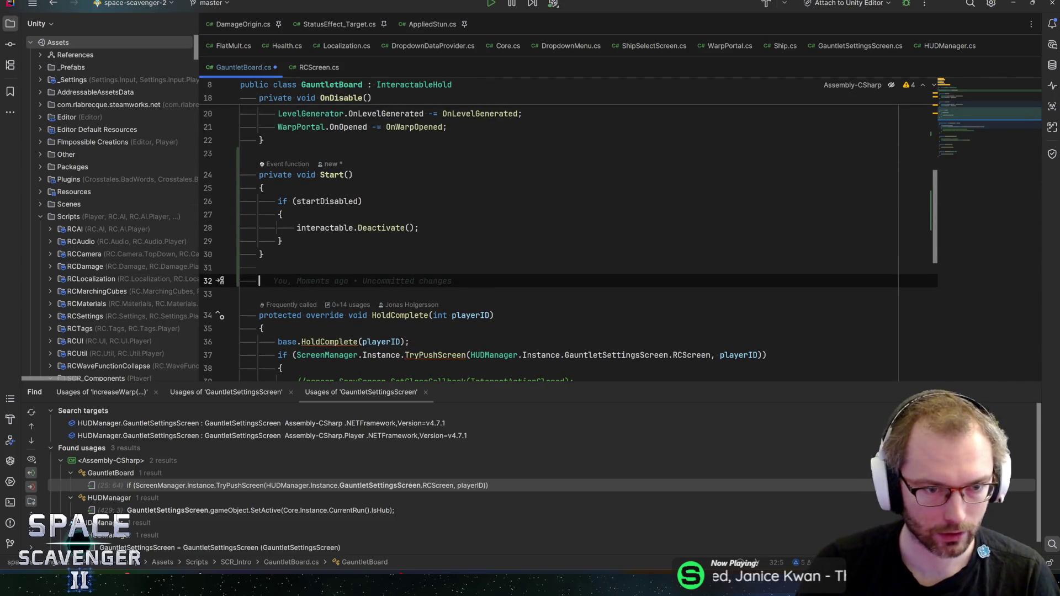
pyautogui.write('public void A')
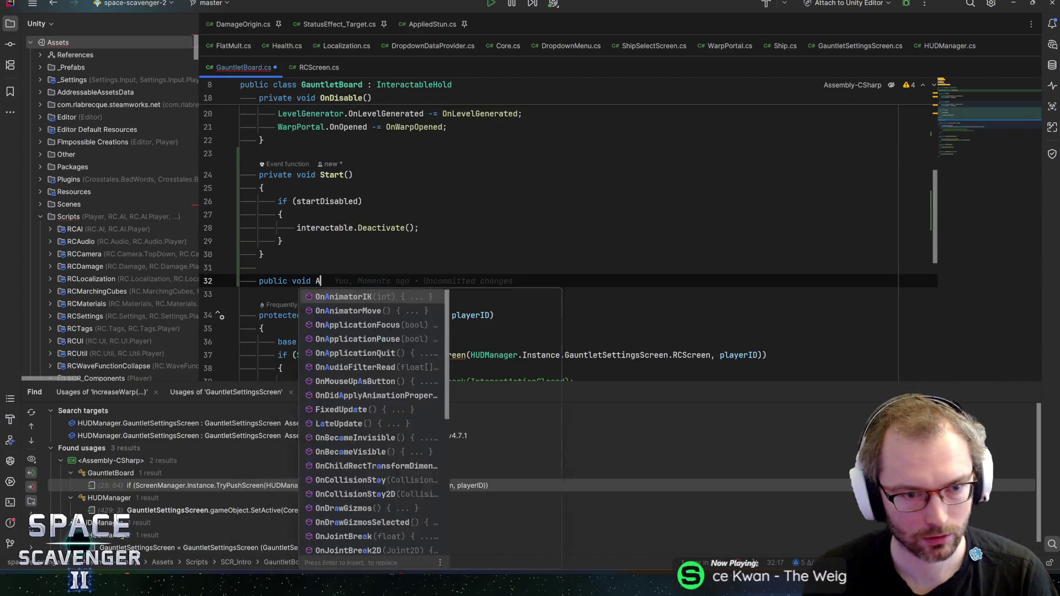
pyautogui.write('ctivateInteractable(){')
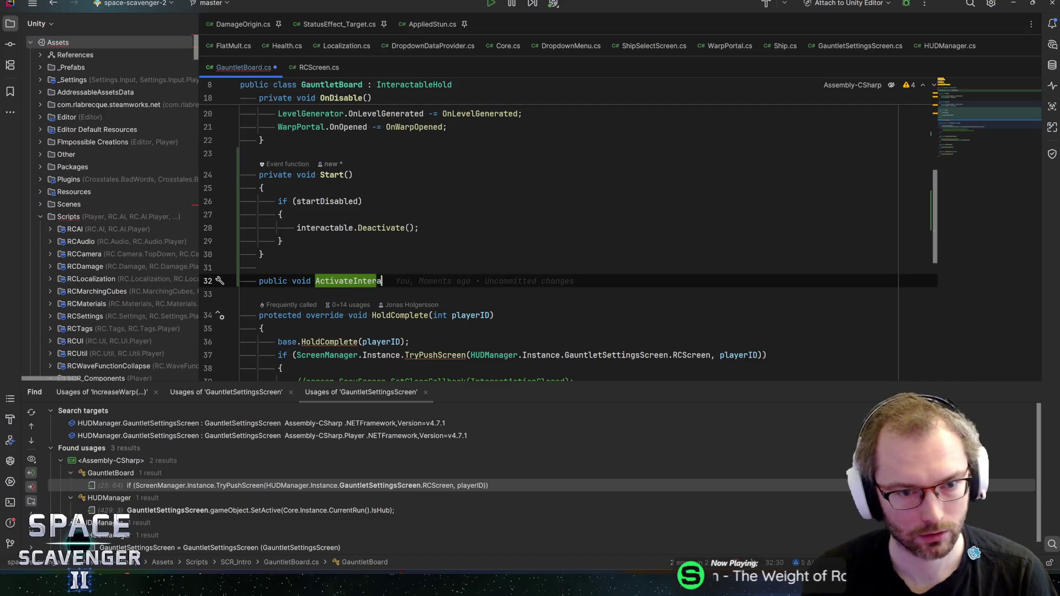
pyautogui.press('Return')
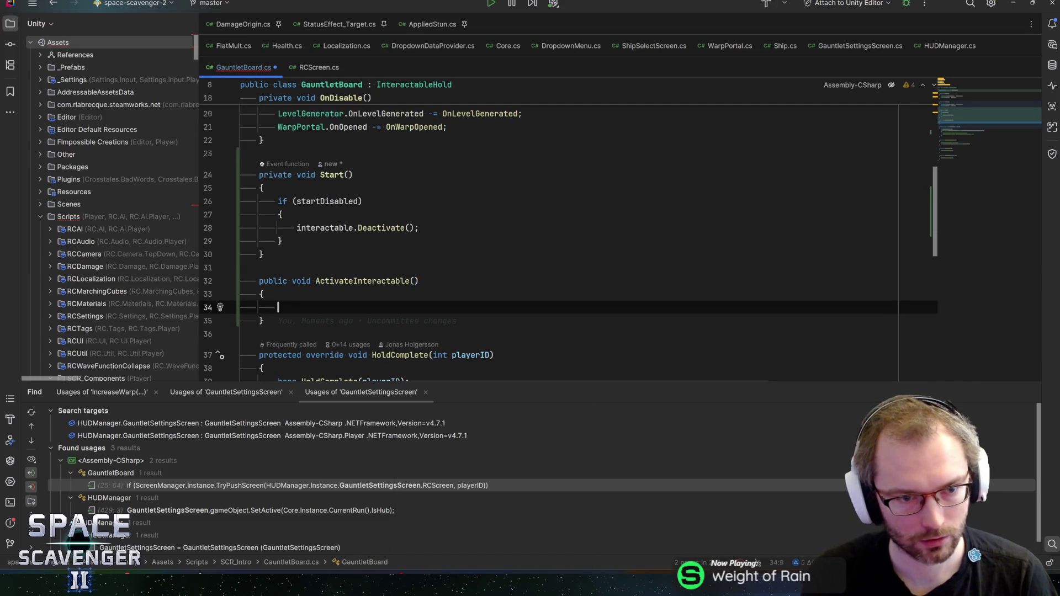
pyautogui.write('interactable.activ')
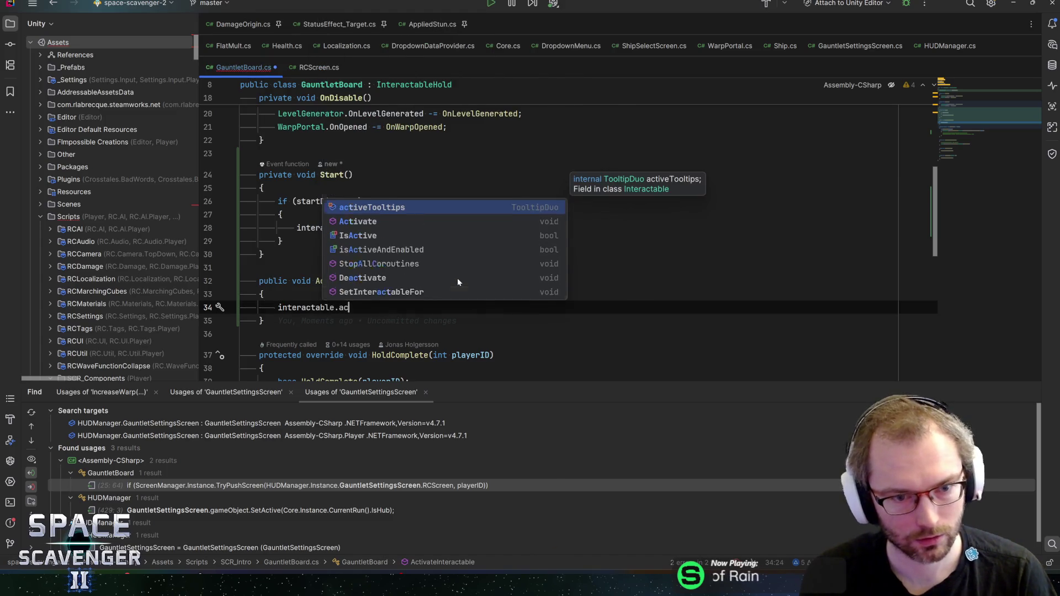
pyautogui.press('Down')
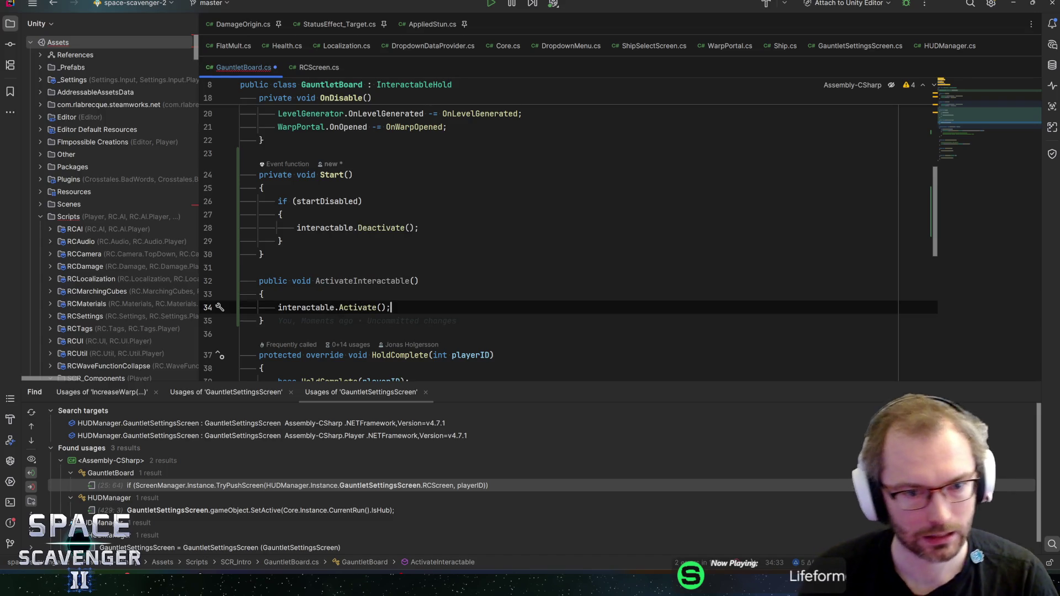
pyautogui.click(500, 281)
pyautogui.click(500, 294)
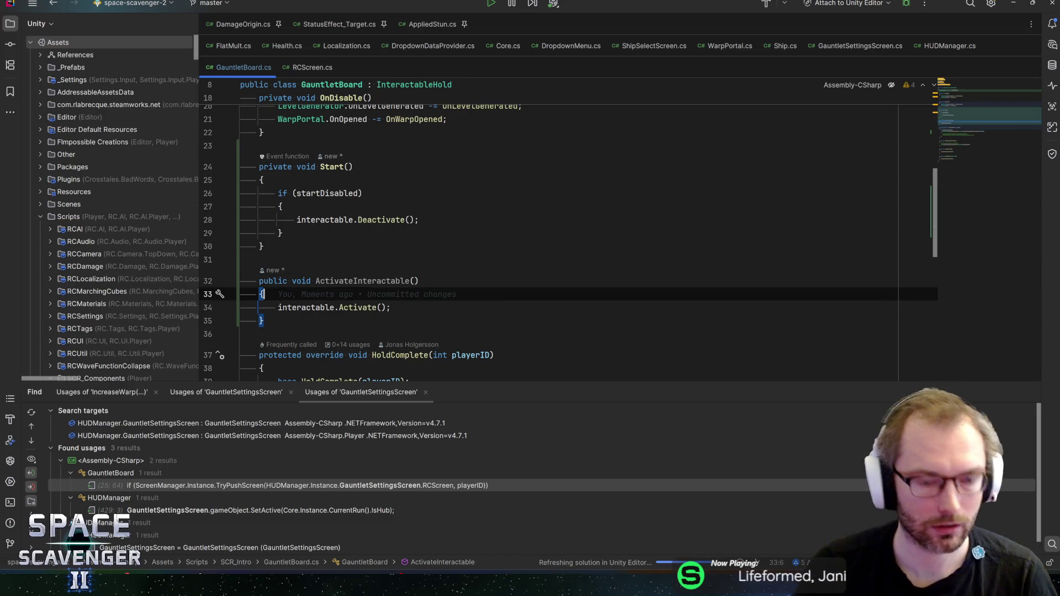
pyautogui.hotkey('ctrl', 'n')
pyautogui.write('onboarding')
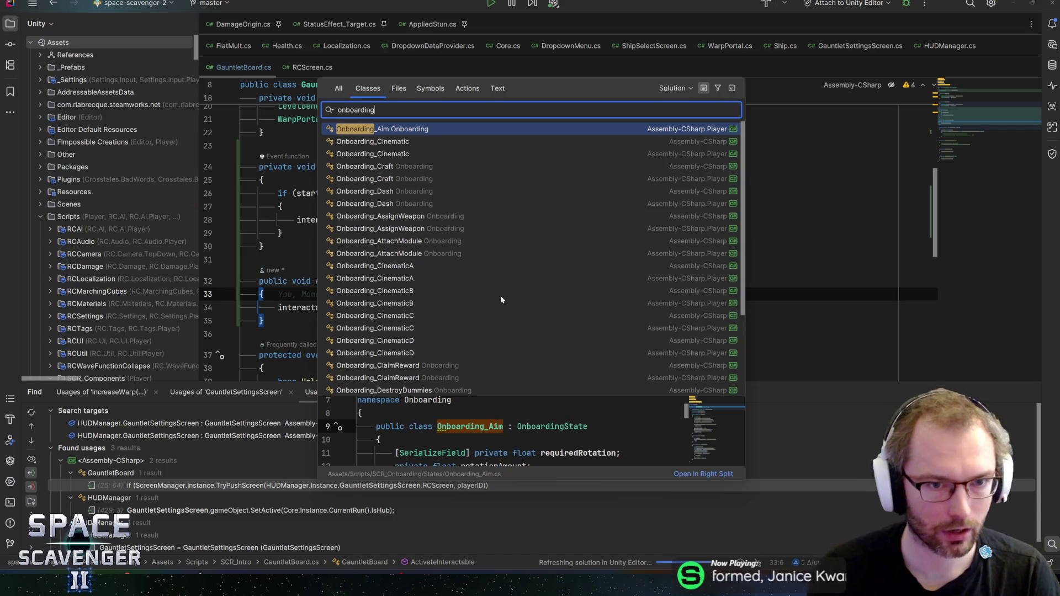
pyautogui.write('_warp')
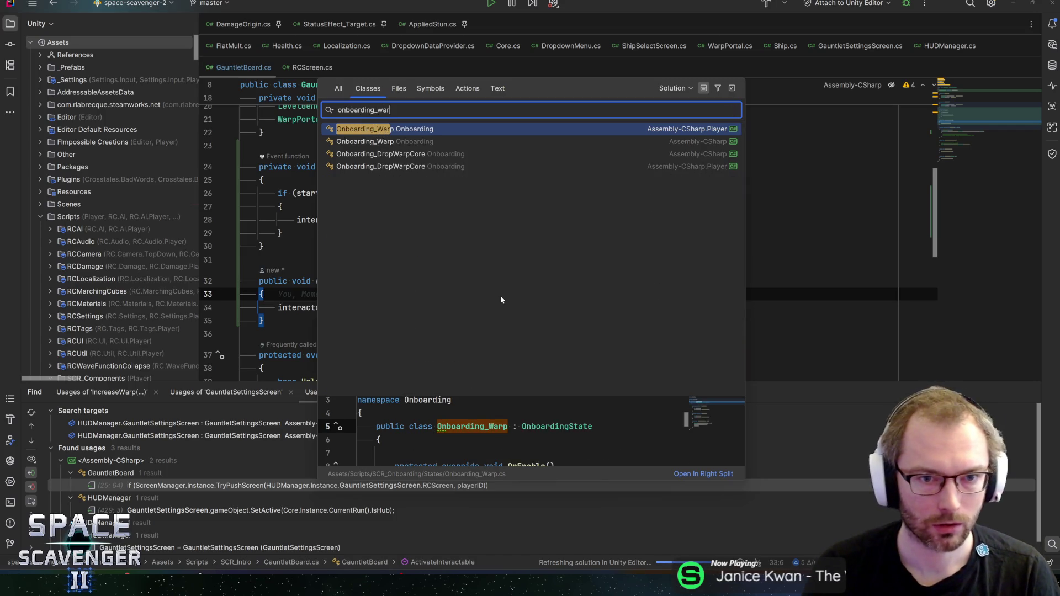
# Step: Open Onboarding_Warp.cs and add an OnEnter override calling base.OnEnter after OnDisable
pyautogui.press('Return')
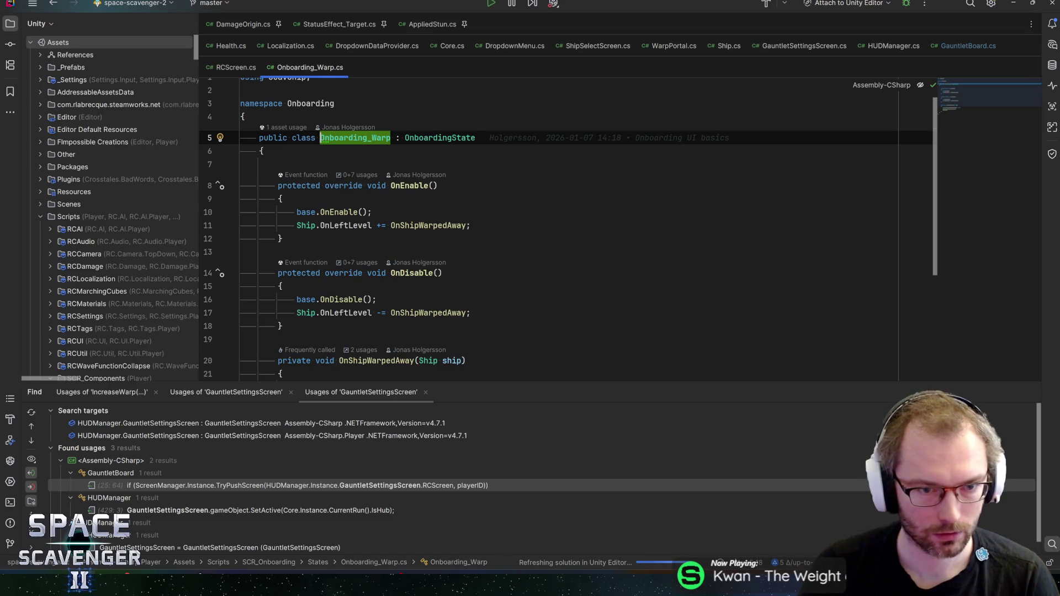
pyautogui.click(349, 225)
pyautogui.scroll(-4, 552, 232)
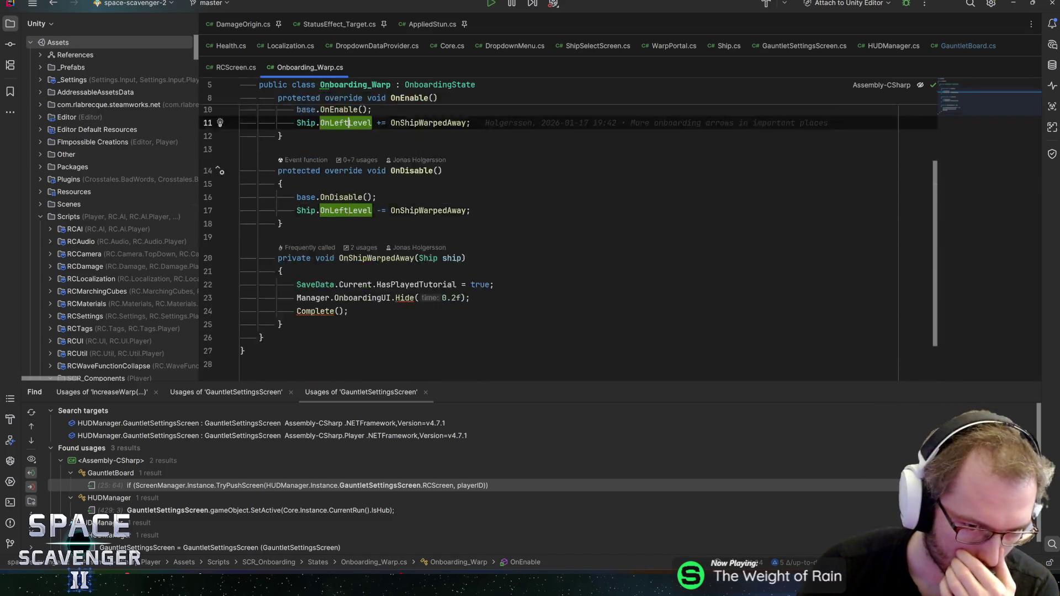
pyautogui.scroll(4, 552, 232)
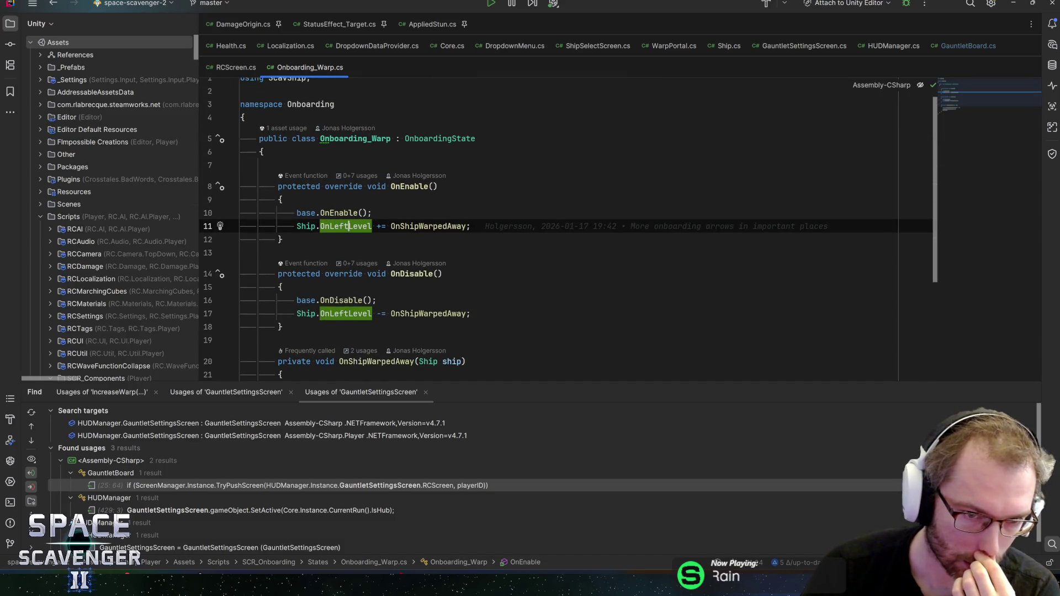
pyautogui.scroll(-4, 552, 232)
pyautogui.click(331, 167)
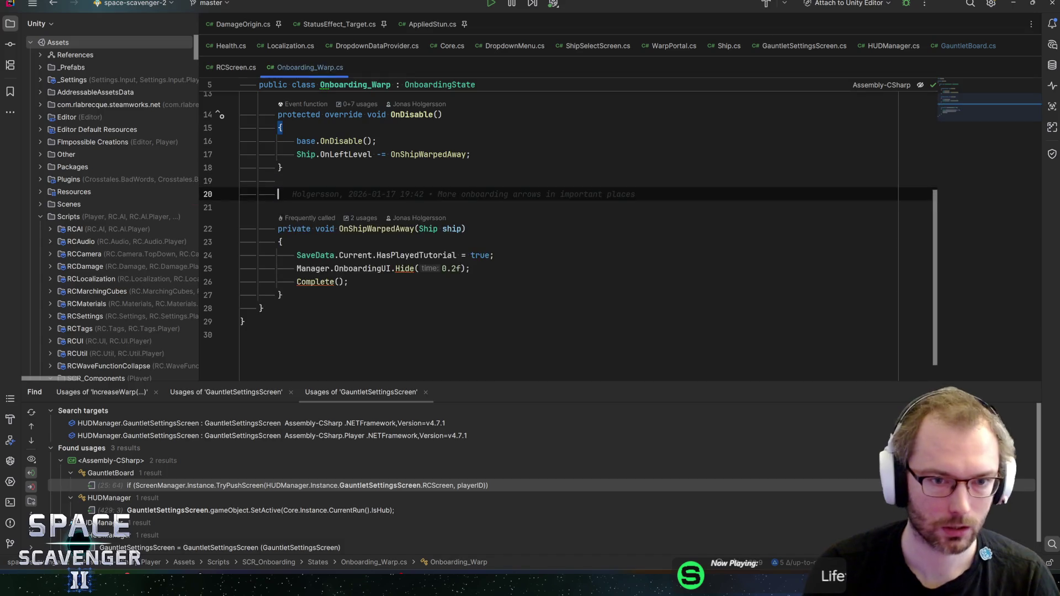
pyautogui.press('Return')
pyautogui.press('Return')
pyautogui.write('onenter')
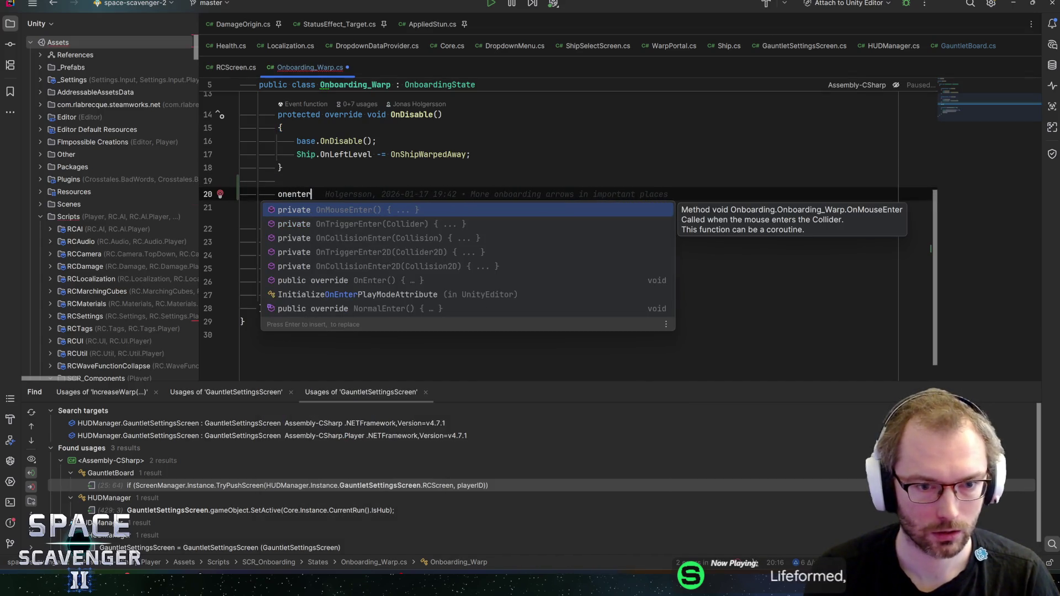
pyautogui.press('Down')
pyautogui.press('Down')
pyautogui.press('Down')
pyautogui.press('Return')
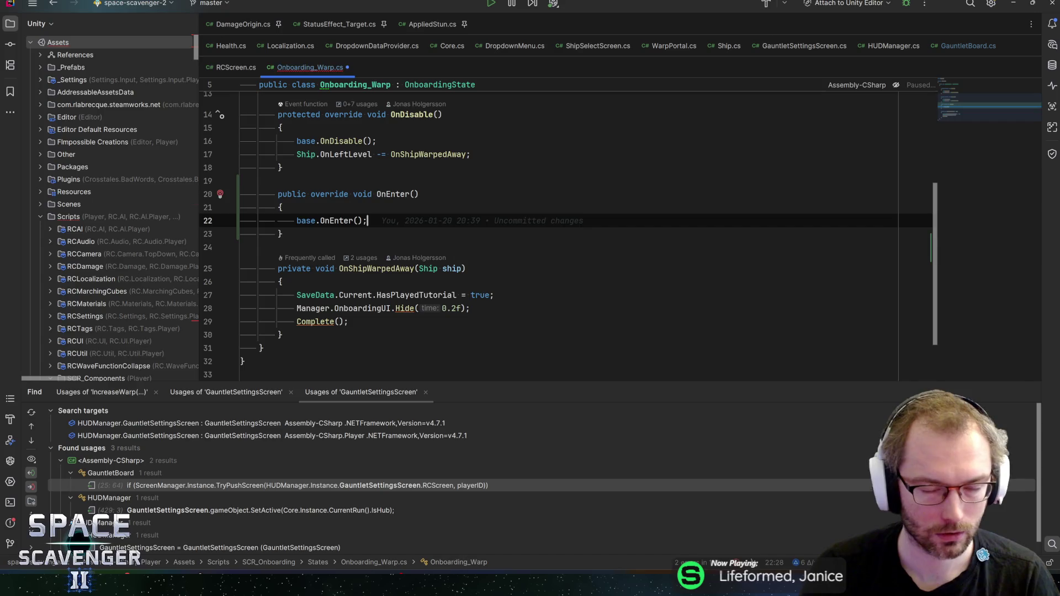
# Step: Add a serialized GauntletBoard gauntletBoard field and import UnityEngine for SerializeField
pyautogui.scroll(4, 552, 232)
pyautogui.click(262, 159)
pyautogui.press('Return')
pyautogui.write('ser')
pyautogui.press('Return')
pyautogui.write('GauntletB')
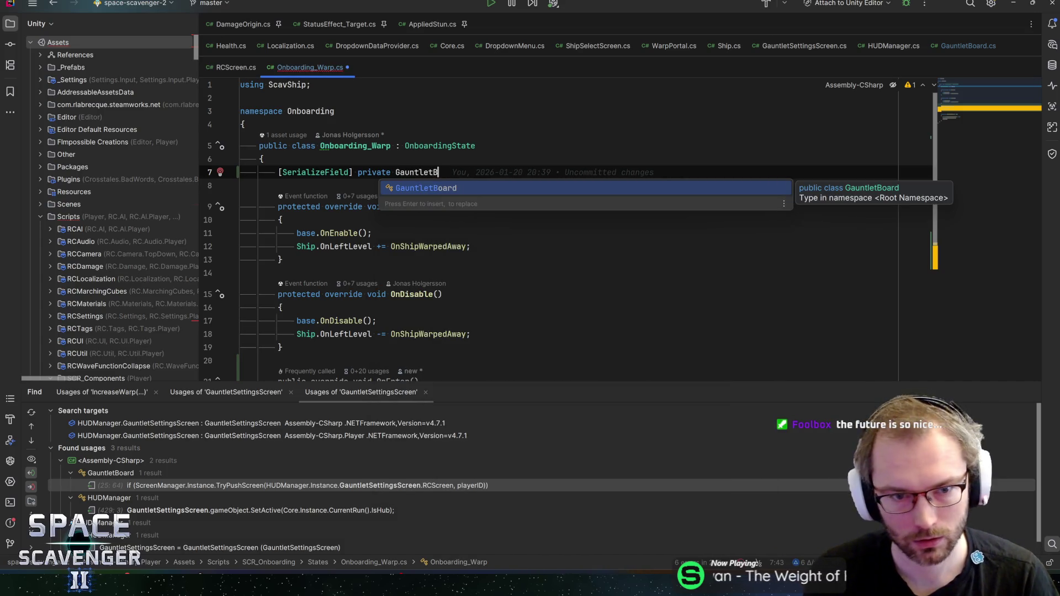
pyautogui.press('Return')
pyautogui.write('gaun')
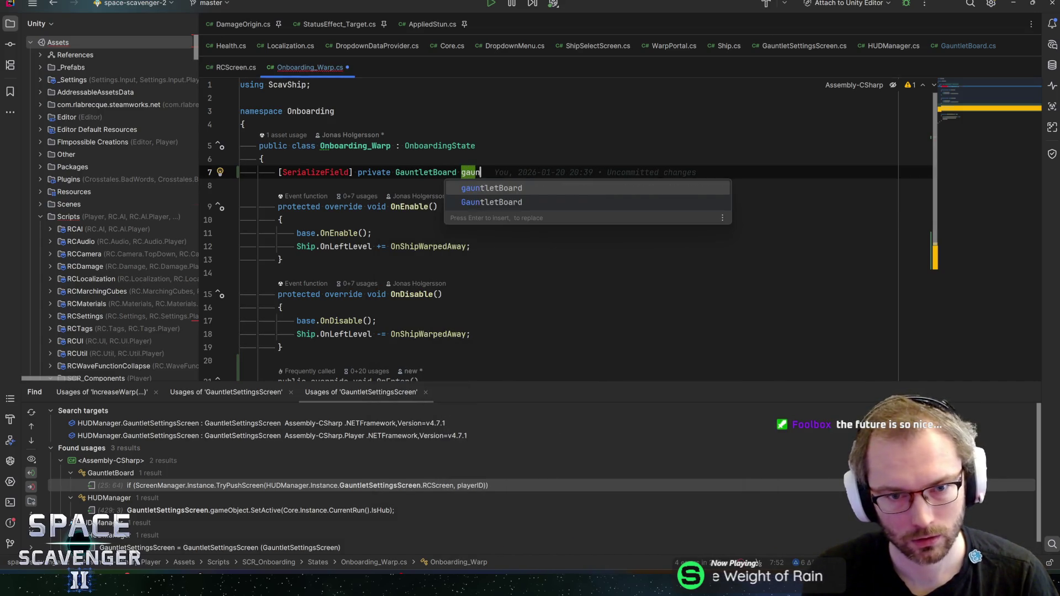
pyautogui.press('Return')
pyautogui.write(';')
pyautogui.hotkey('alt', 'Return')
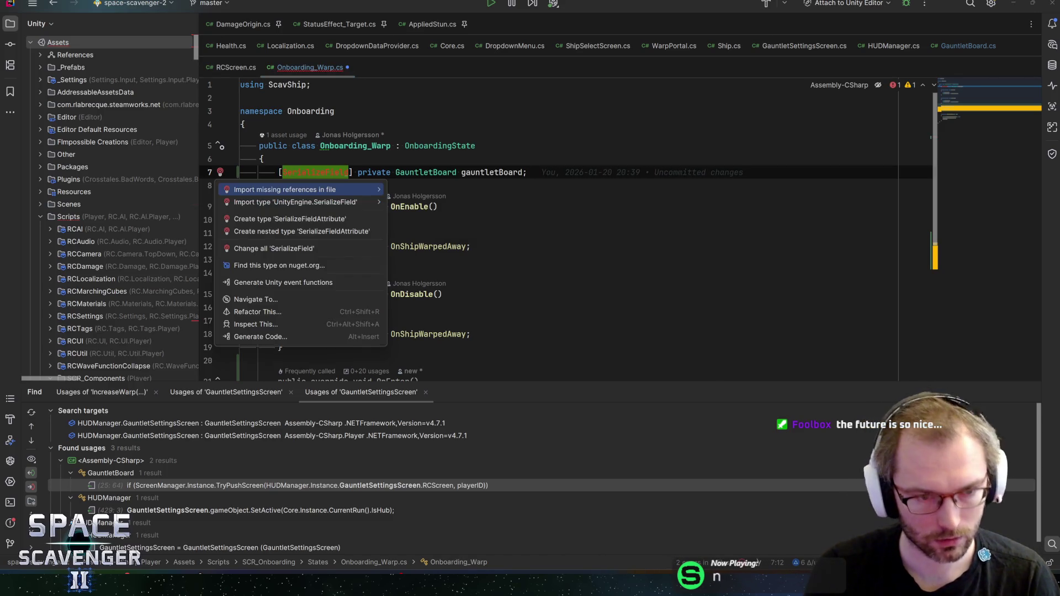
pyautogui.press('Down')
pyautogui.press('Return')
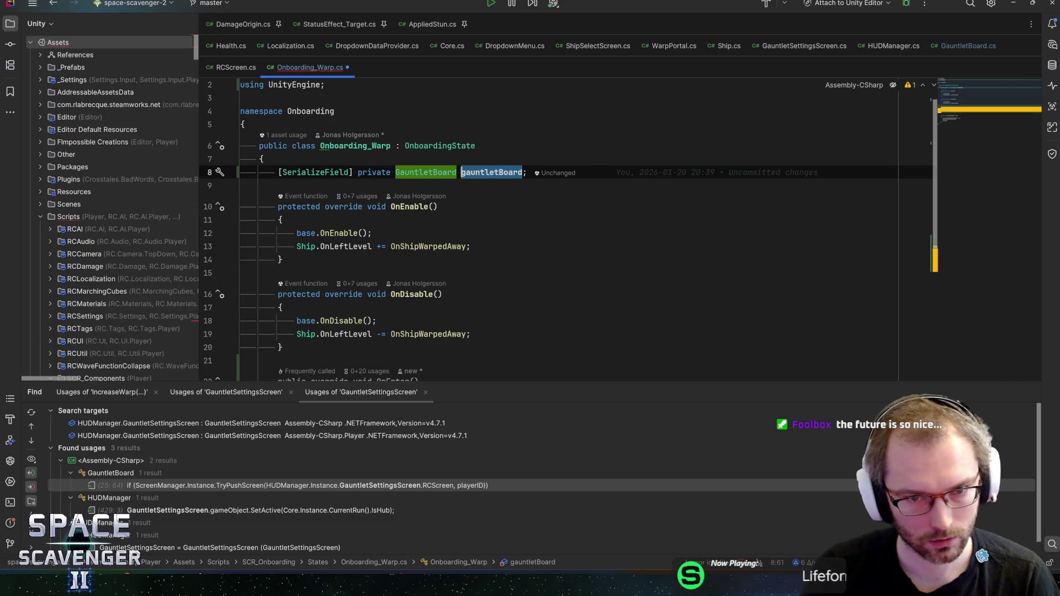
# Step: Make OnEnter call gauntletBoard.ActivateInteractable(), then switch back to Unity
pyautogui.scroll(-5, 552, 232)
pyautogui.click(298, 222)
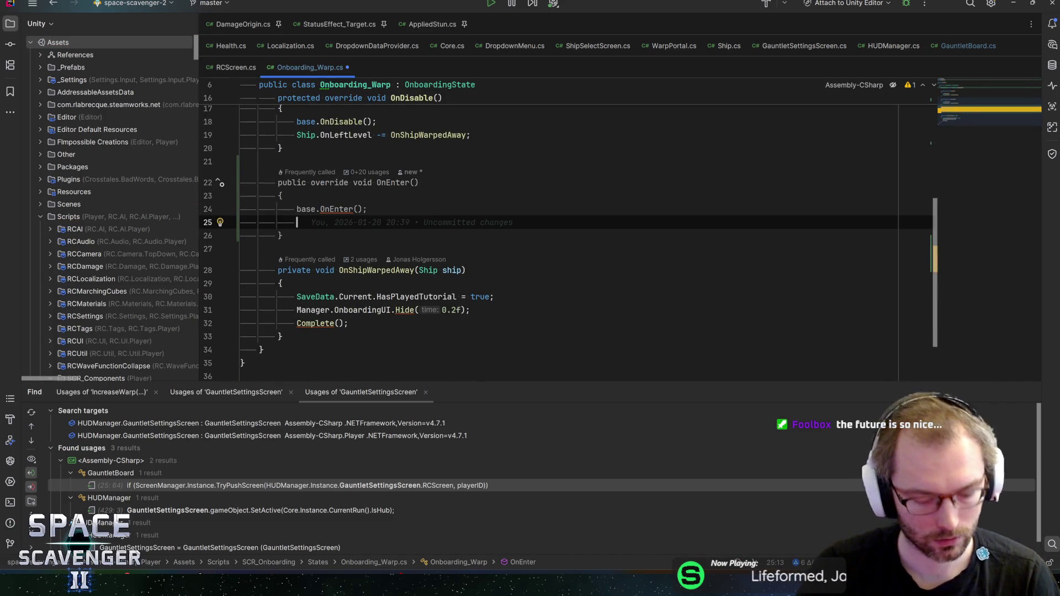
pyautogui.write('gauntl')
pyautogui.press('Return')
pyautogui.write('.')
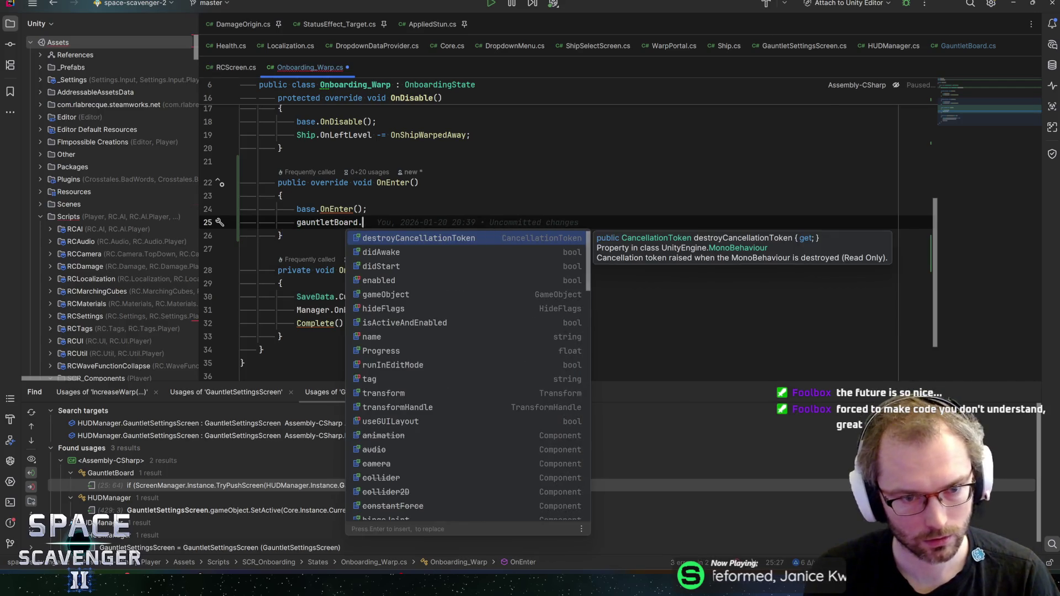
pyautogui.write('en')
pyautogui.press('BackSpace')
pyautogui.press('BackSpace')
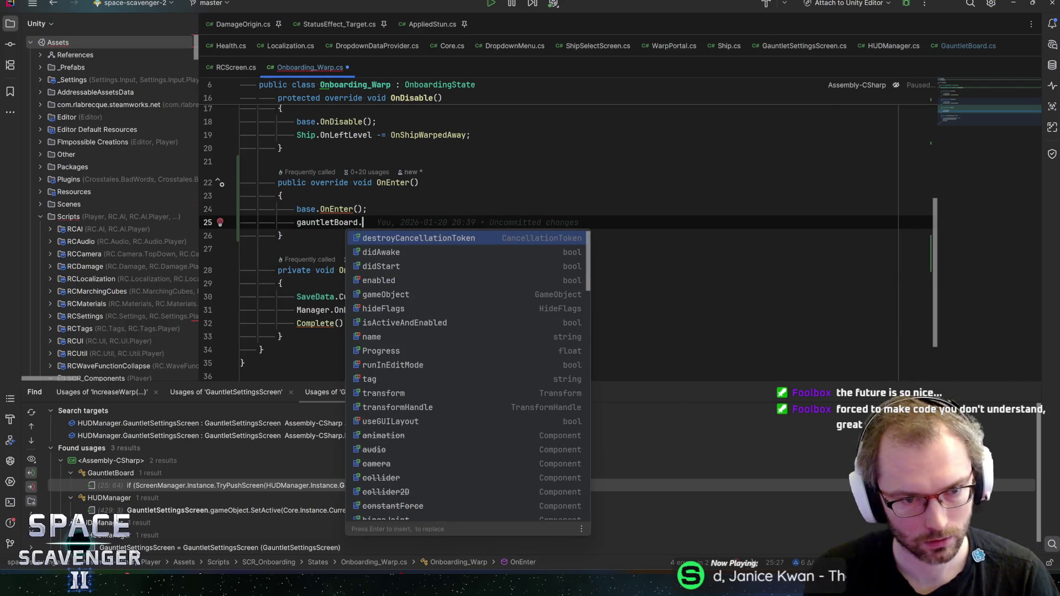
pyautogui.write('ard.Acti')
pyautogui.press('Return')
pyautogui.write(';')
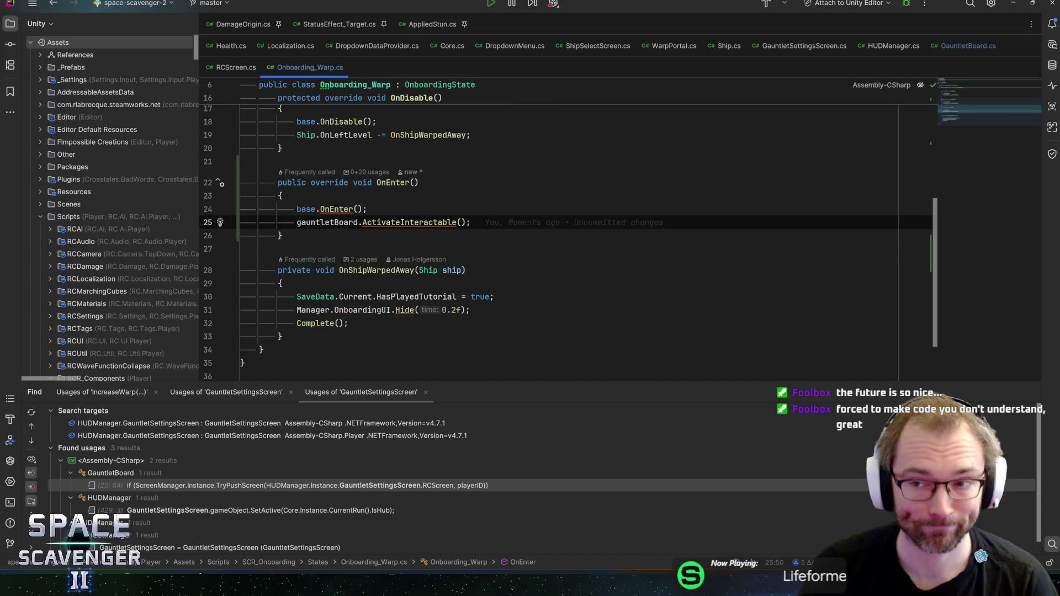
pyautogui.hotkey('alt', 'Tab')
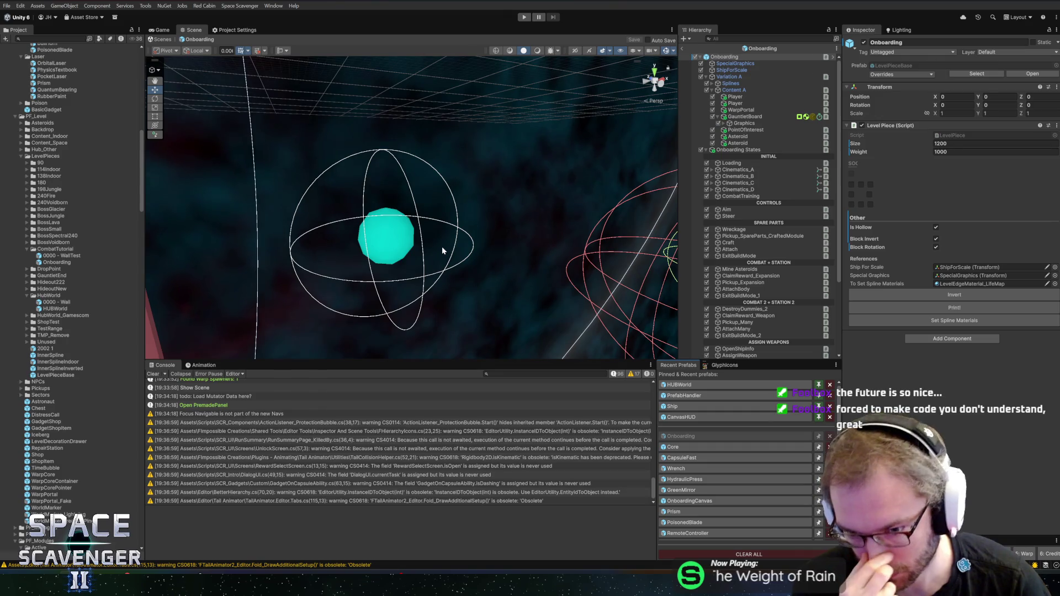
# Step: Assign GauntletBoard to the WarpAway state's Gauntlet Board reference
pyautogui.click(931, 319)
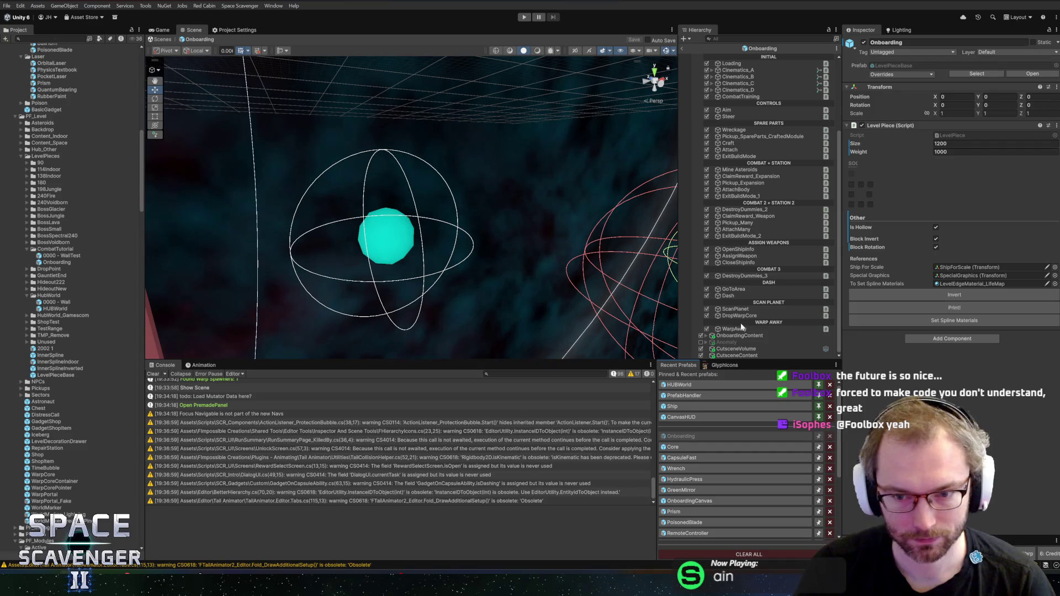
pyautogui.click(736, 329)
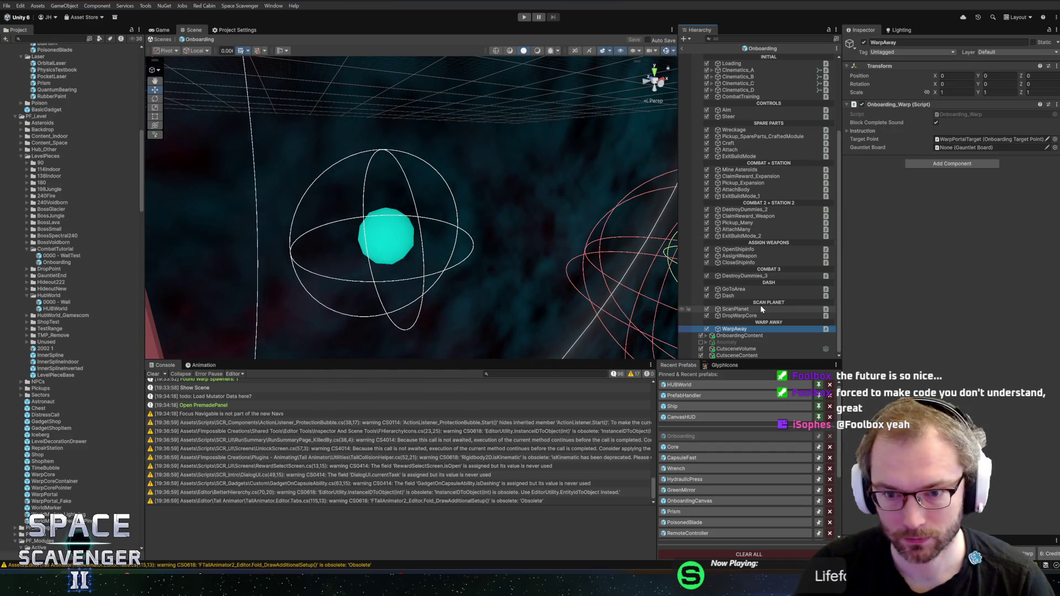
pyautogui.scroll(3, 767, 148)
pyautogui.moveTo(737, 117); pyautogui.dragTo(983, 148)
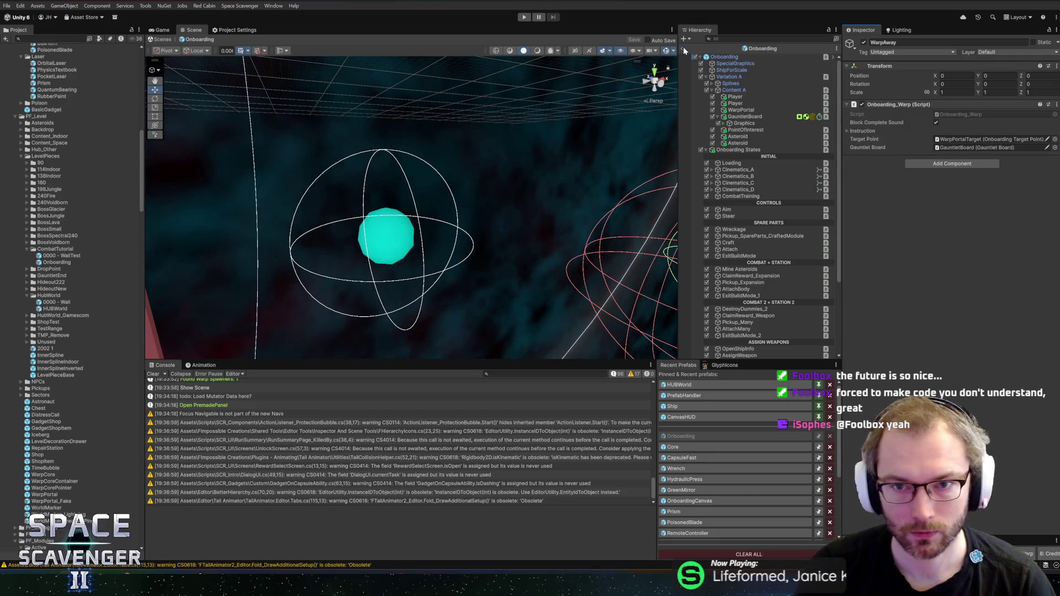
# Step: Turn on Start Disabled for GauntletBoard and start a play test
pyautogui.click(745, 118)
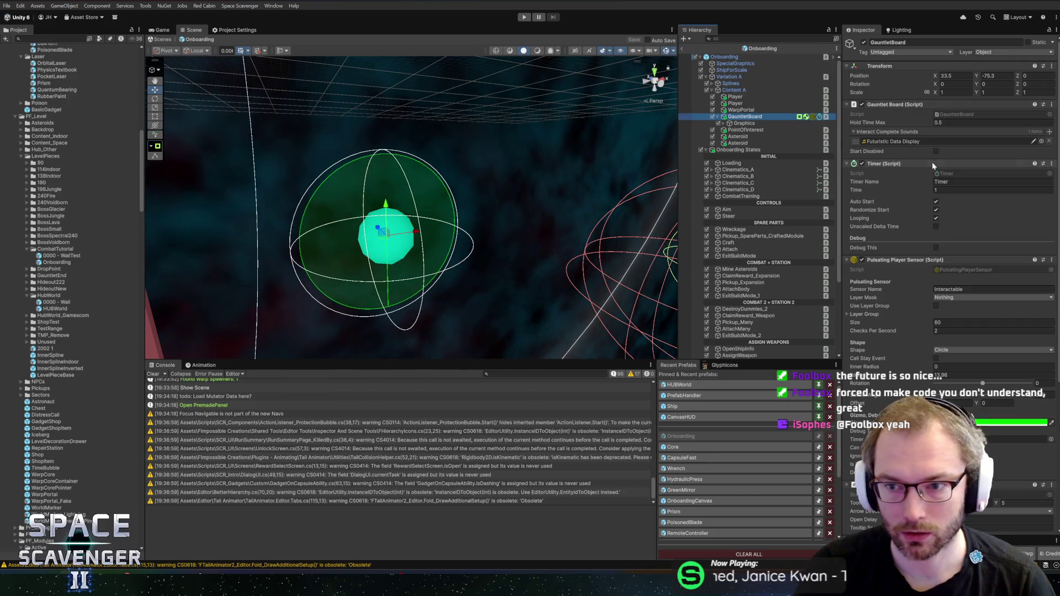
pyautogui.click(936, 151)
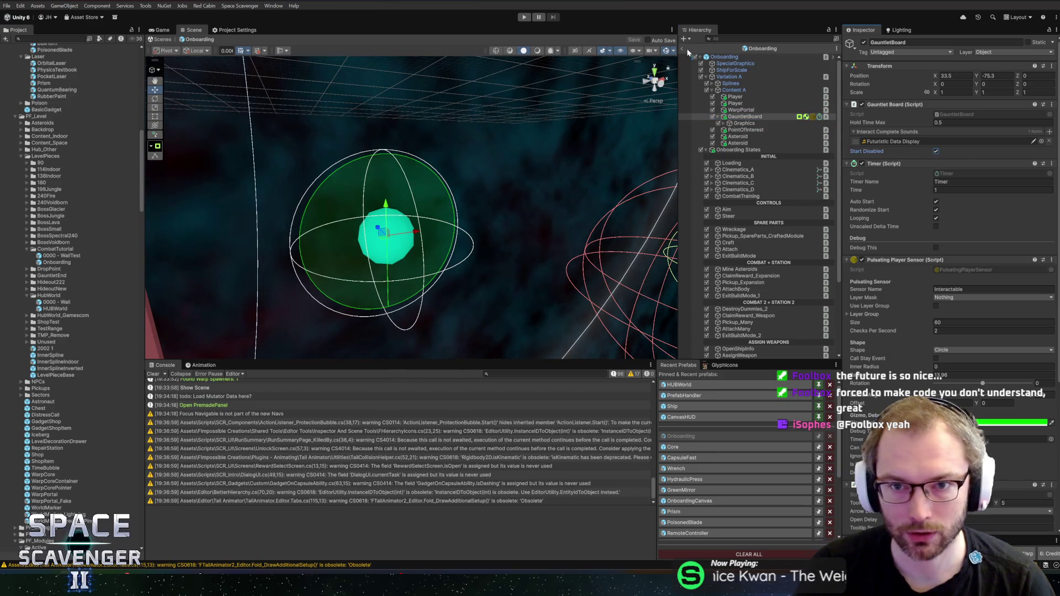
pyautogui.click(523, 17)
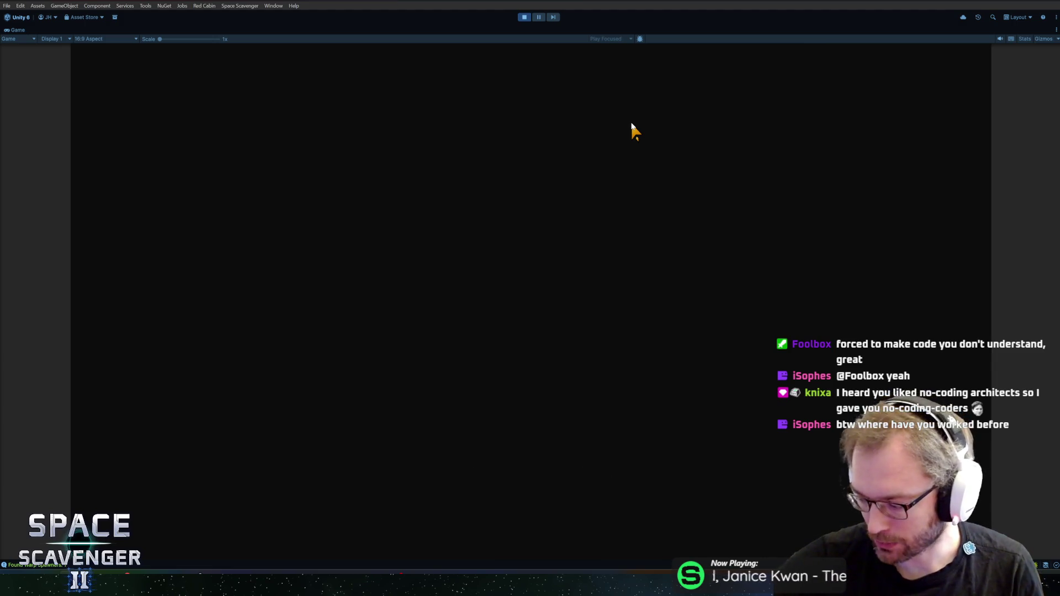
# Step: Skip the intro cutscene and fire the laser while steering the ship
pyautogui.moveTo(724, 263); pyautogui.dragTo(724, 263)
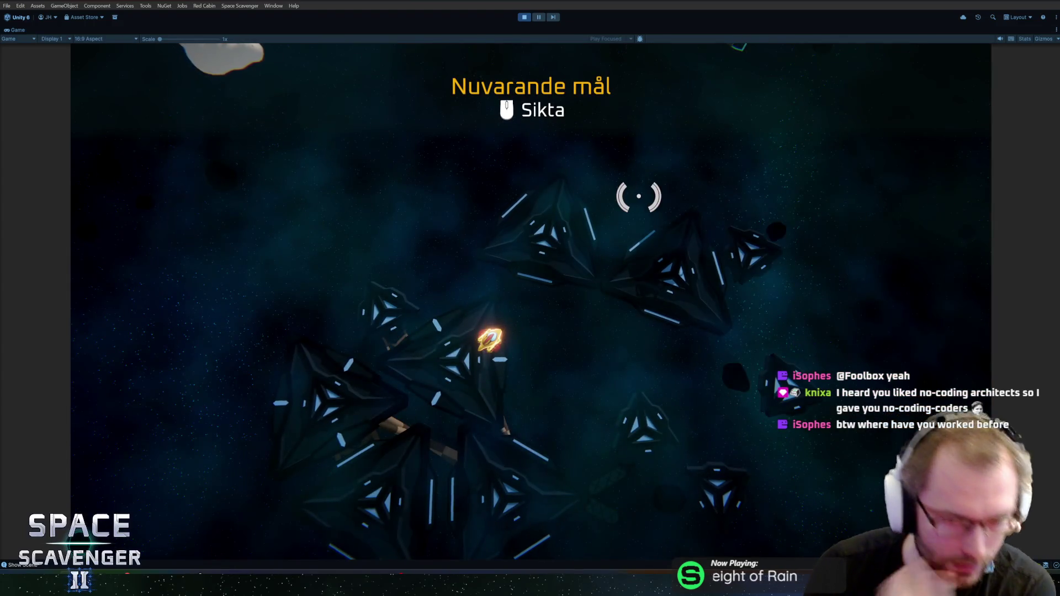
pyautogui.click(411, 462)
pyautogui.moveTo(411, 462)
pyautogui.mouseDown()
pyautogui.moveTo(676, 170)
pyautogui.moveTo(324, 237)
pyautogui.moveTo(289, 466)
pyautogui.moveTo(272, 380)
pyautogui.moveTo(305, 267)
pyautogui.moveTo(442, 198)
pyautogui.moveTo(584, 189)
pyautogui.moveTo(592, 227)
pyautogui.mouseUp()
# Step: Craft the Flail from the spare parts and attach it to the ship
pyautogui.press('e')
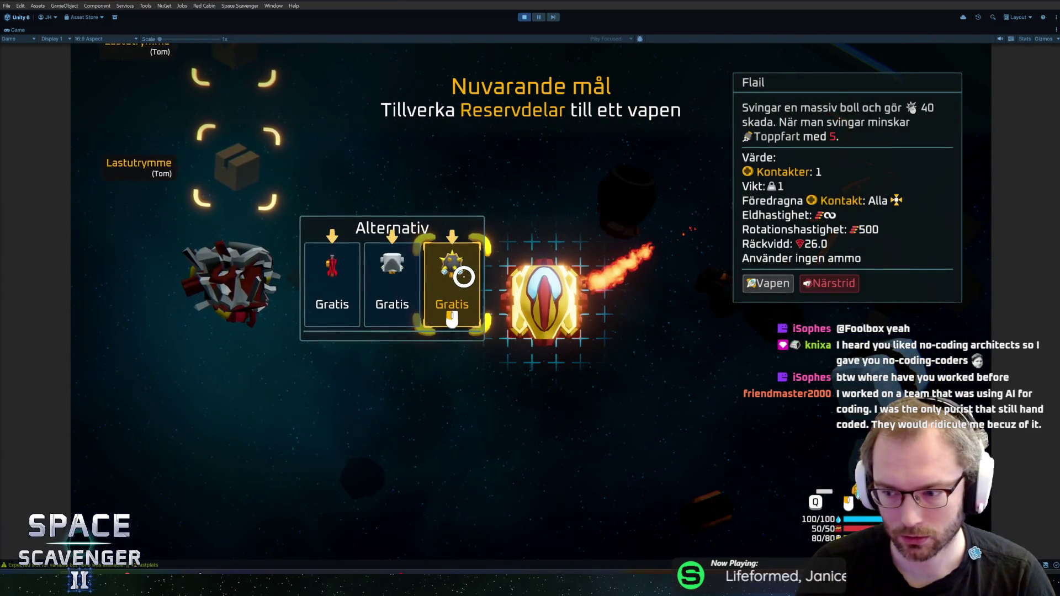
pyautogui.click(458, 277)
pyautogui.click(483, 312)
pyautogui.press('e')
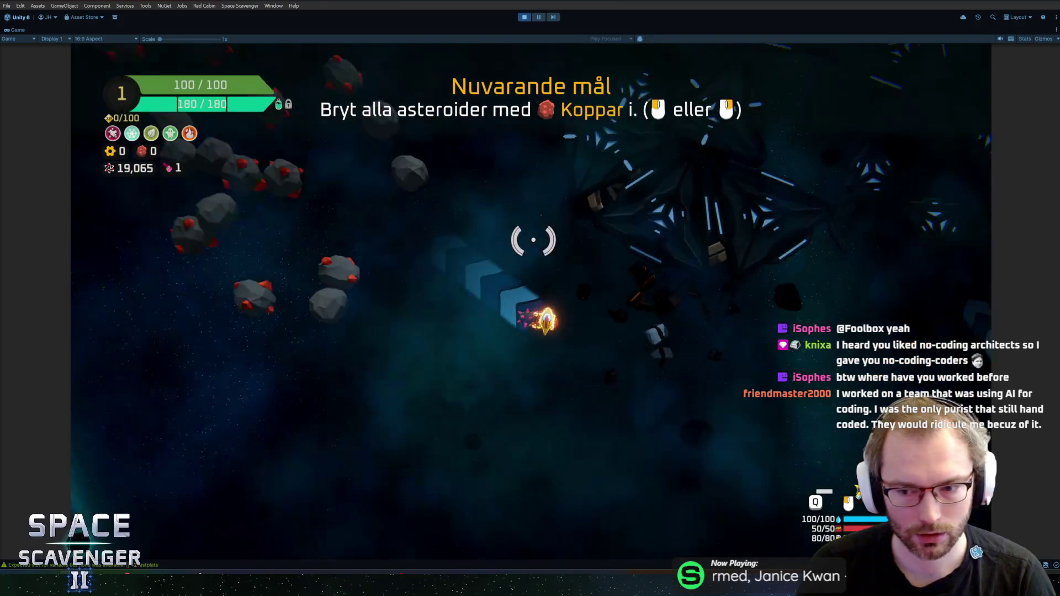
# Step: Fly to the oxygen station, take its reward and attach the Motor module
pyautogui.press('w')
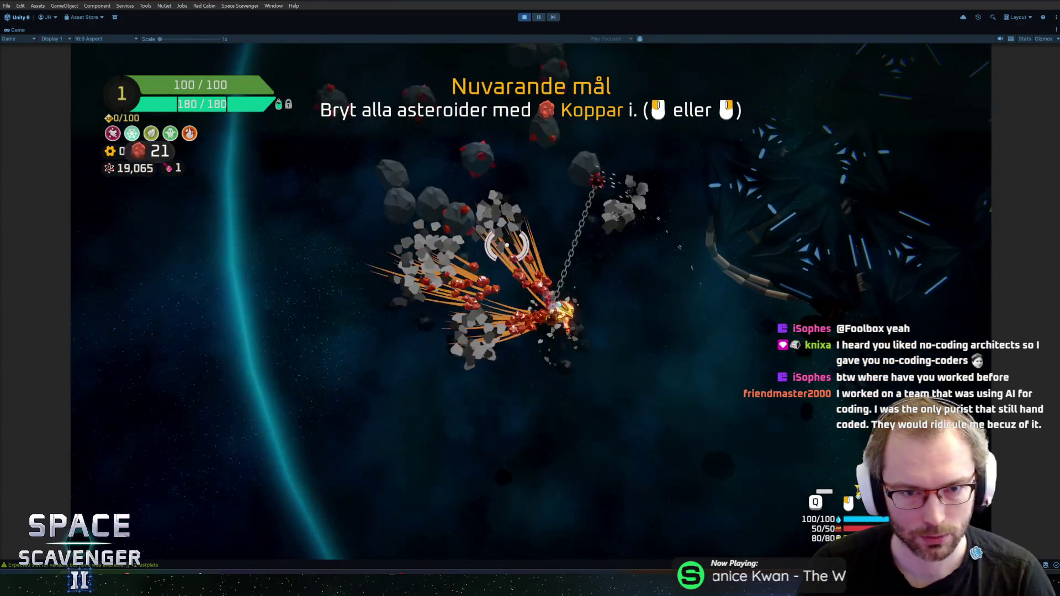
pyautogui.press('w')
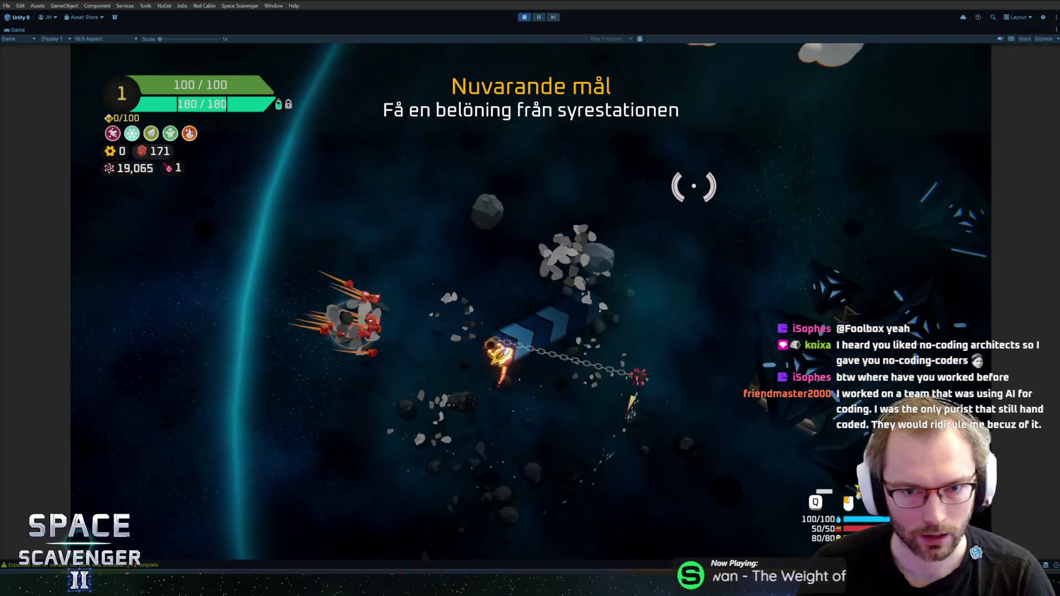
pyautogui.press('w')
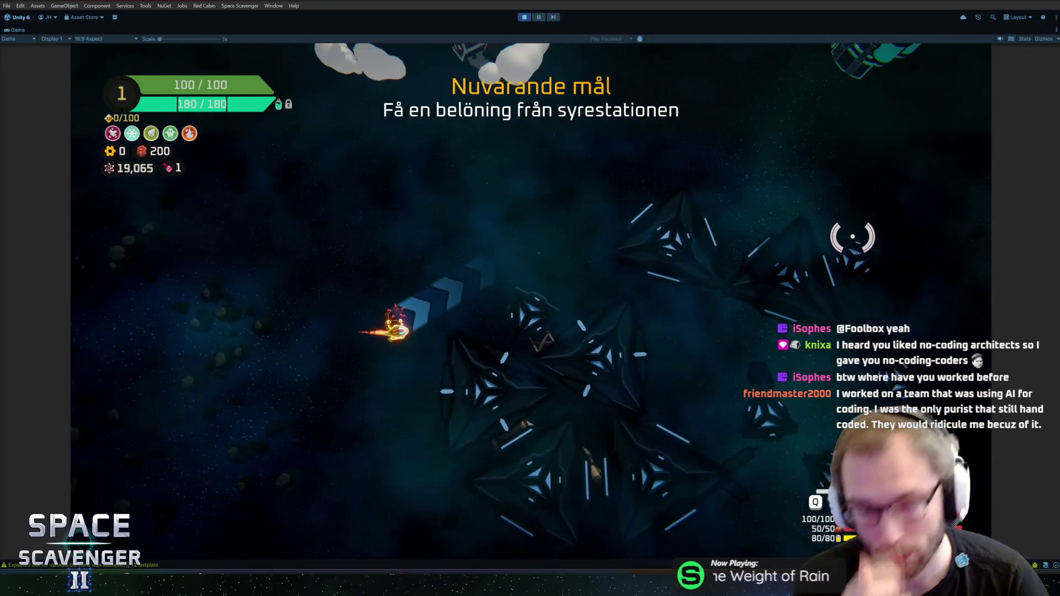
pyautogui.press('w')
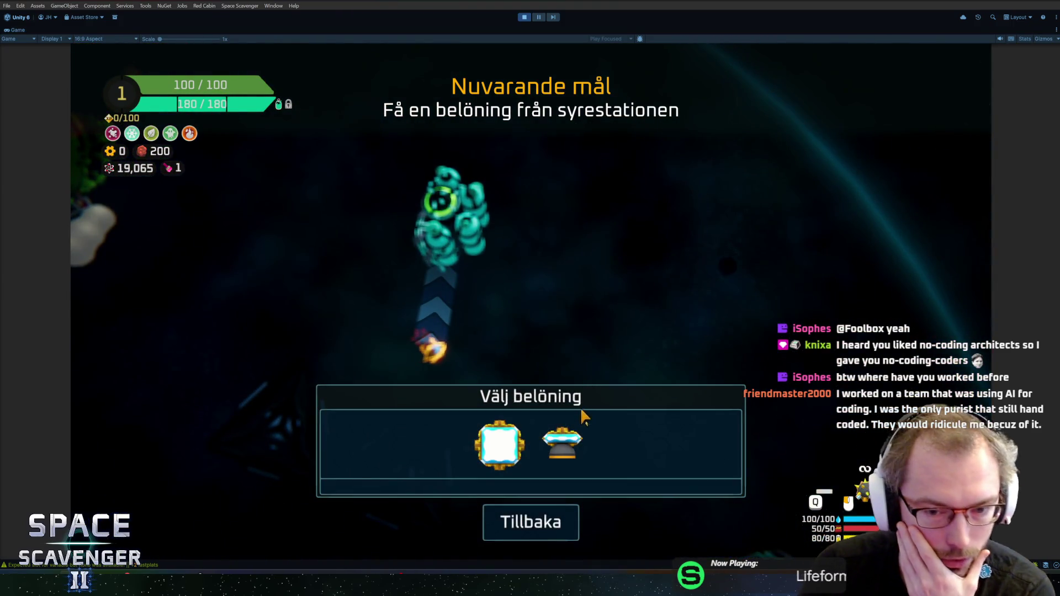
pyautogui.click(563, 442)
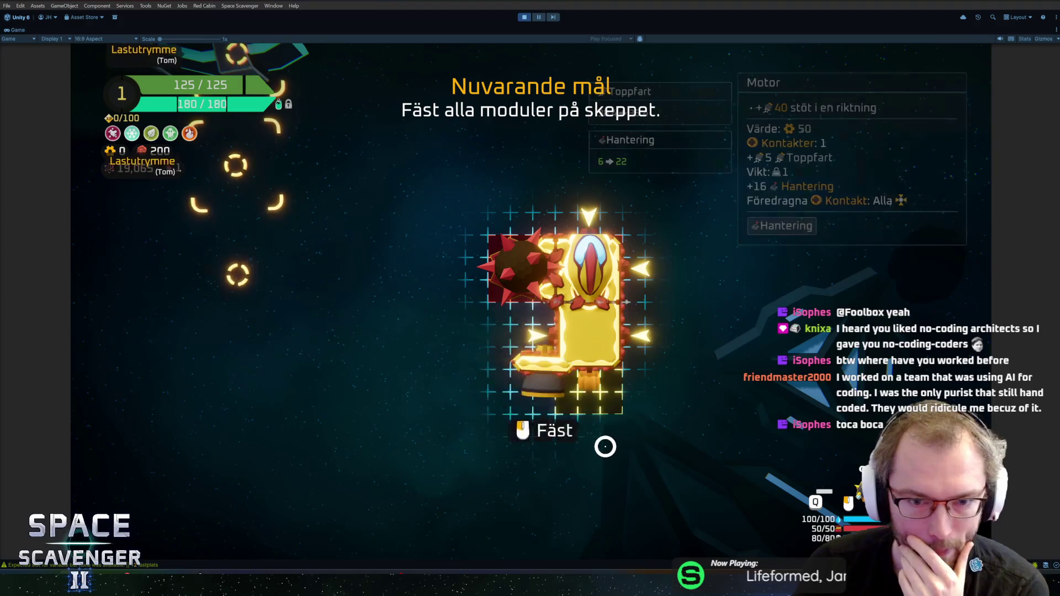
pyautogui.click(605, 446)
pyautogui.press('e')
# Step: Destroy the lower and upper training dummies with the flail
pyautogui.press('w')
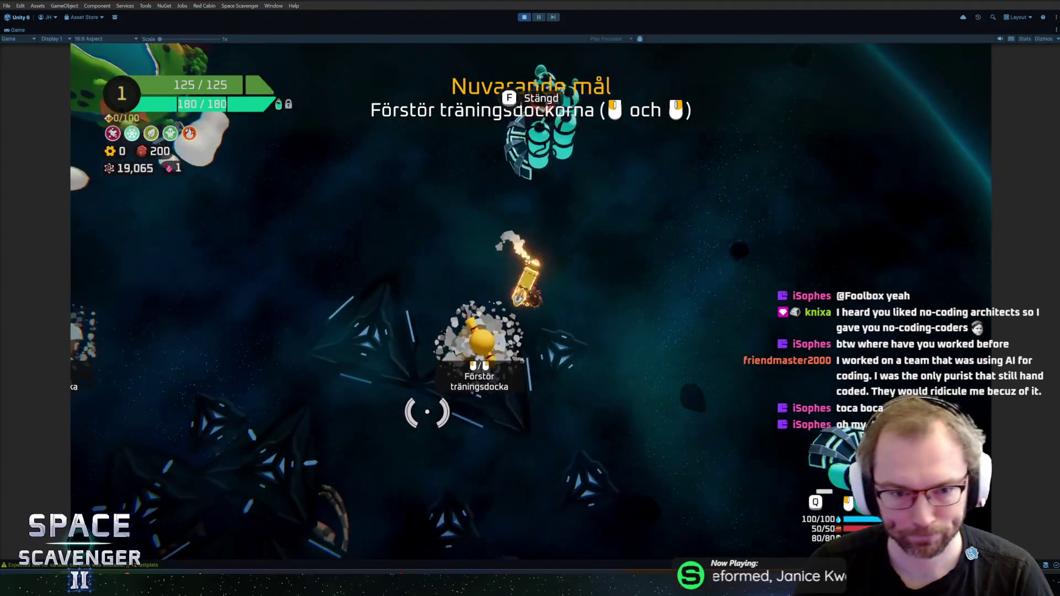
pyautogui.rightClick(508, 384)
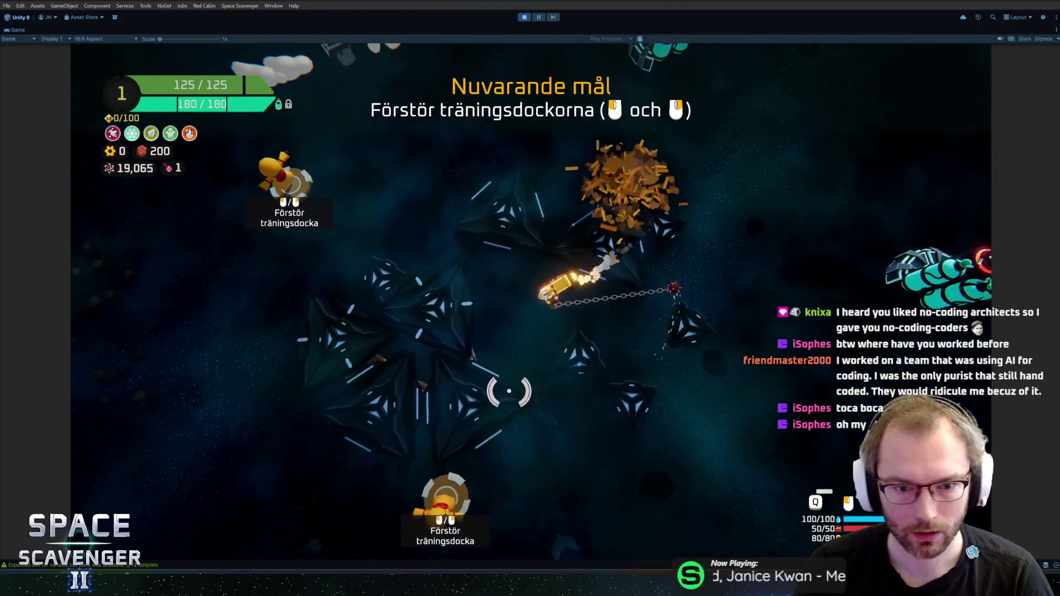
pyautogui.rightClick(540, 433)
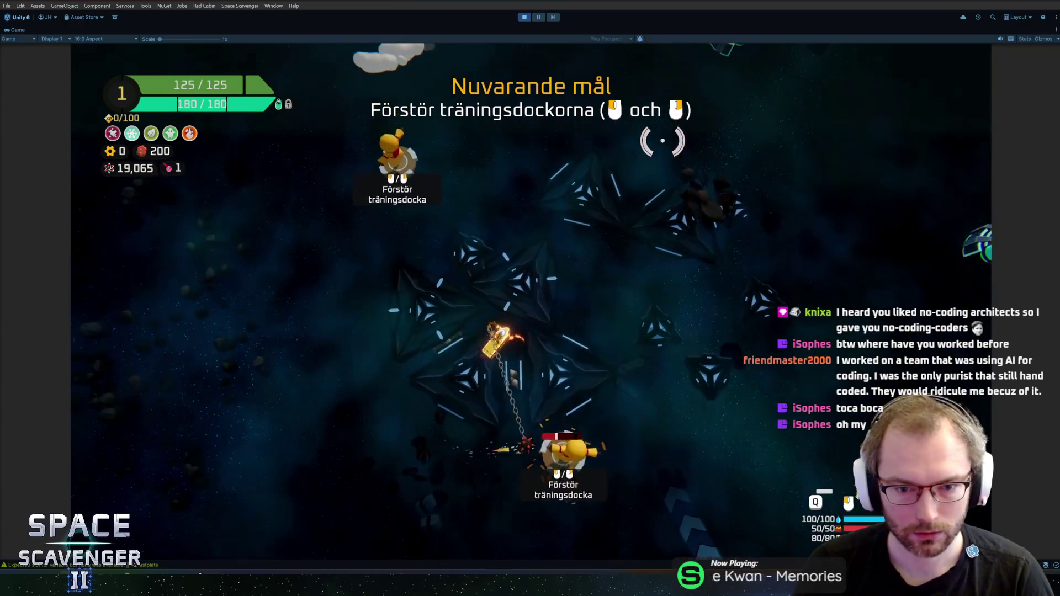
pyautogui.click(607, 220)
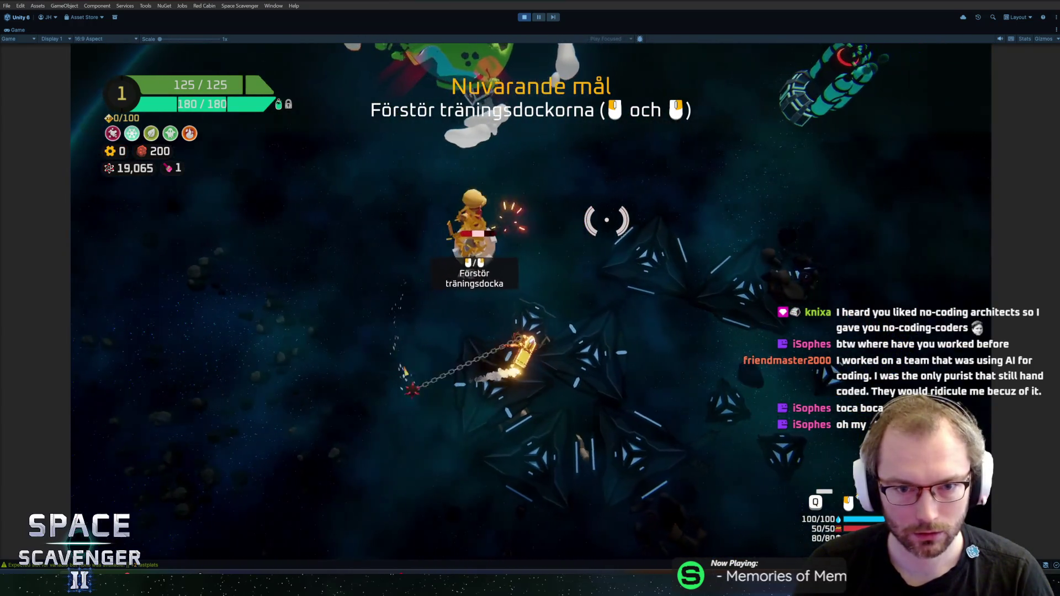
pyautogui.rightClick(630, 248)
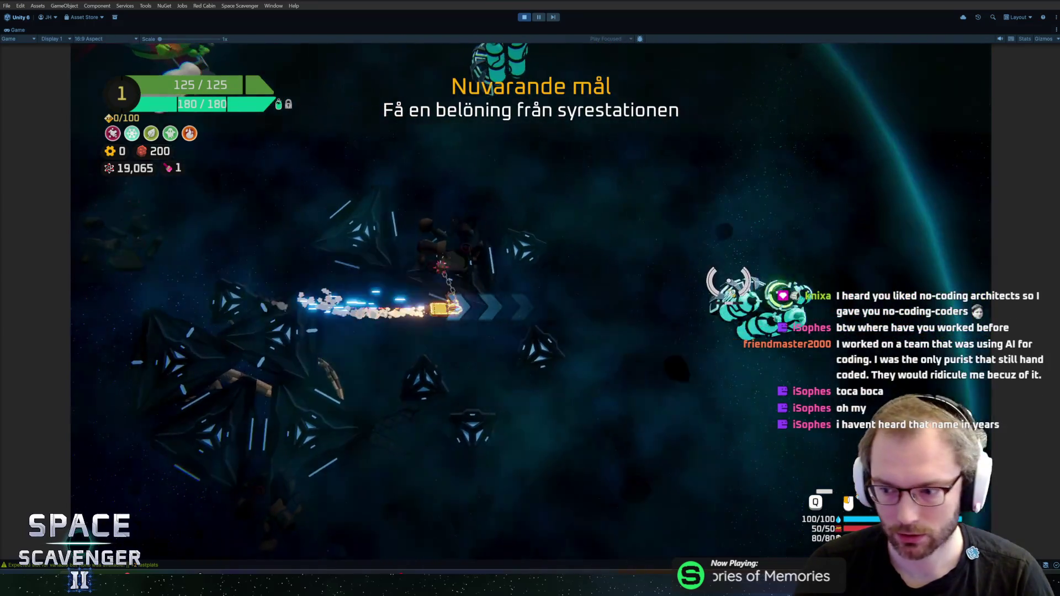
# Step: Claim the Energipaket reward and attach the Tiny Laser, pink thruster, battery and solar panel
pyautogui.press('e')
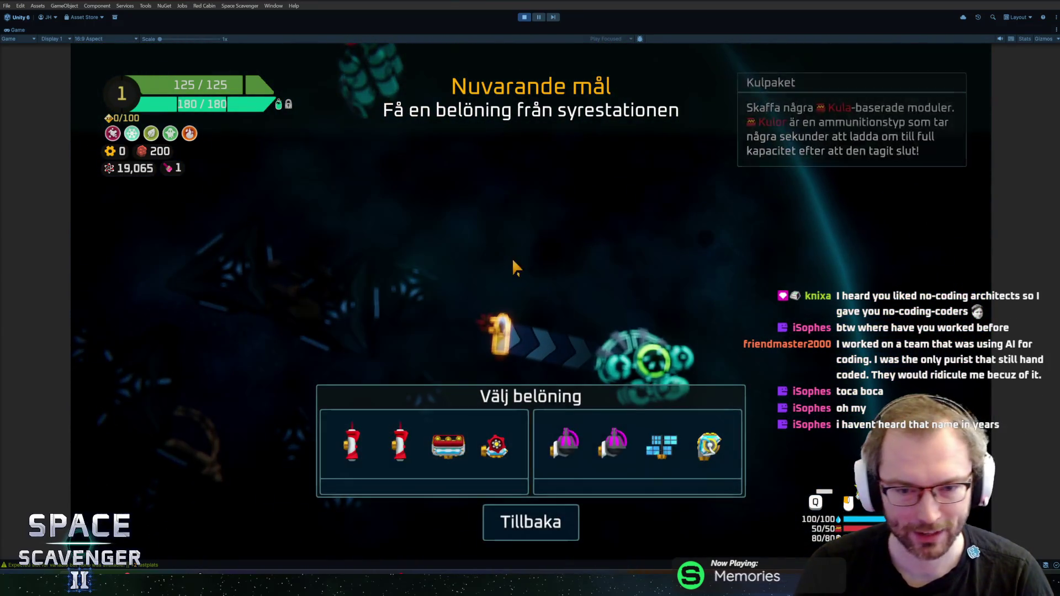
pyautogui.click(642, 434)
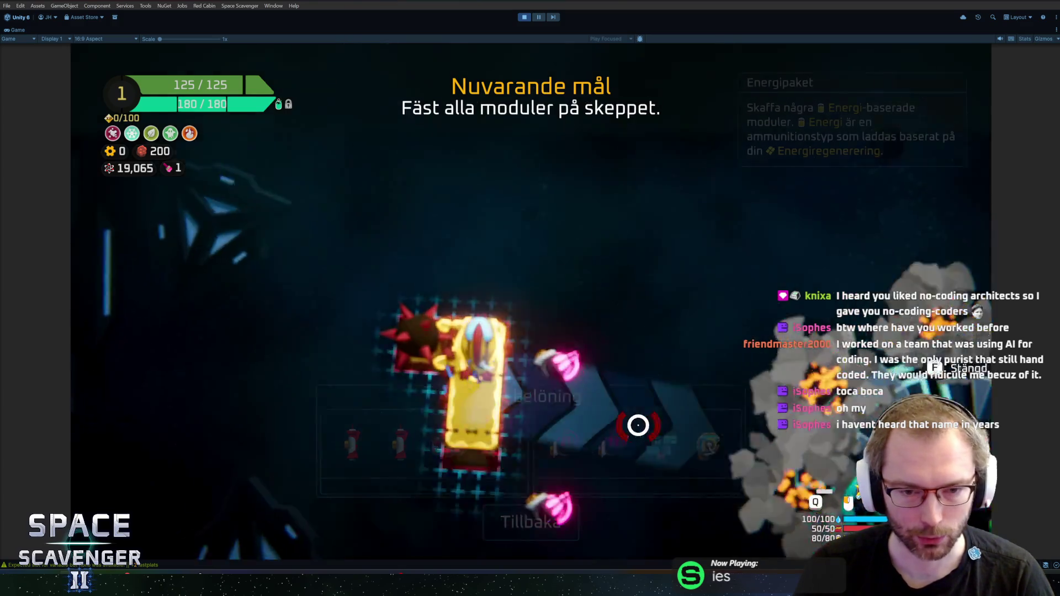
pyautogui.moveTo(370, 300)
pyautogui.mouseDown()
pyautogui.moveTo(638, 236)
pyautogui.moveTo(629, 229)
pyautogui.mouseUp()
pyautogui.moveTo(251, 393)
pyautogui.mouseDown()
pyautogui.moveTo(481, 332)
pyautogui.moveTo(513, 293)
pyautogui.mouseUp()
pyautogui.moveTo(244, 334); pyautogui.dragTo(629, 326)
pyautogui.moveTo(246, 280); pyautogui.dragTo(530, 227)
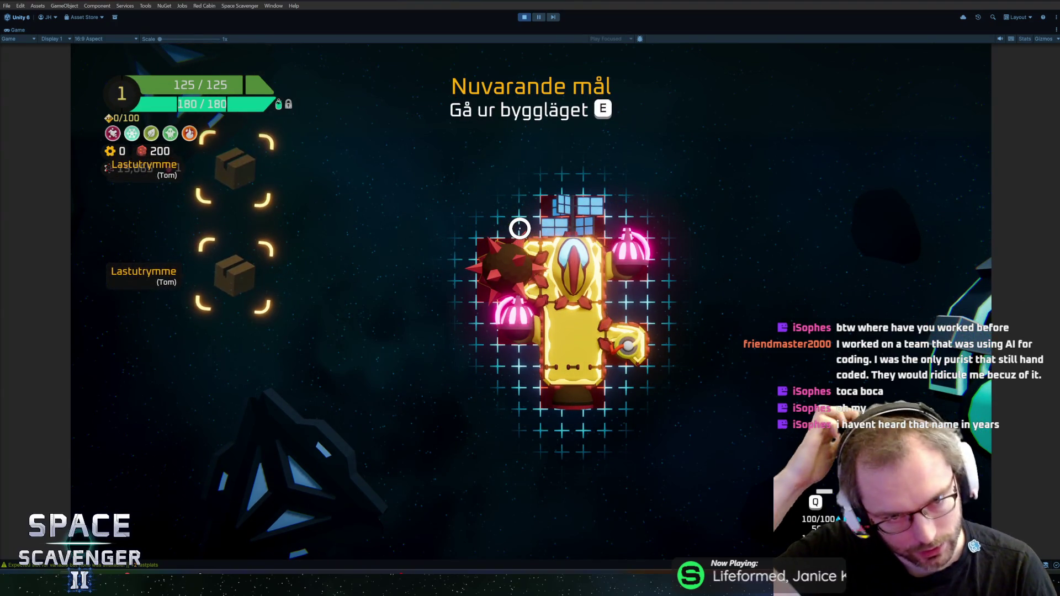
pyautogui.press('e')
# Step: Assign the Tiny Laser to a fire input and shoot down the remaining training dummies
pyautogui.press('Tab')
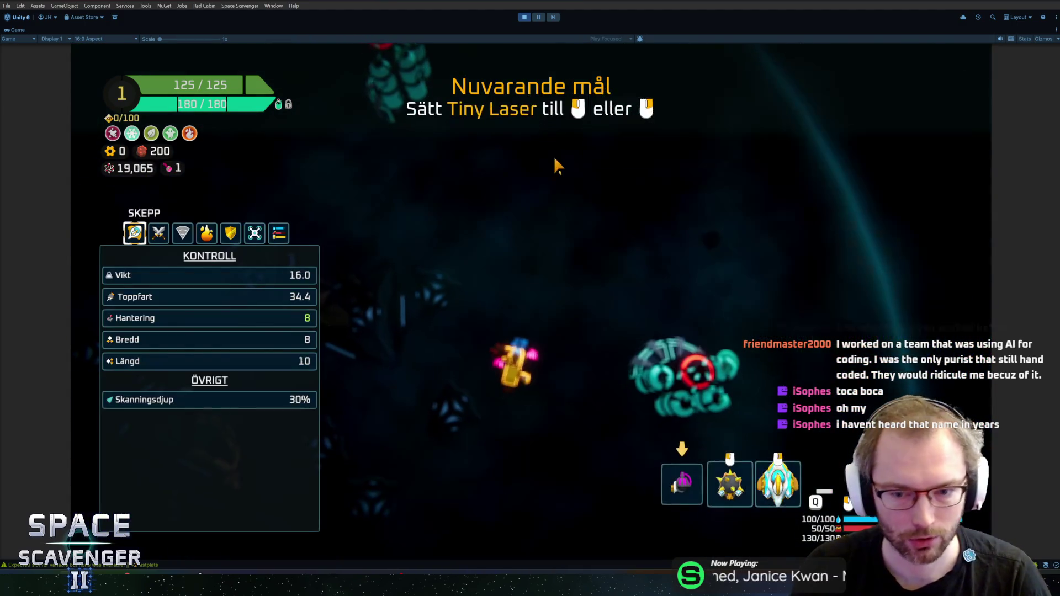
pyautogui.click(682, 484)
pyautogui.press('Tab')
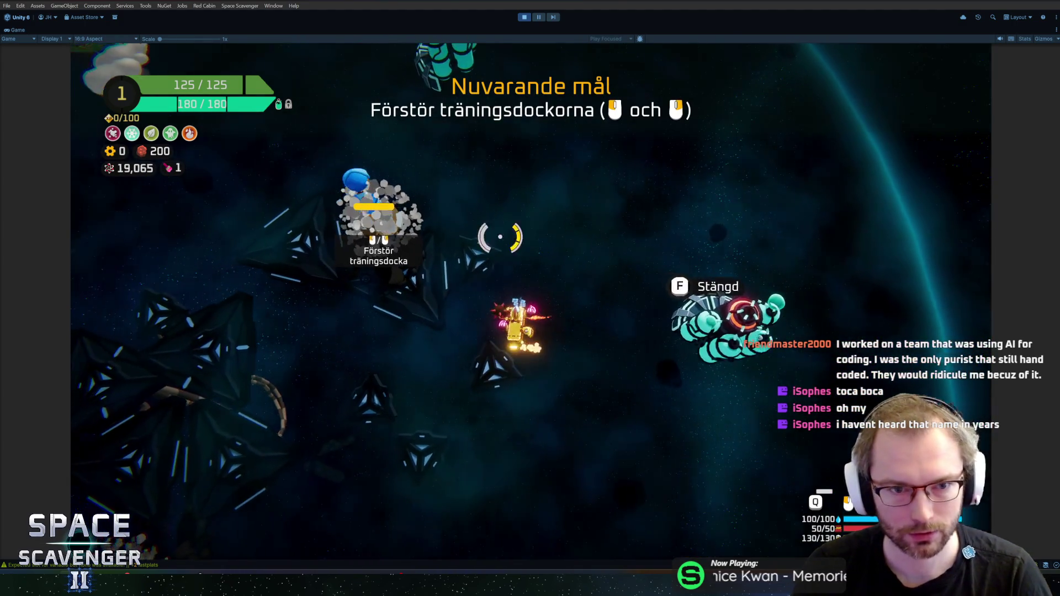
pyautogui.click(520, 219)
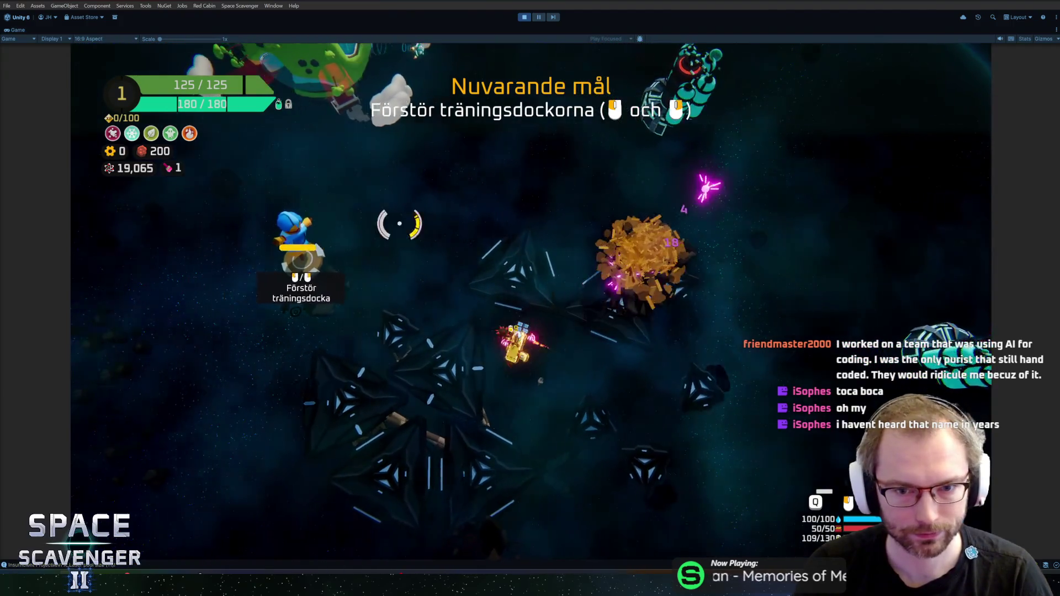
pyautogui.click(567, 144)
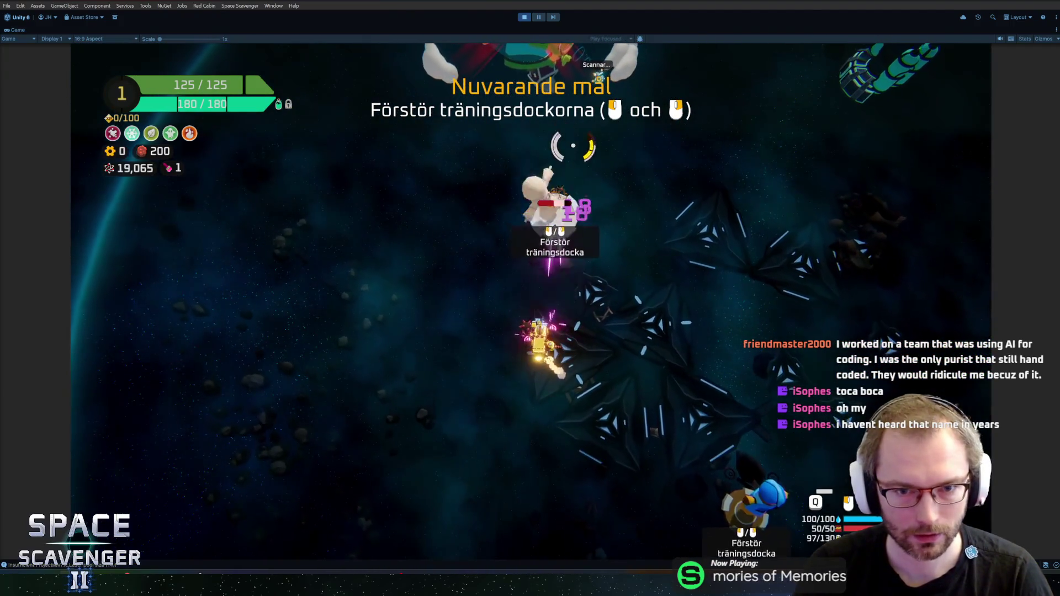
pyautogui.click(495, 445)
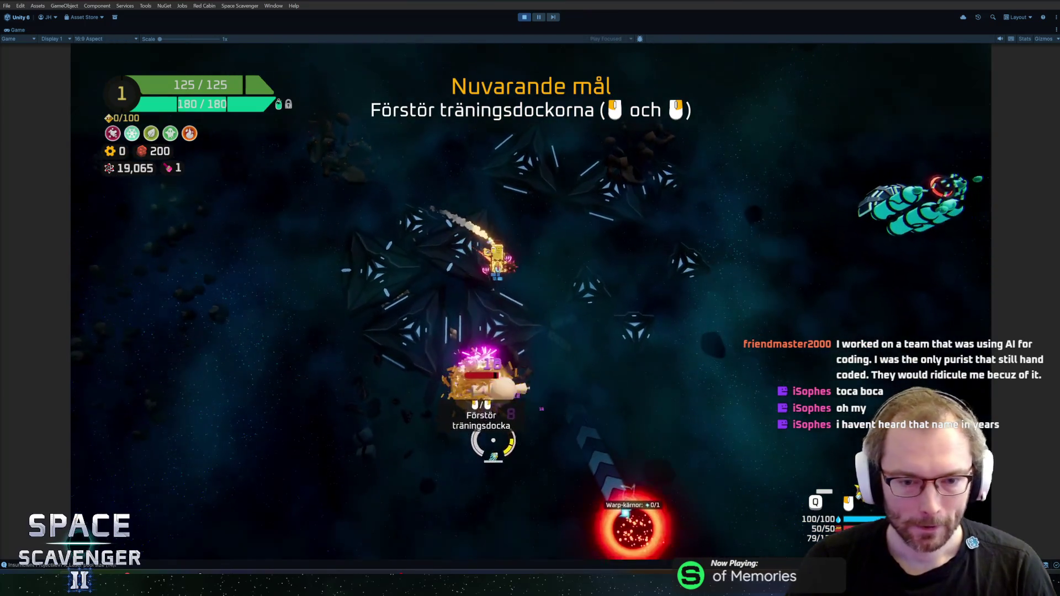
pyautogui.click(495, 445)
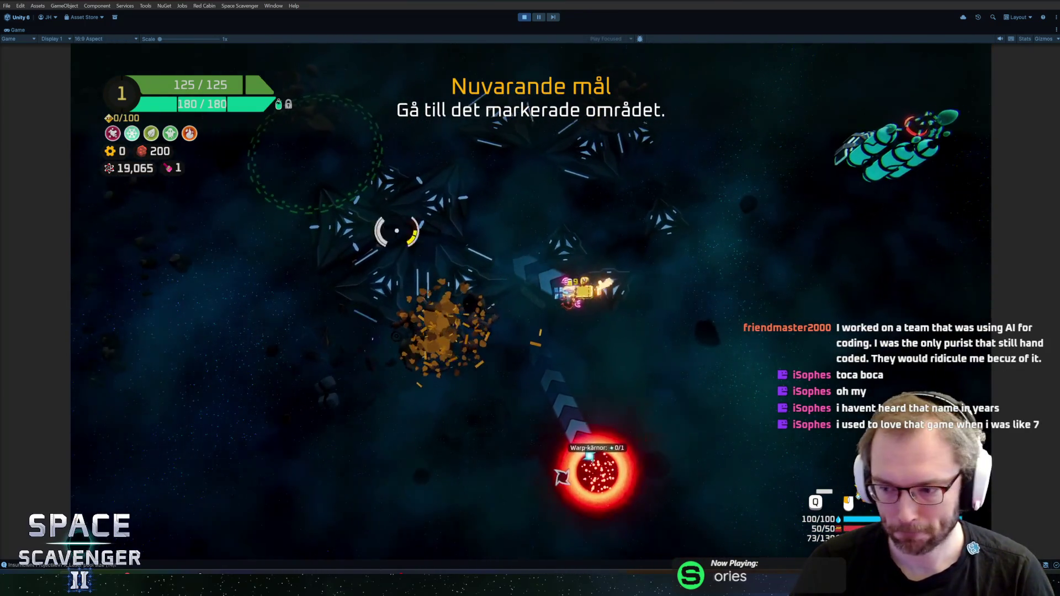
# Step: Dash across the lightning line three times, then head toward the planet
pyautogui.press('s')
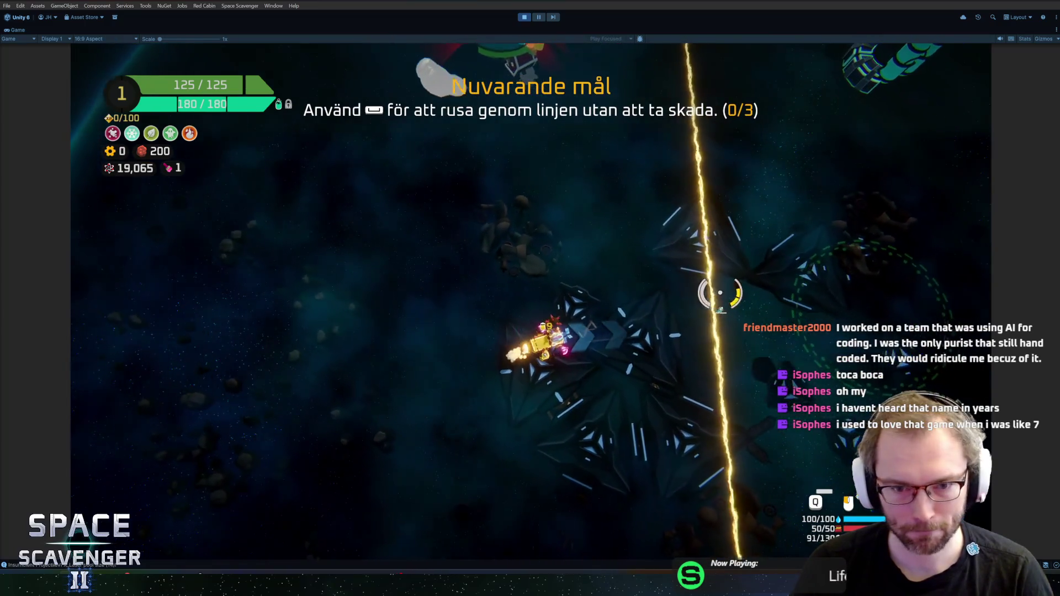
pyautogui.press('d')
pyautogui.press('space')
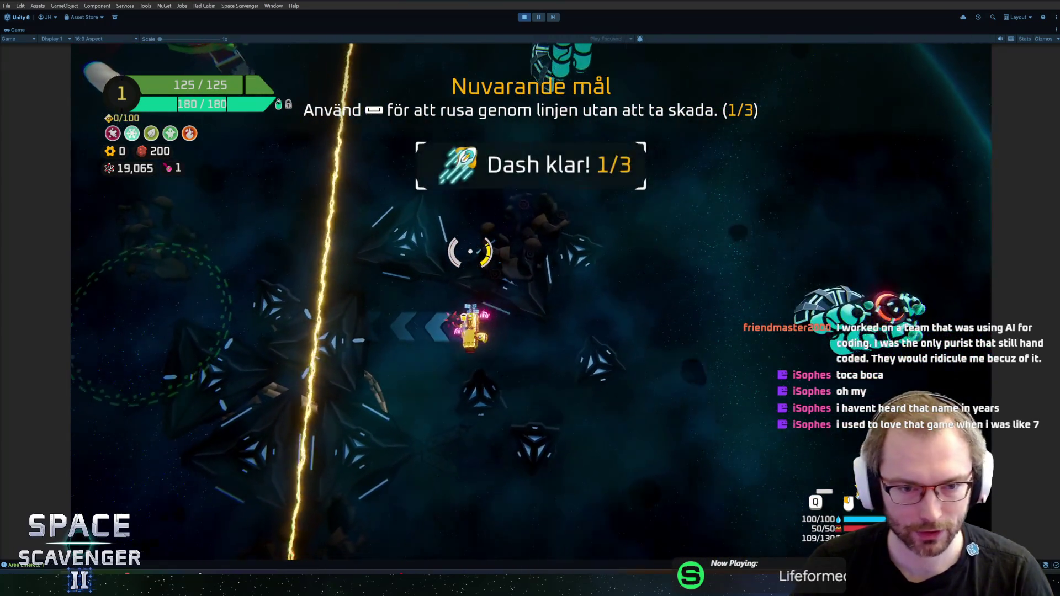
pyautogui.press('a')
pyautogui.press('space')
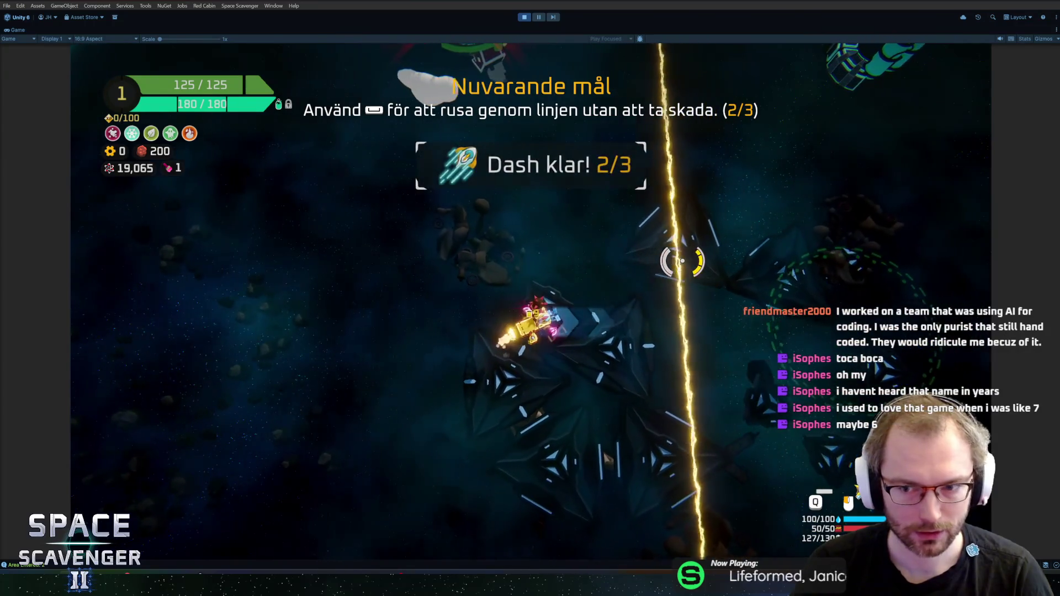
pyautogui.press('d')
pyautogui.press('space')
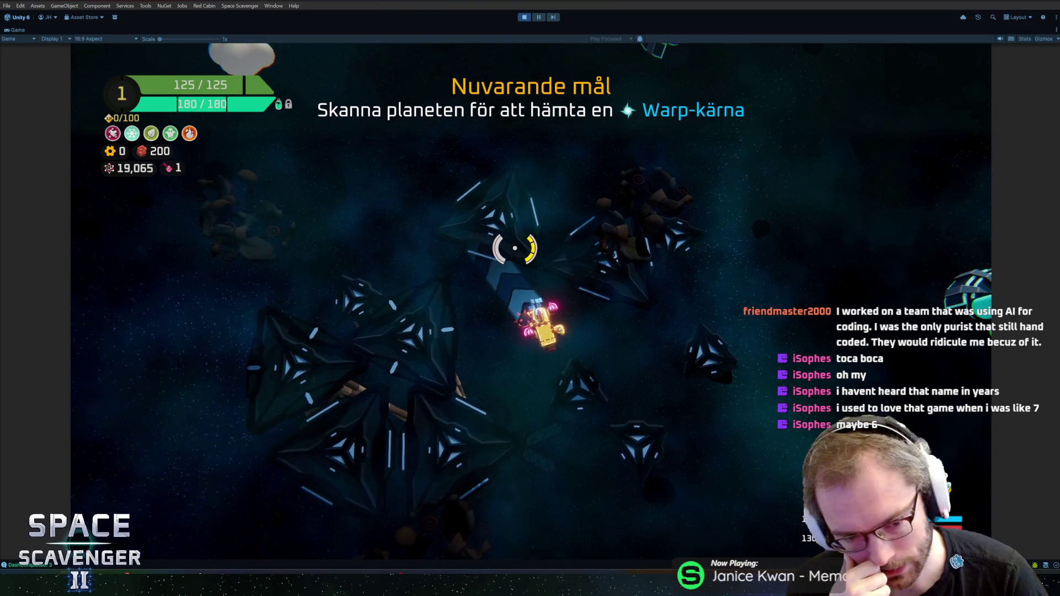
pyautogui.press('a')
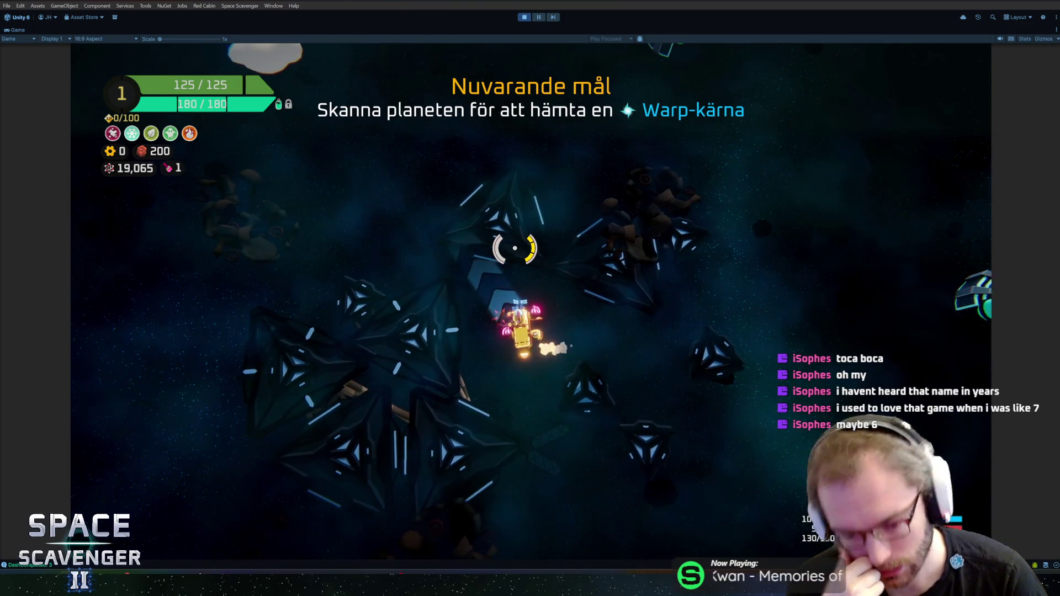
pyautogui.press('s')
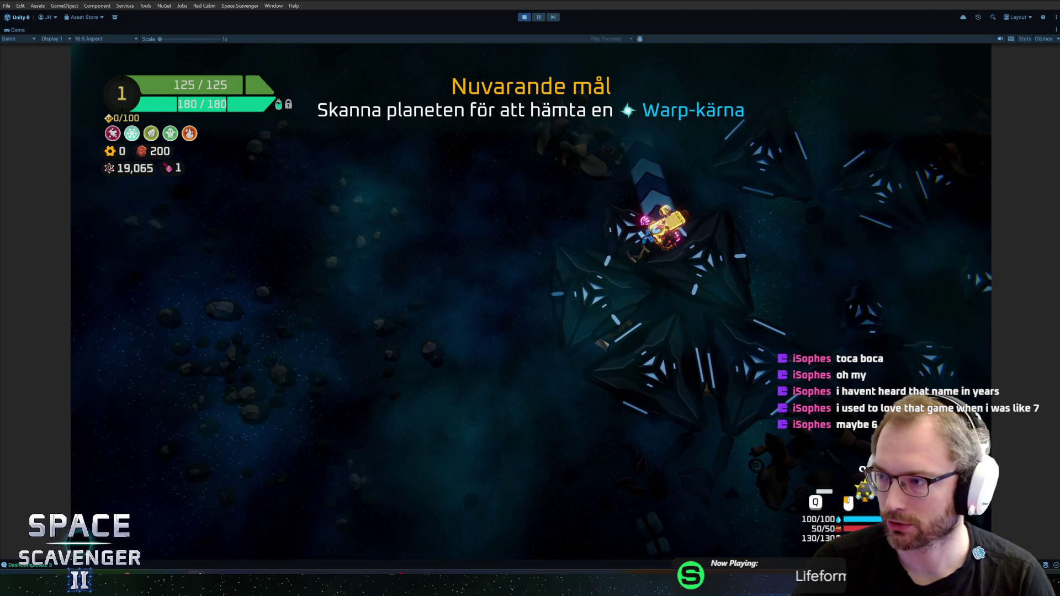
pyautogui.hotkey('alt', 'Tab')
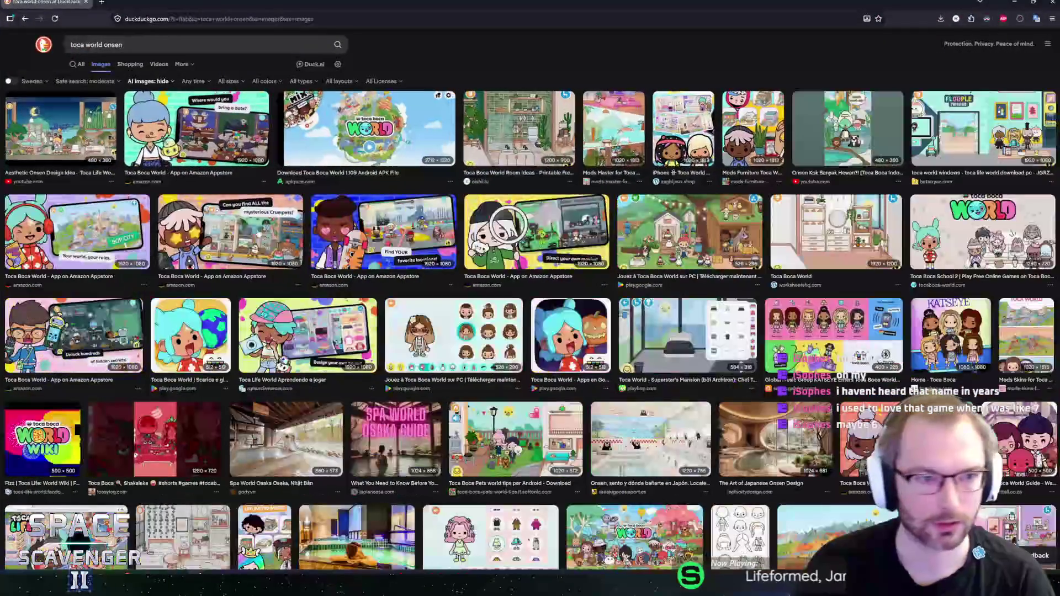
pyautogui.click(138, 209)
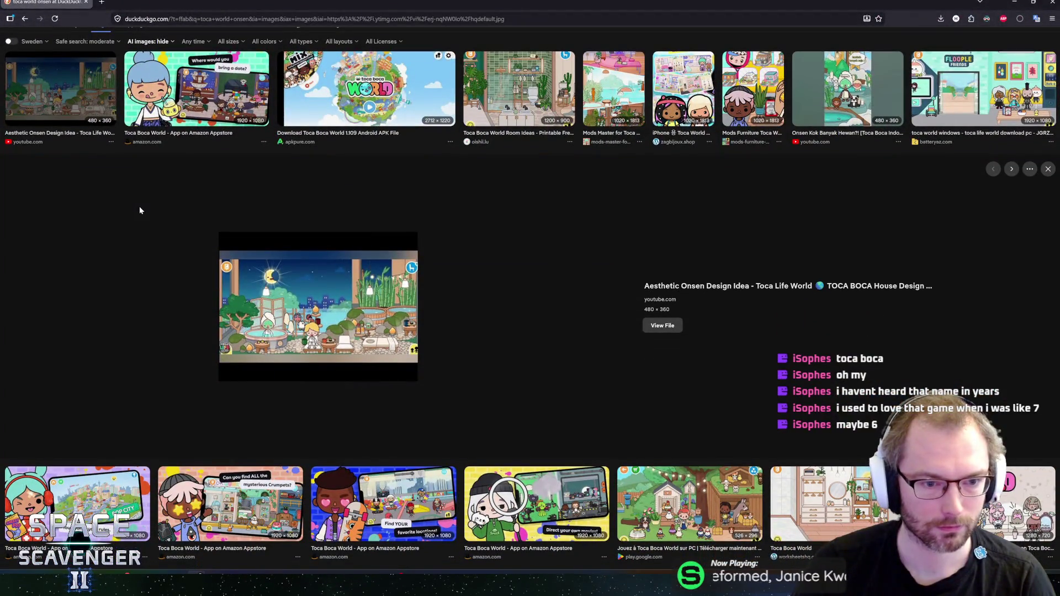
pyautogui.click(331, 330)
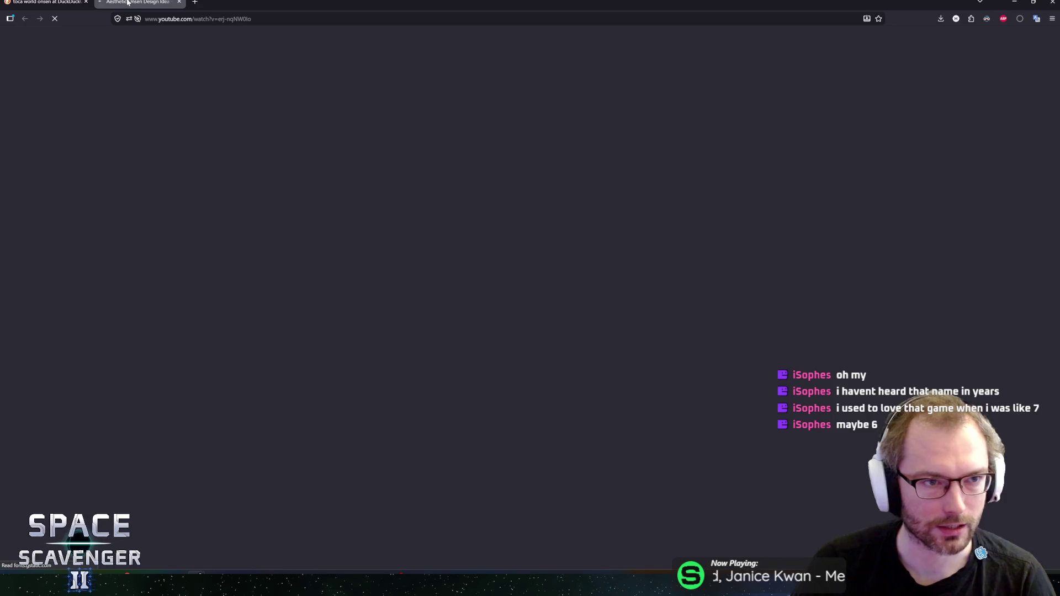
pyautogui.hotkey('ctrl', 'w')
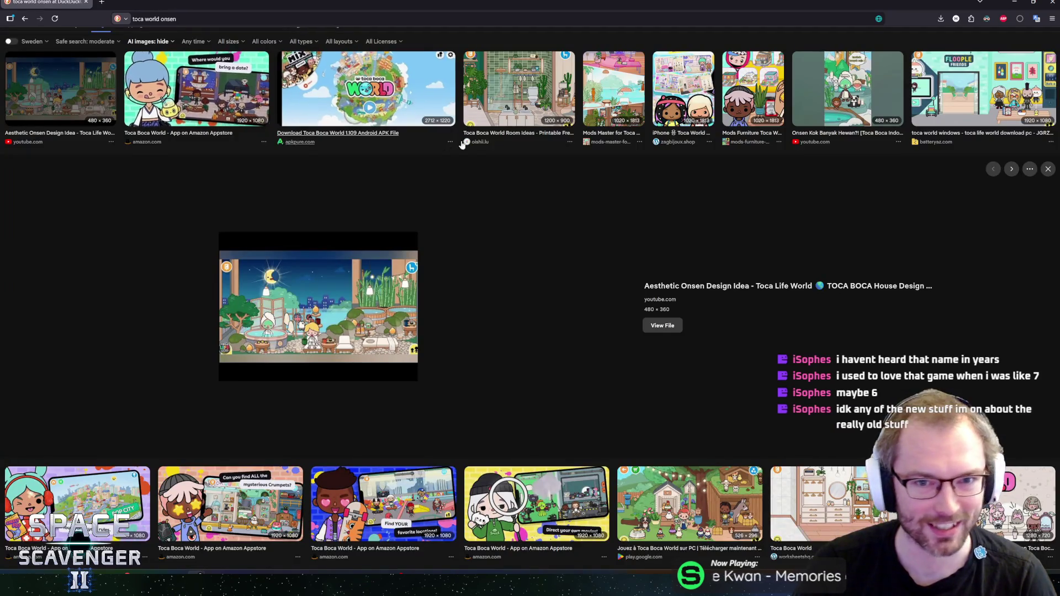
pyautogui.click(518, 106)
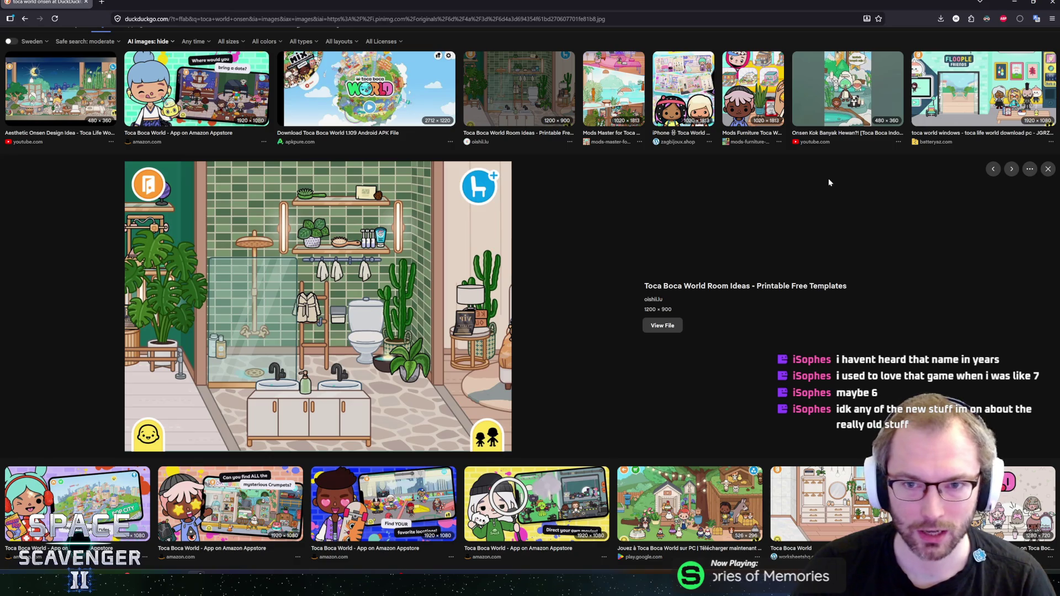
pyautogui.click(514, 114)
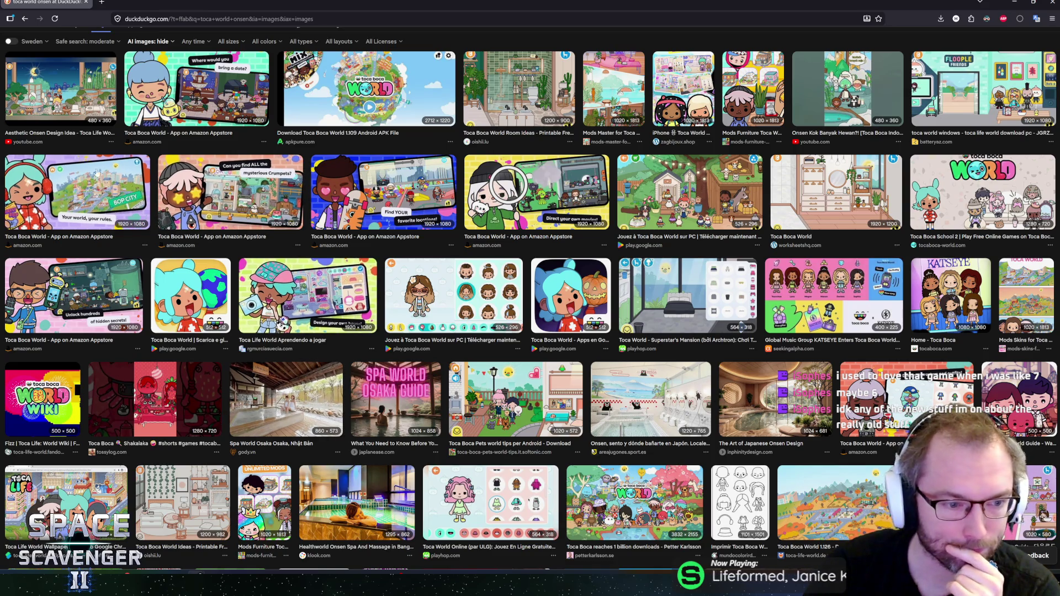
pyautogui.click(68, 115)
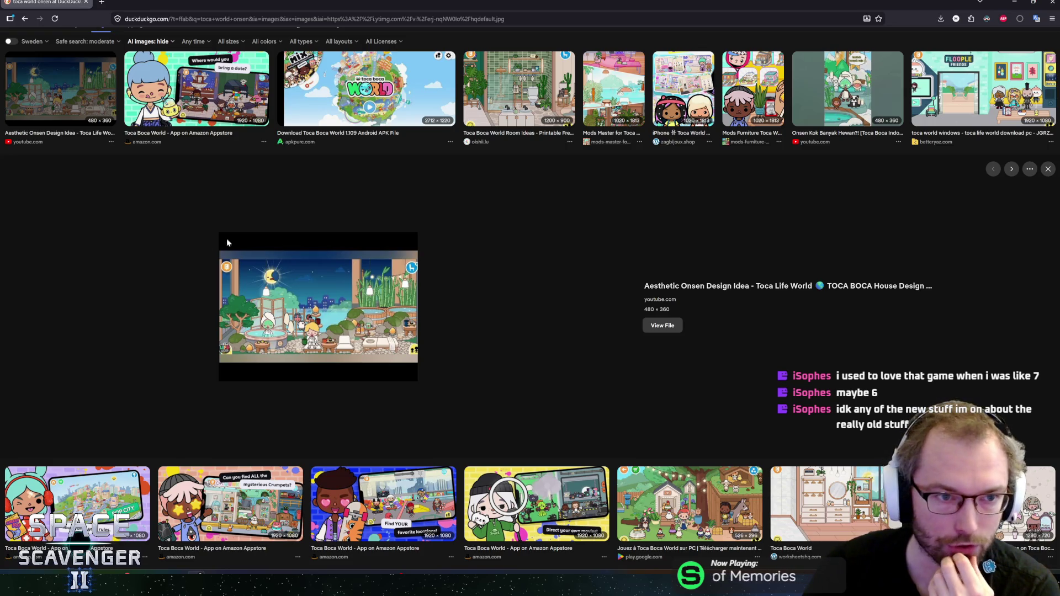
pyautogui.press('Escape')
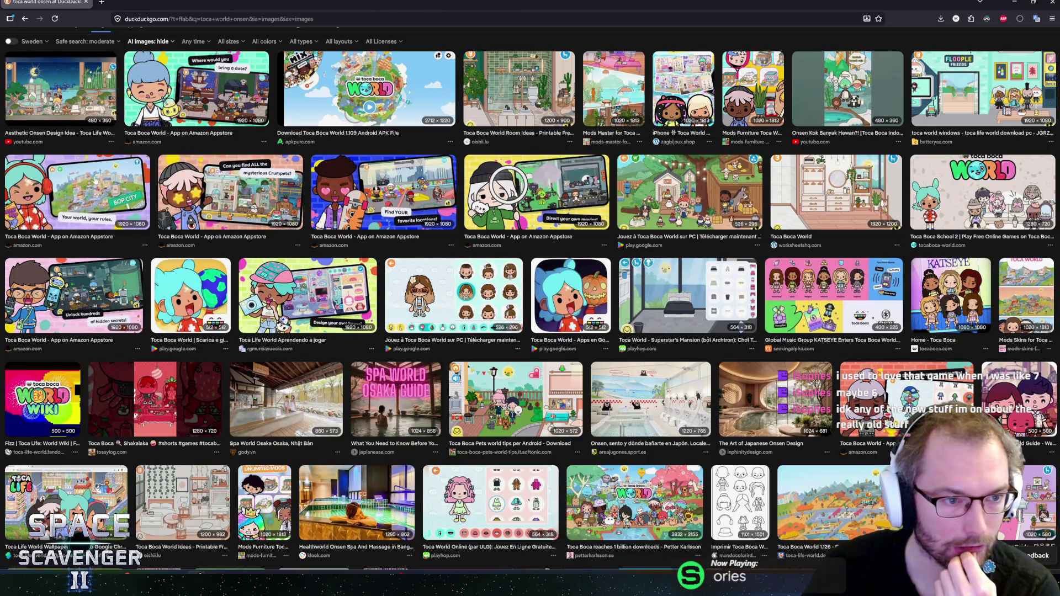
pyautogui.click(95, 179)
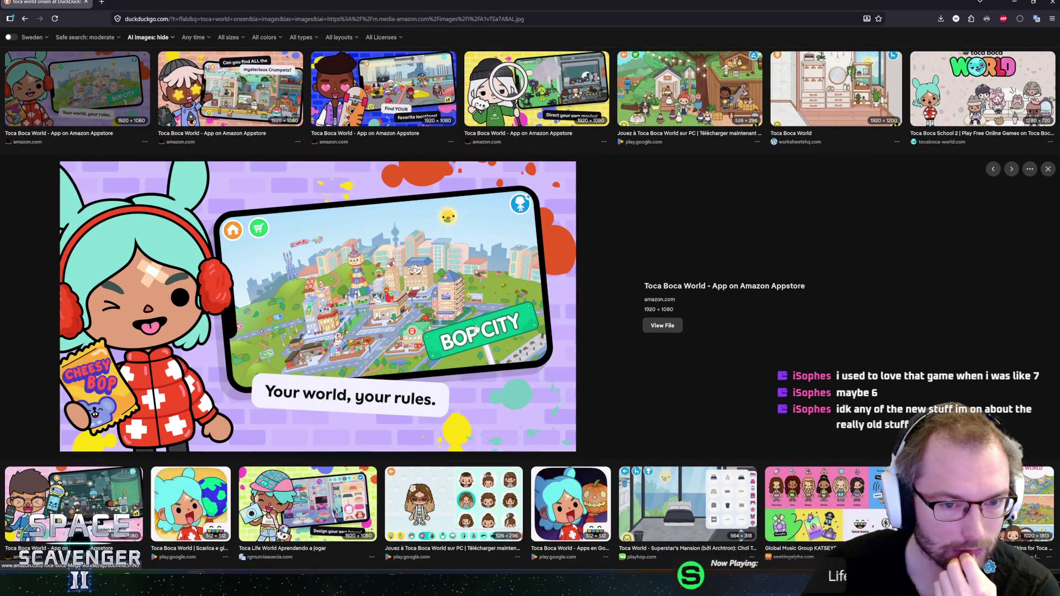
pyautogui.scroll(3, 160, 163)
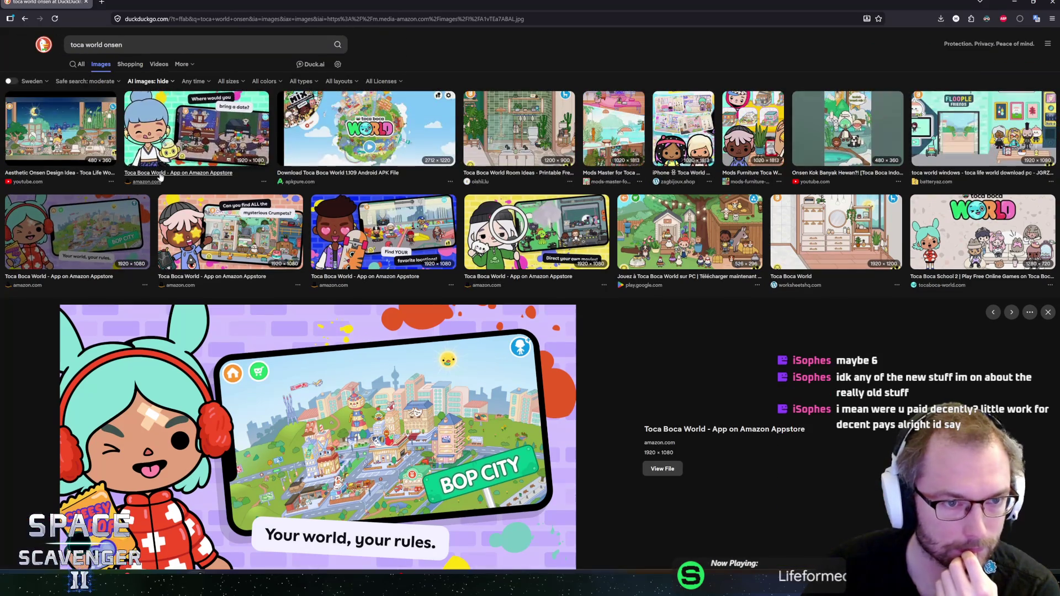
pyautogui.click(91, 124)
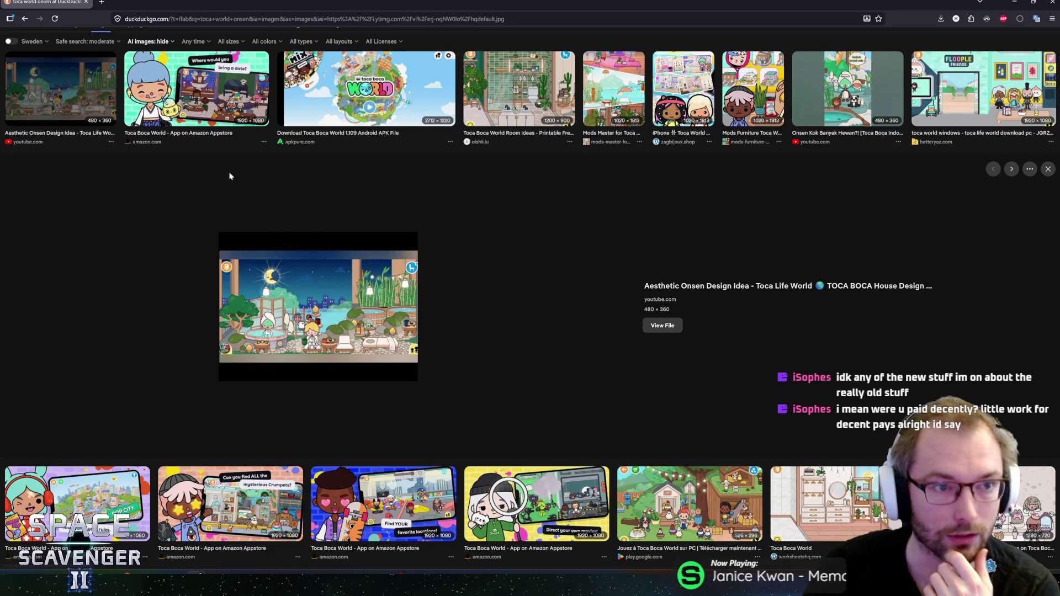
pyautogui.hotkey('alt', 'Tab')
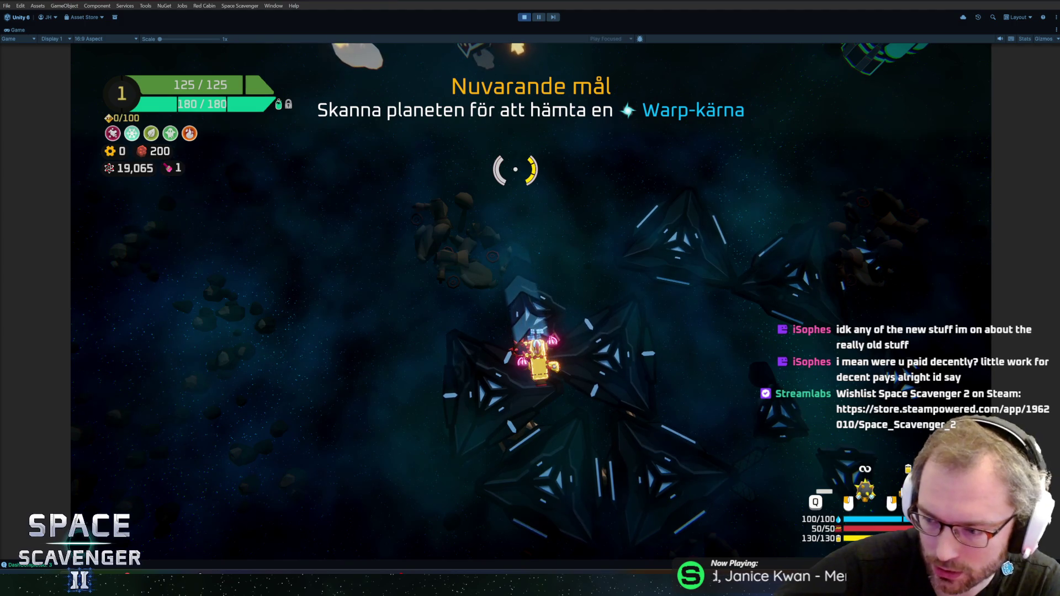
# Step: Circle the green planet until the scan collects the Warp-kärna
pyautogui.press('w')
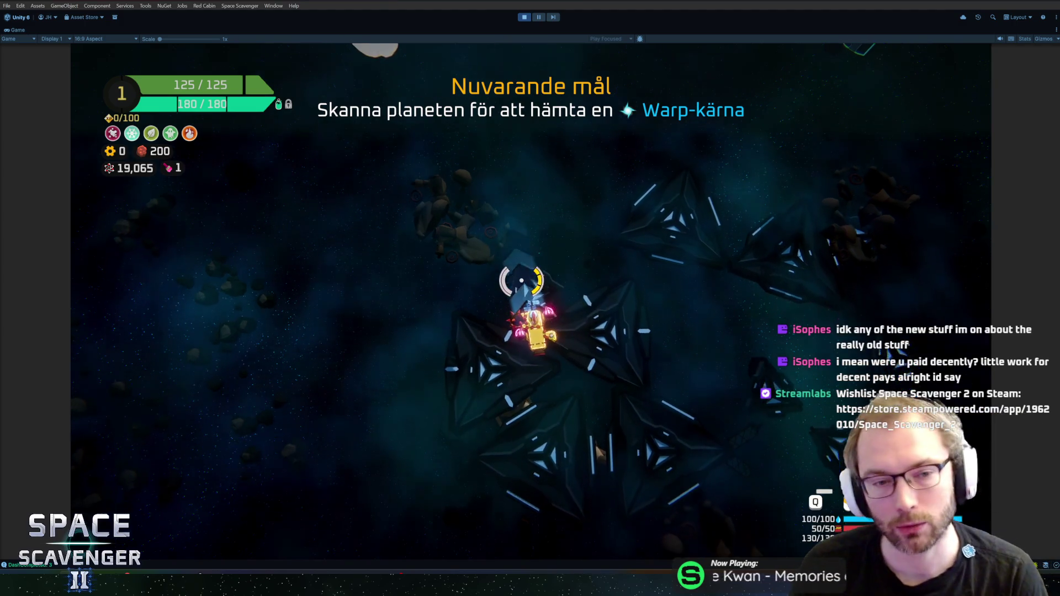
pyautogui.press('w')
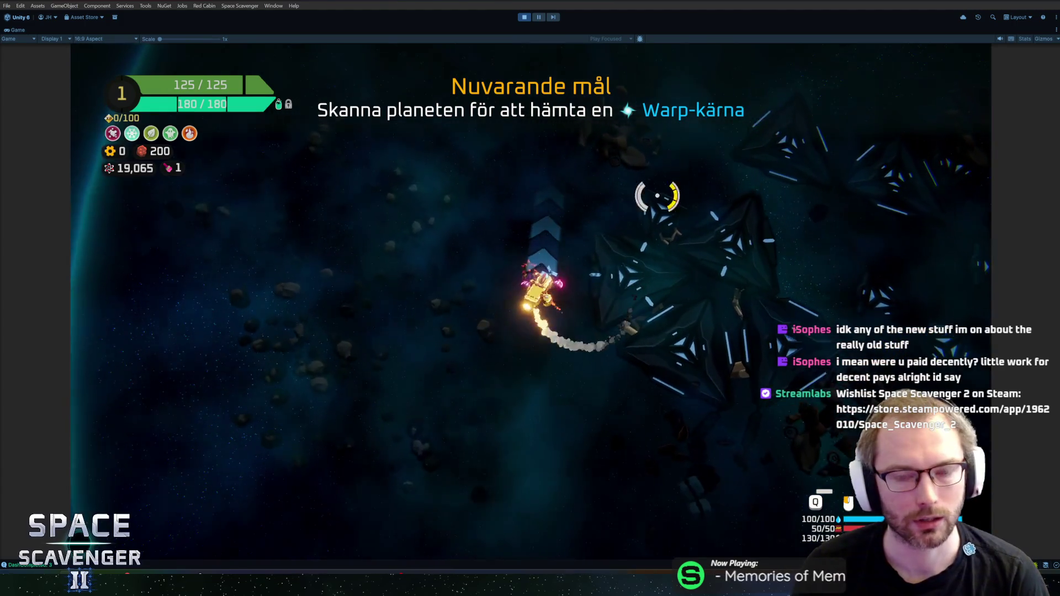
pyautogui.press('w')
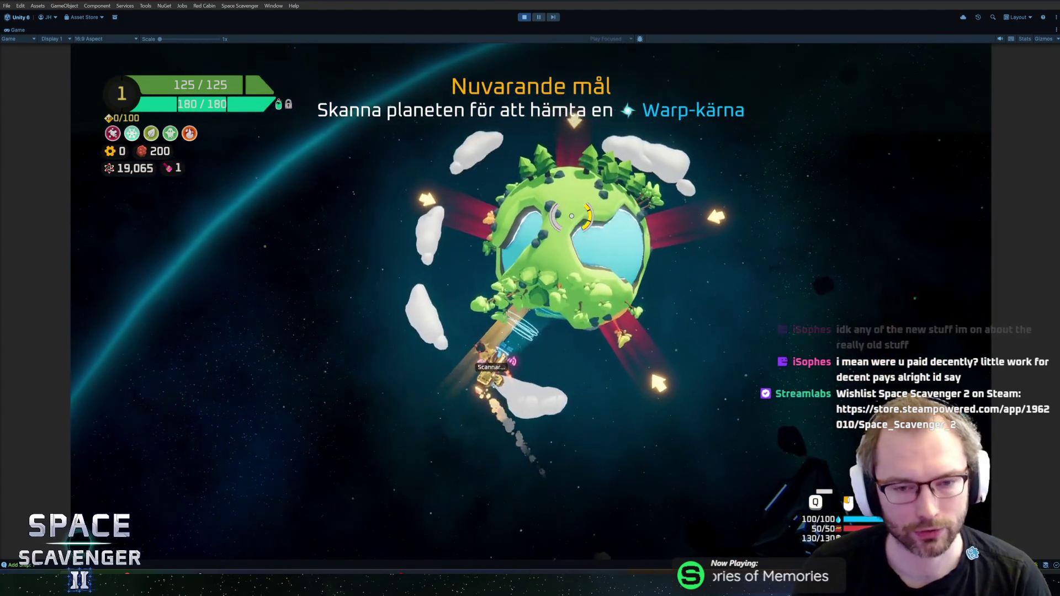
pyautogui.press('w')
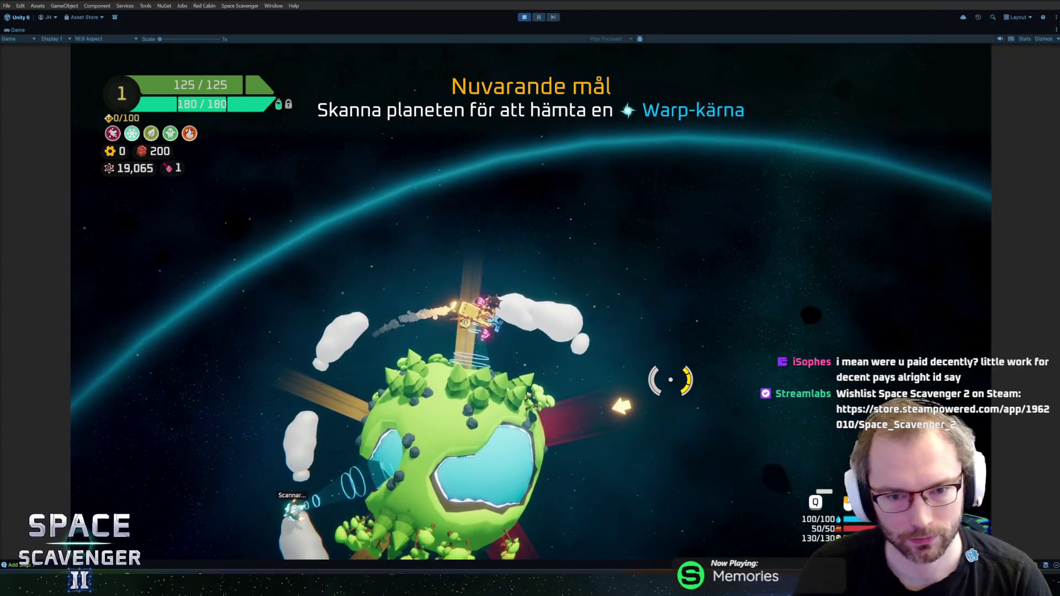
pyautogui.press('w')
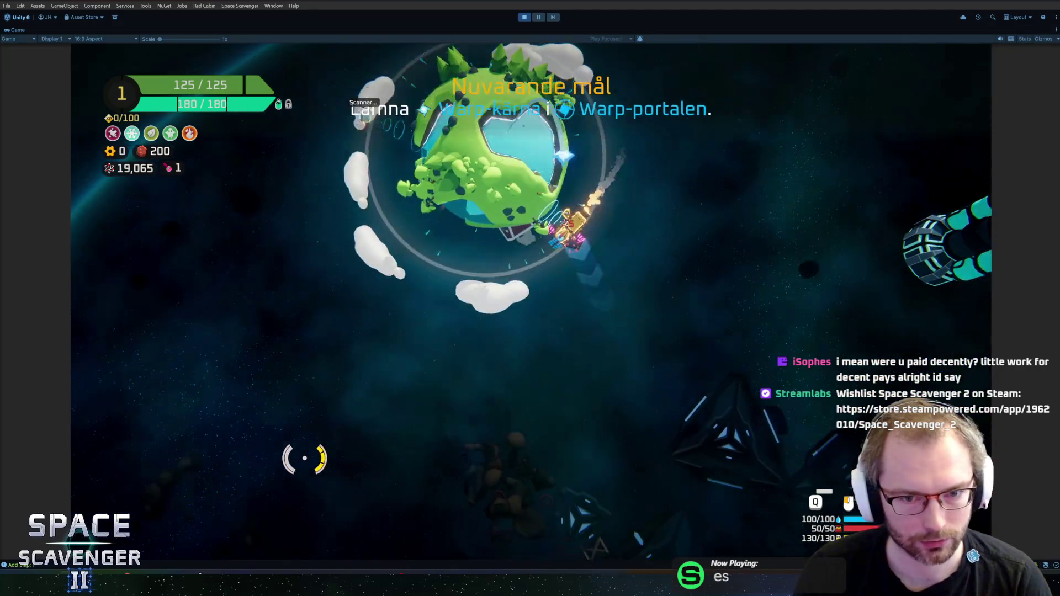
# Step: Carry the Warp-kärna through the crystal field into the warp portal and start the challenge
pyautogui.press('w')
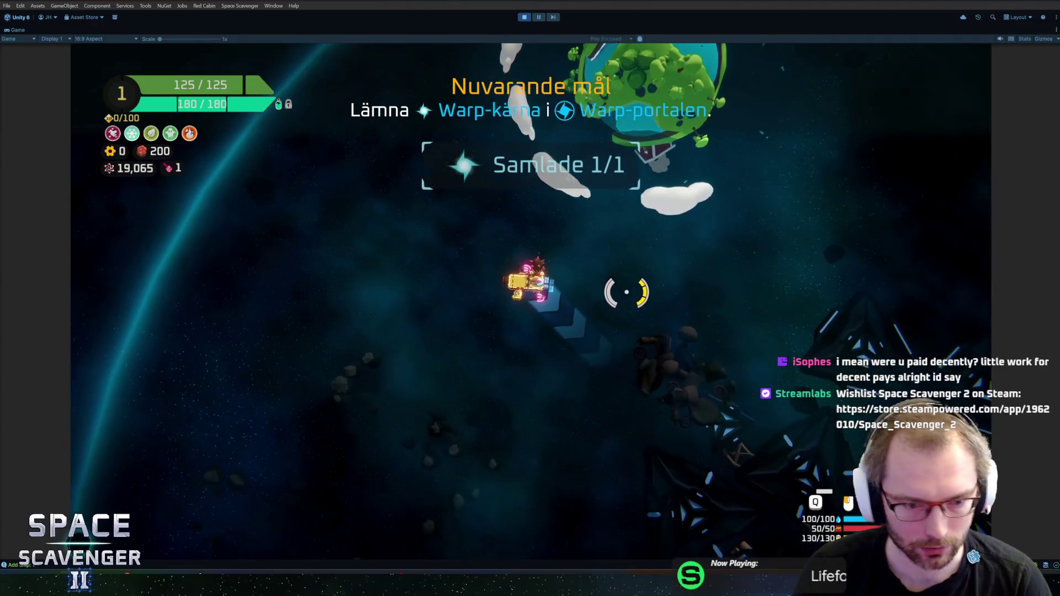
pyautogui.press('w')
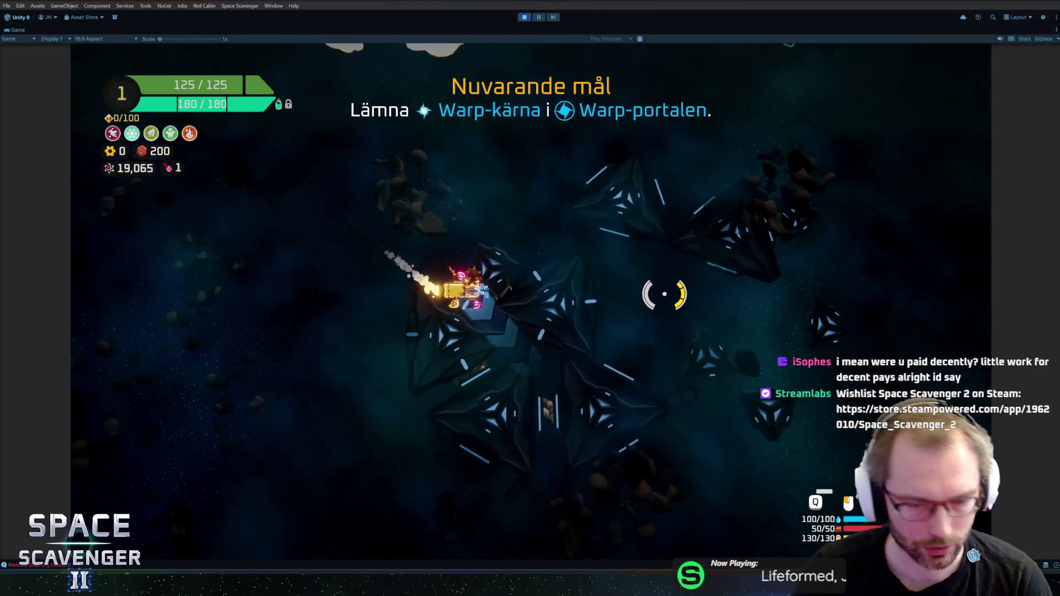
pyautogui.press('w')
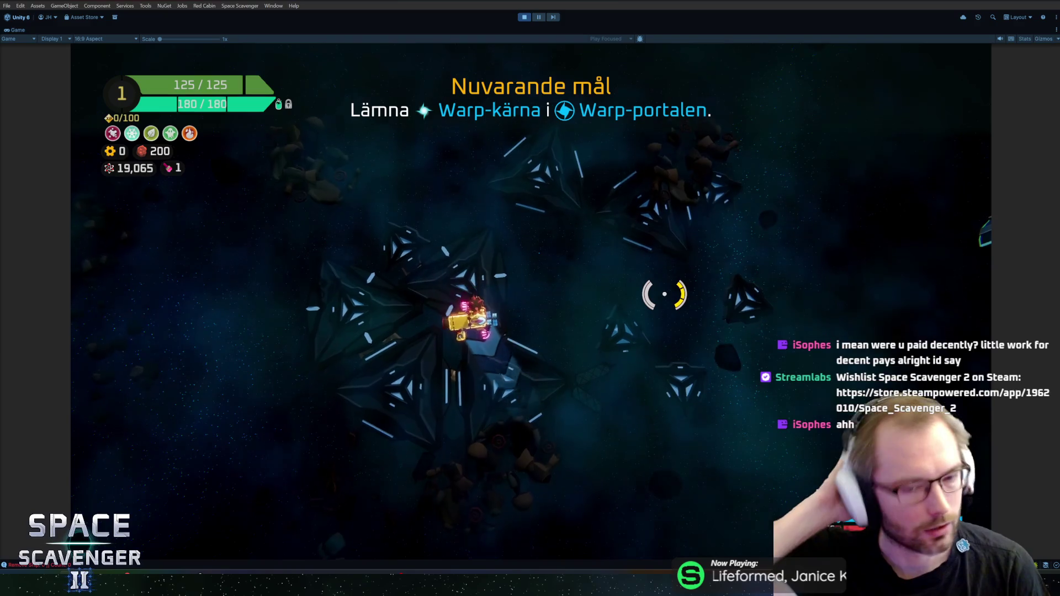
pyautogui.press('w')
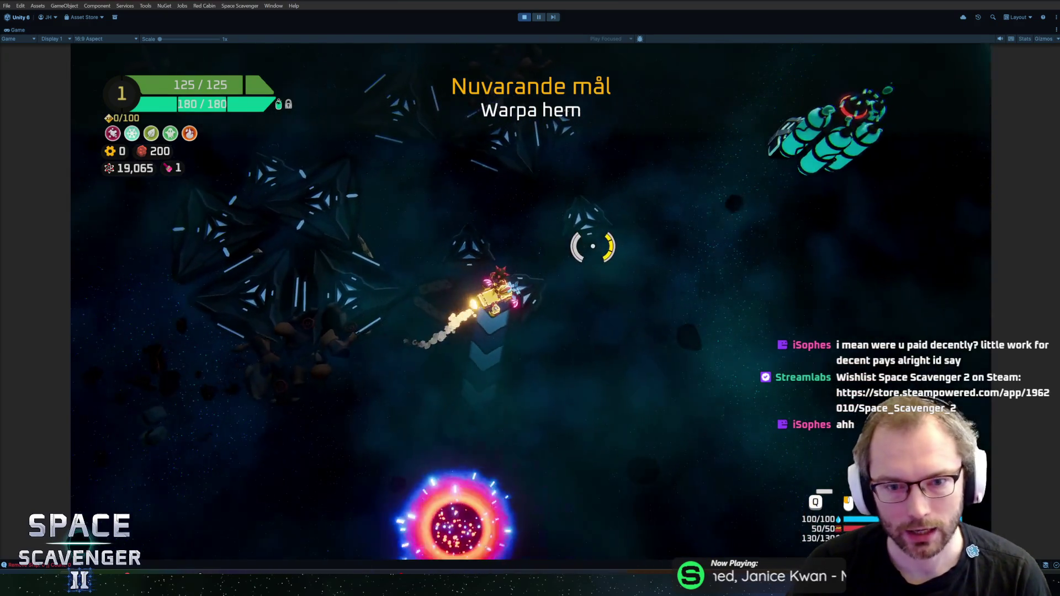
pyautogui.press('w')
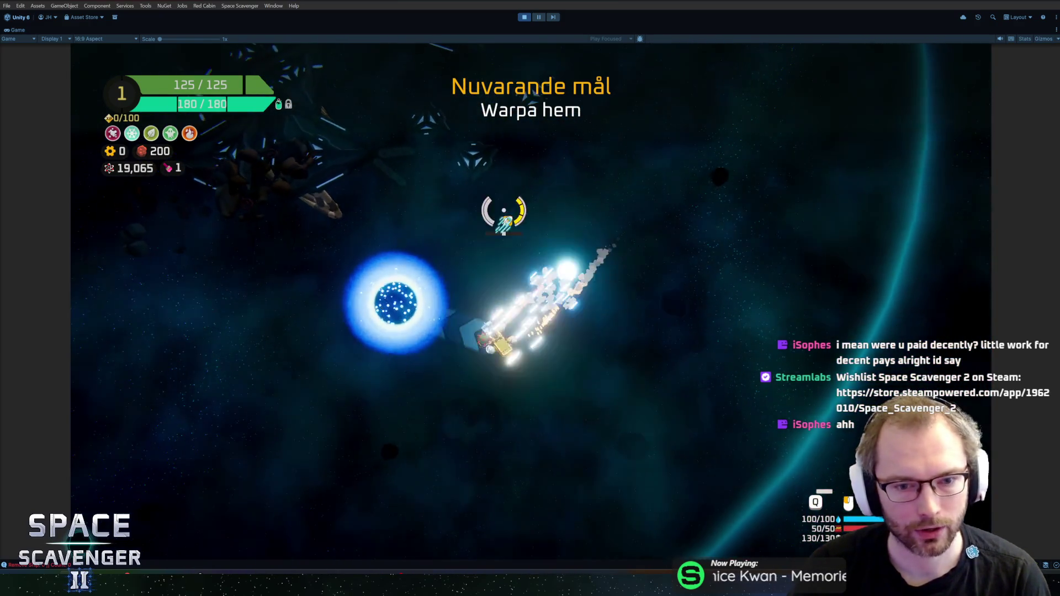
pyautogui.press('w')
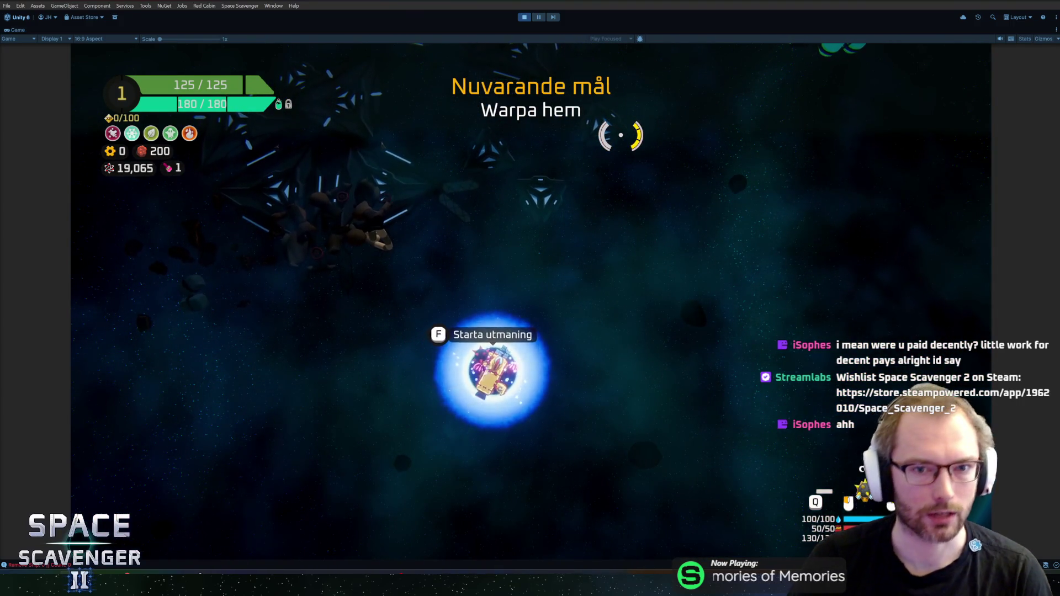
pyautogui.press('f')
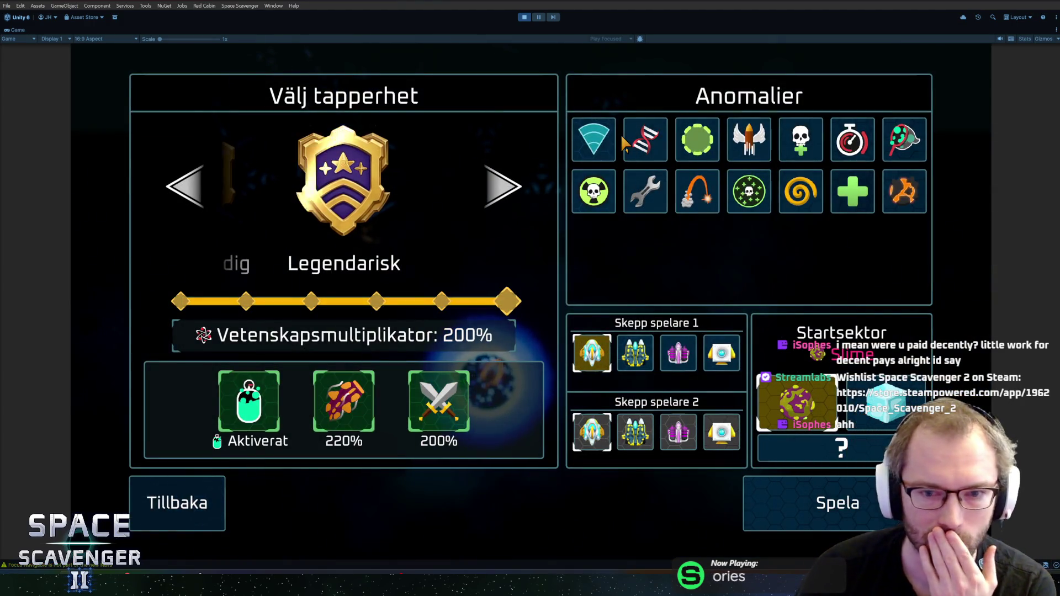
# Step: Back out of the challenge setup with Tillbaka, then re-enter the portal to reopen it
pyautogui.click(210, 499)
pyautogui.press('d')
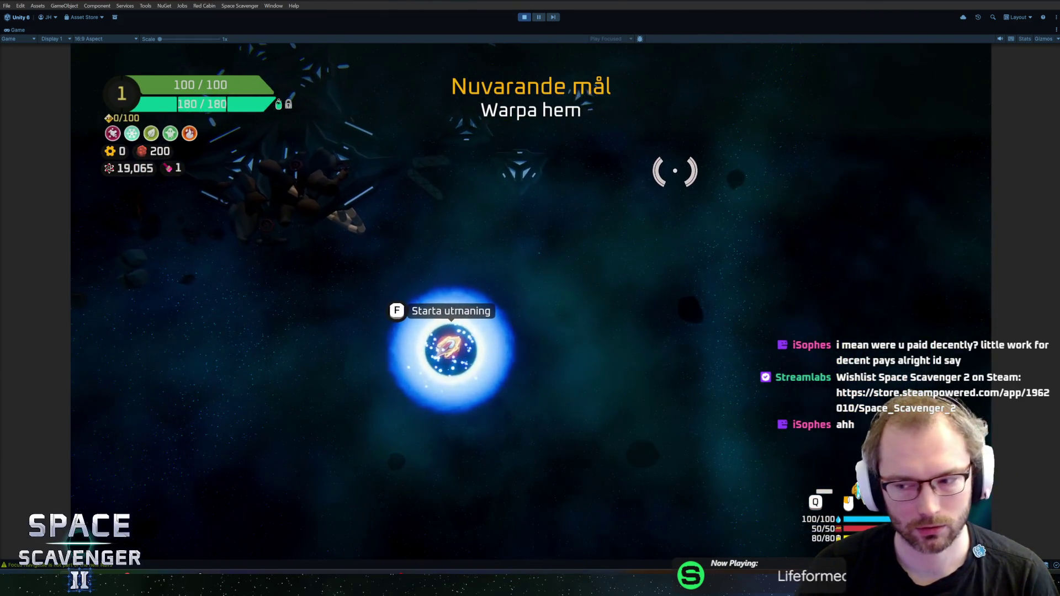
pyautogui.press('f')
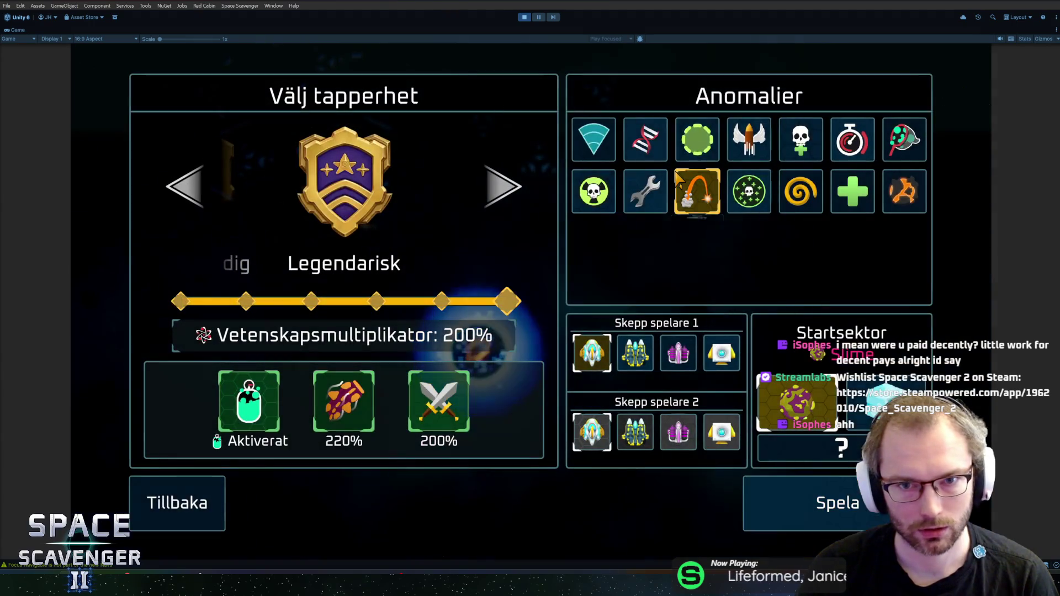